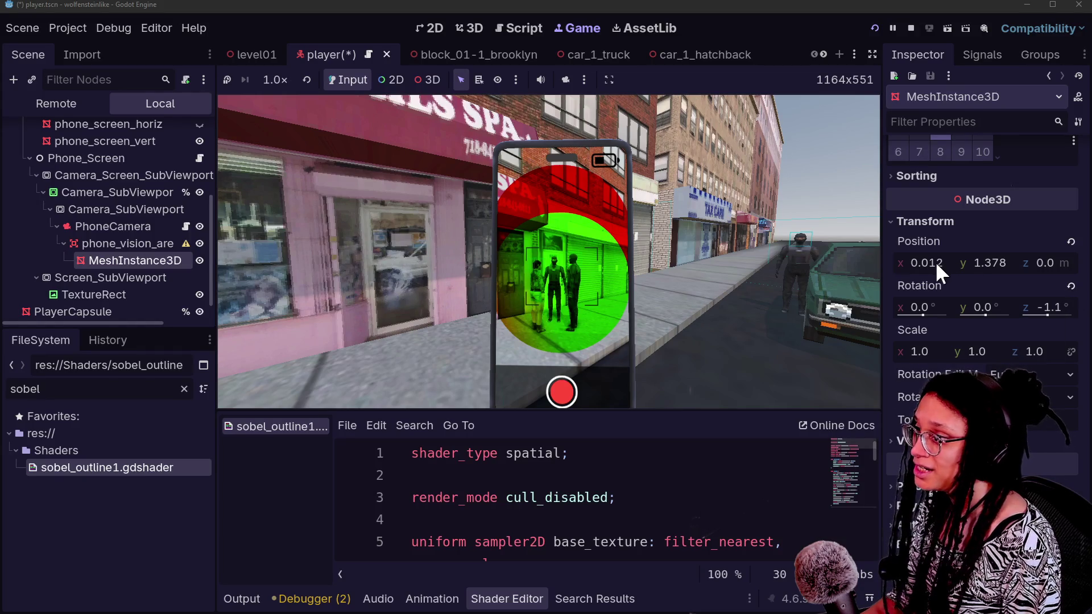
- Zero the cone mesh's position and rotation, then push phone_vision_area back to Z -1.81
left_click(1072, 243)
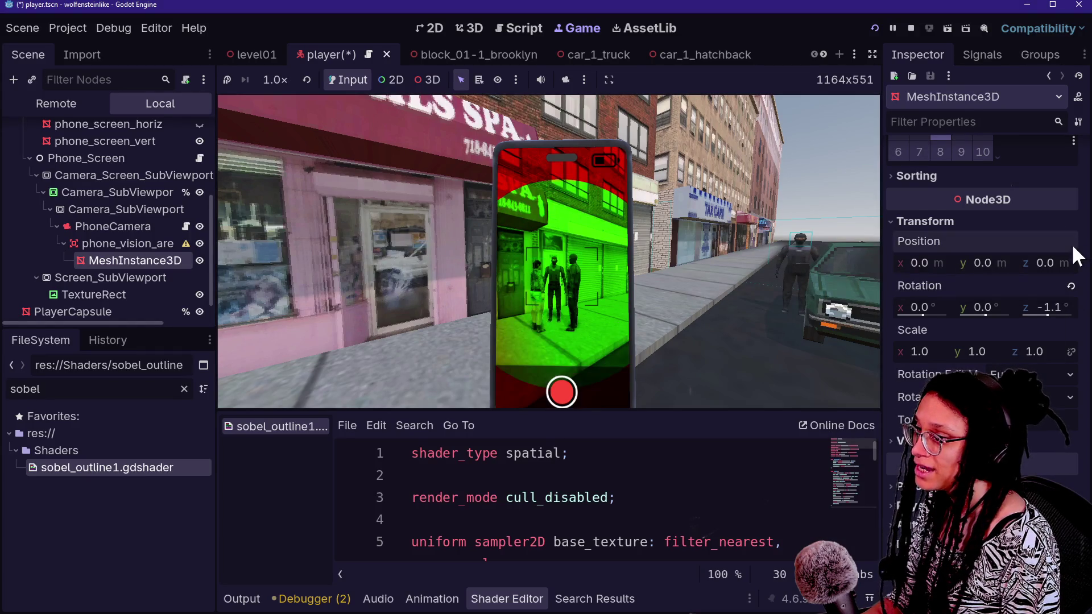
left_click(1070, 286)
left_click(142, 243)
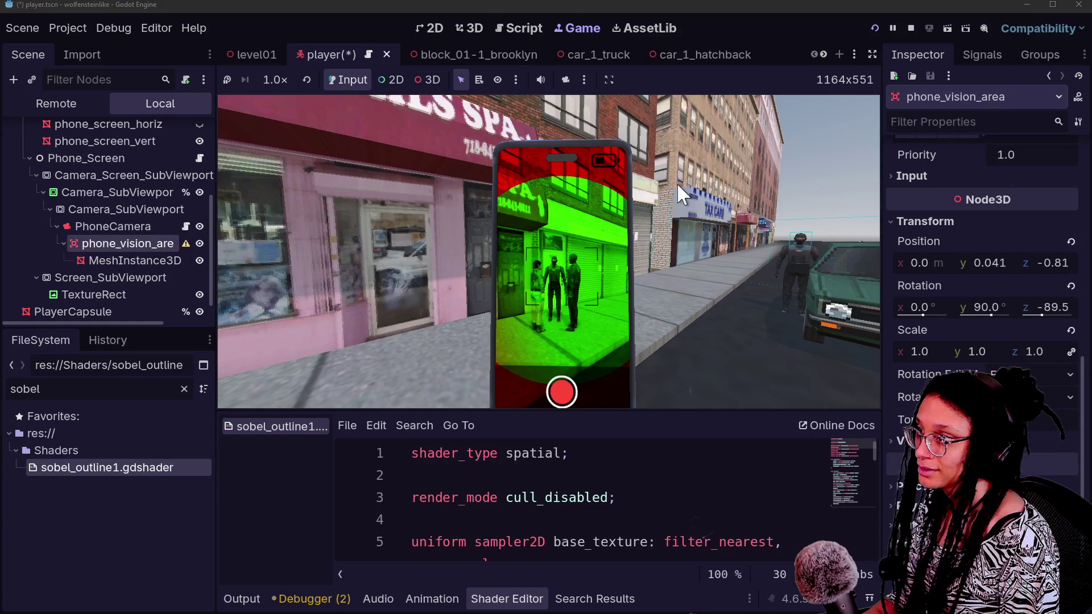
left_click(474, 27)
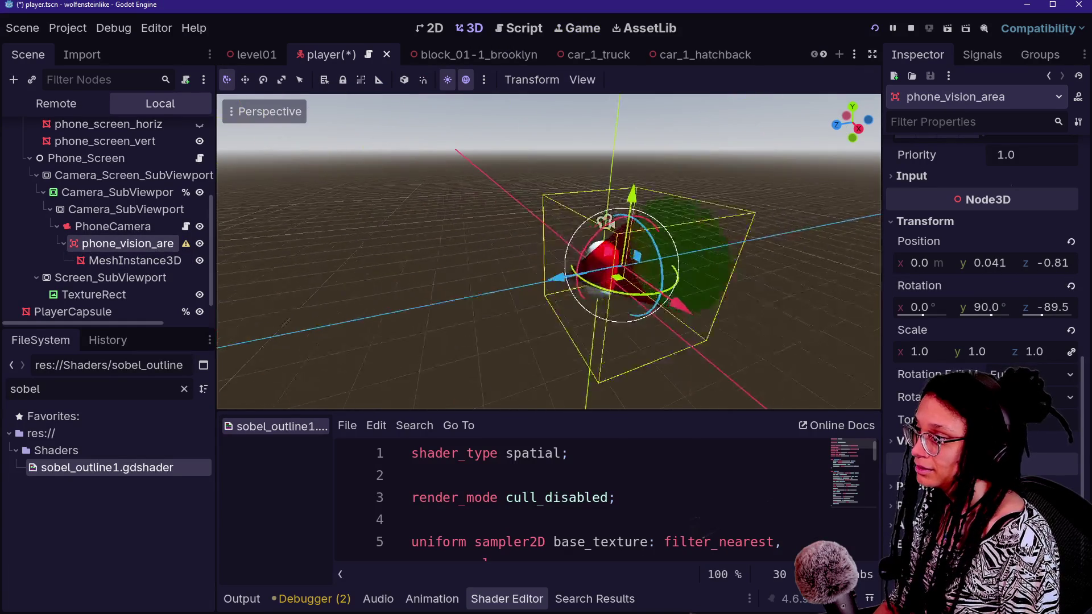
left_click_drag(476, 256, 534, 257)
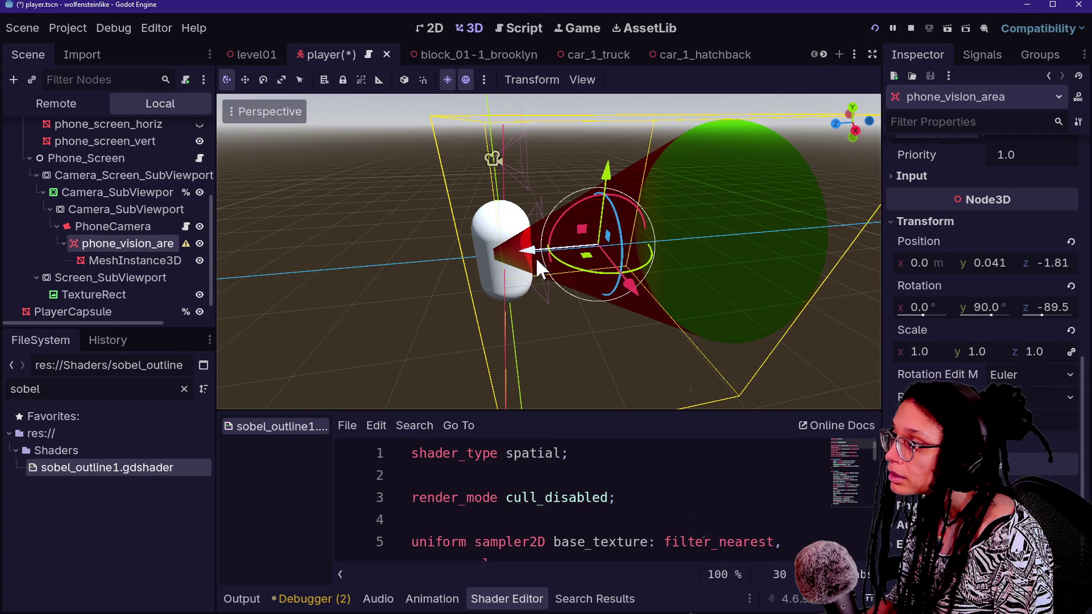
left_click(569, 31)
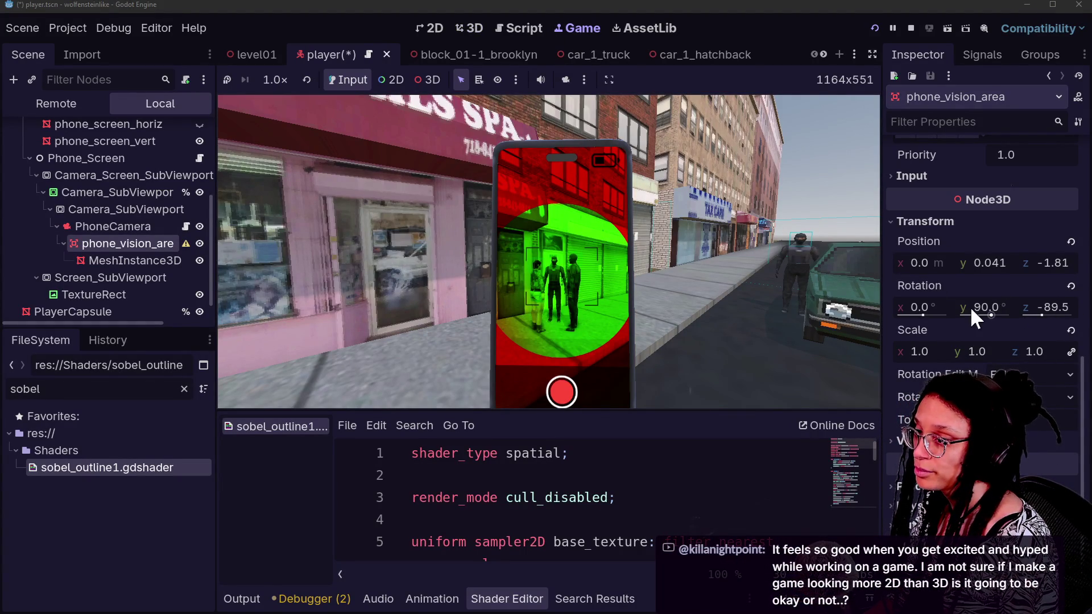
- Undo the rotation tweaks and set phone_vision_area's Z rotation to -90
left_click_drag(924, 307, 910, 307)
left_click_drag(1072, 314, 1074, 313)
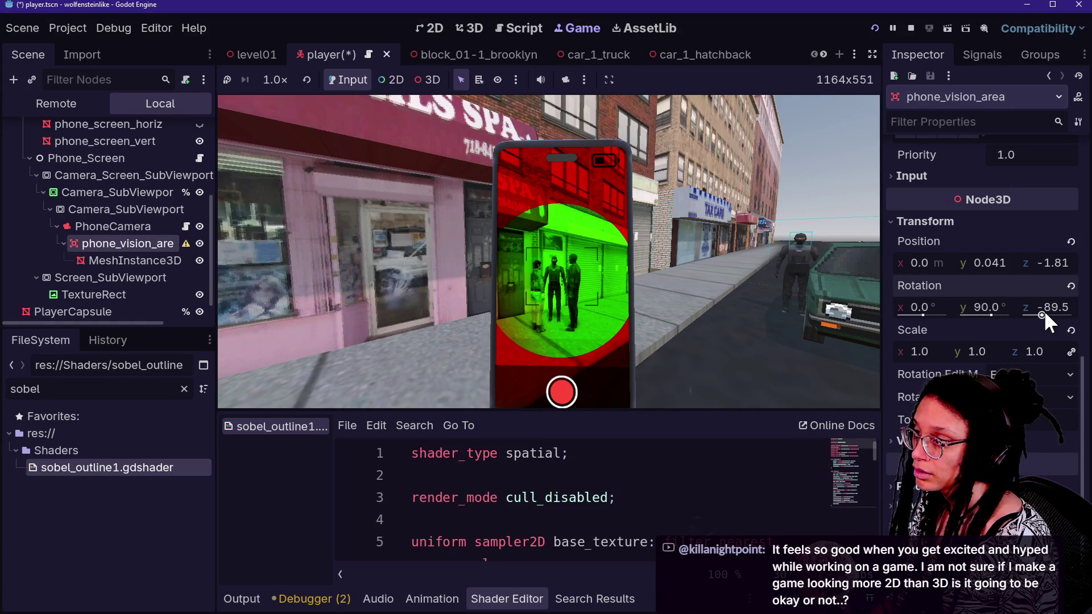
key("ctrl+z")
key("ctrl+z")
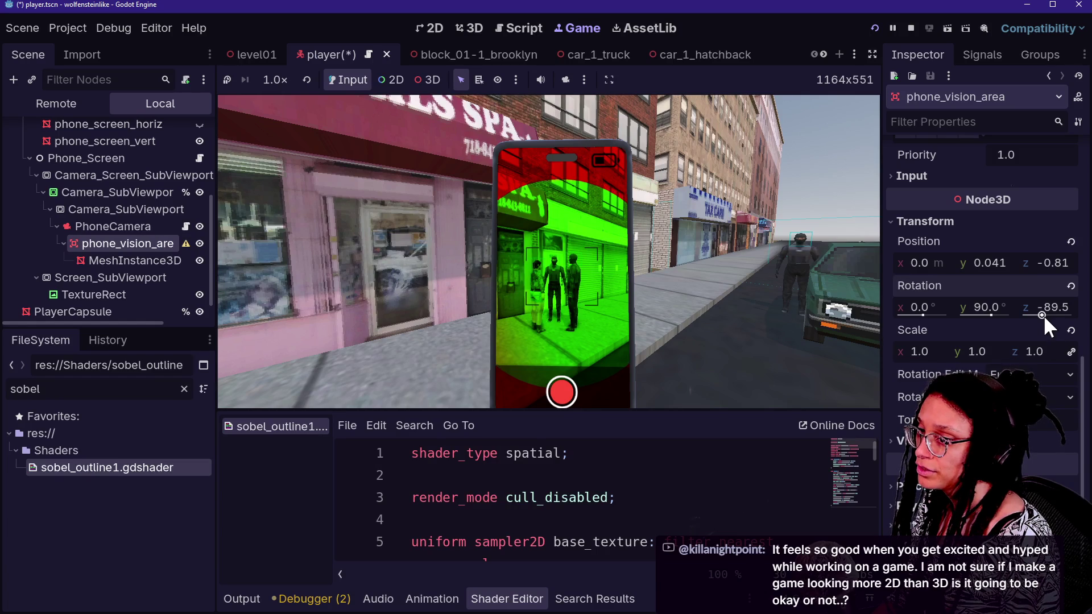
left_click_drag(1054, 306, 1050, 306)
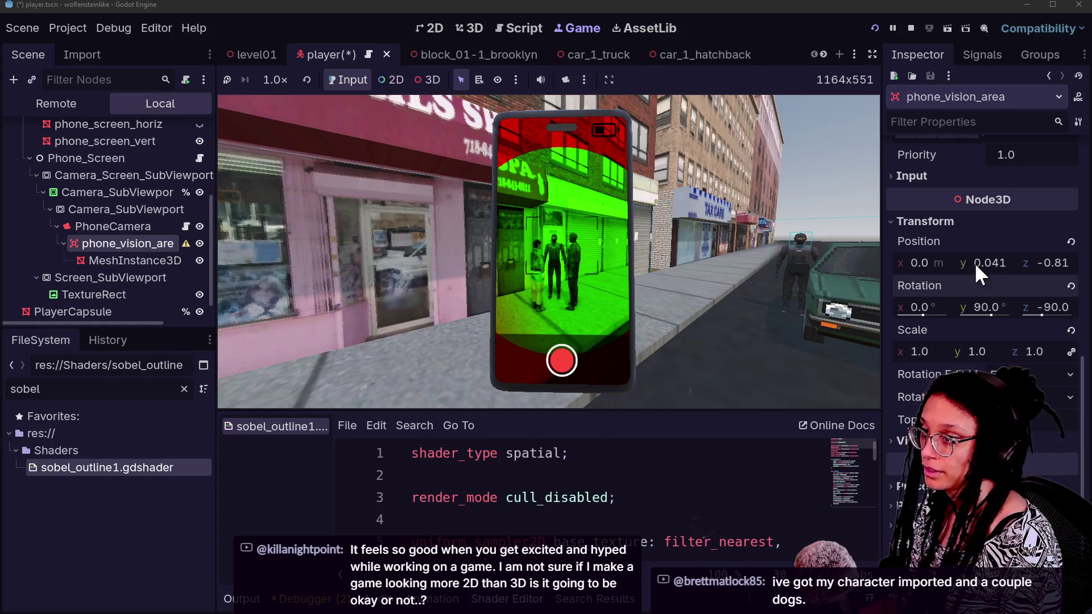
- Try raising phone_vision_area's Y position, undo it, and select MeshInstance3D
mouse_move(980, 261)
left_mouse_down()
mouse_move(1001, 262)
mouse_move(544, 311)
left_mouse_up()
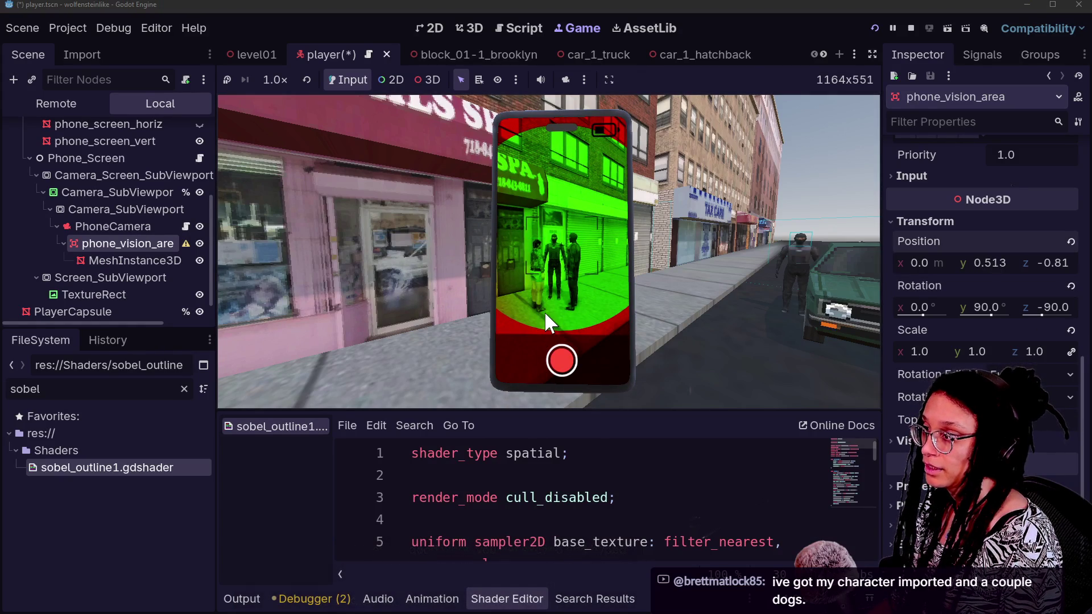
key("ctrl+z")
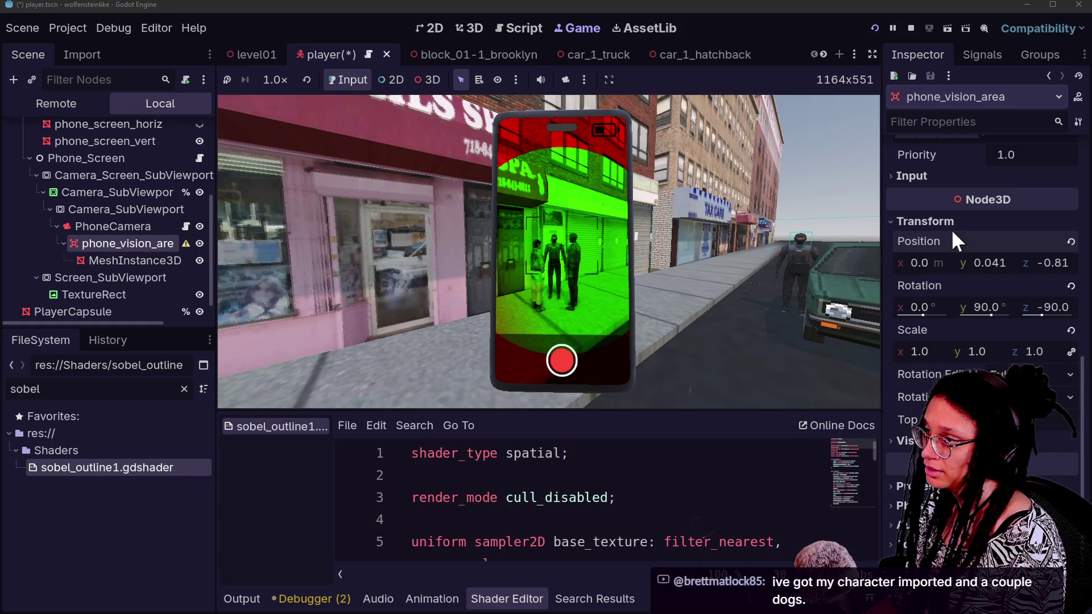
left_click(125, 260)
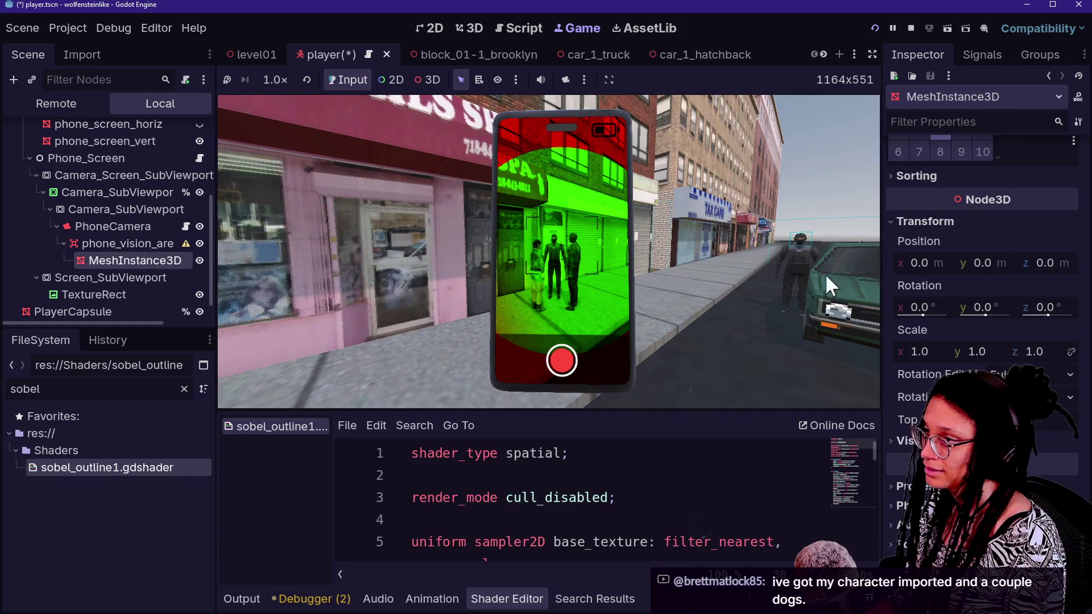
- Widen the vision cone's top radius to 2.139 and check it in the 3D and Game views
scroll(1014, 247, "up", 10)
mouse_move(1036, 299)
left_mouse_down()
mouse_move(1024, 299)
mouse_move(1070, 299)
mouse_move(1041, 299)
mouse_move(1006, 331)
mouse_move(987, 330)
mouse_move(1050, 336)
mouse_move(983, 339)
left_mouse_up()
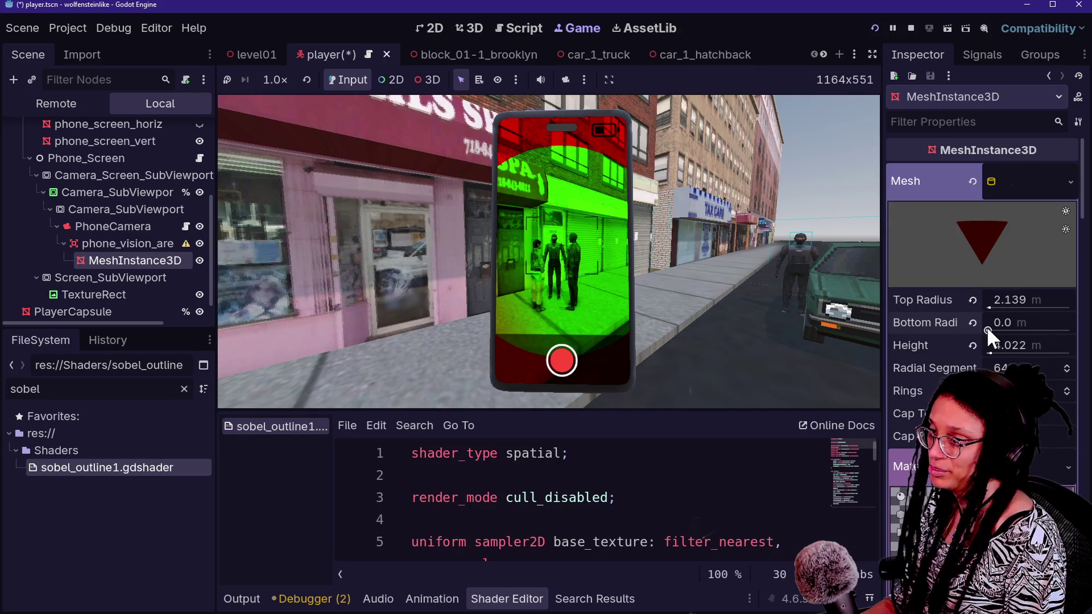
left_click(464, 28)
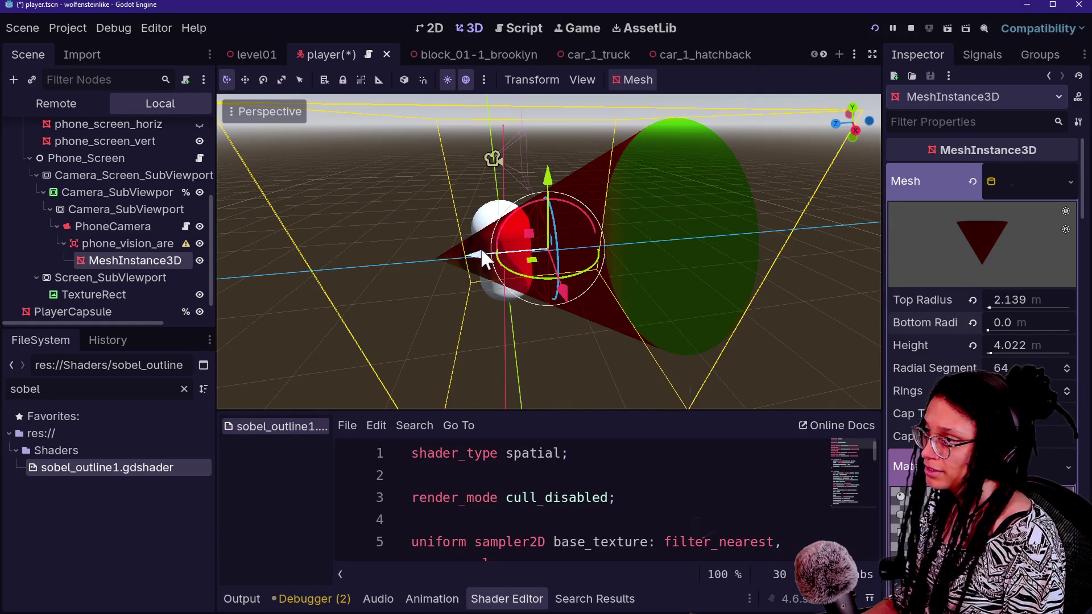
left_click_drag(478, 258, 496, 254)
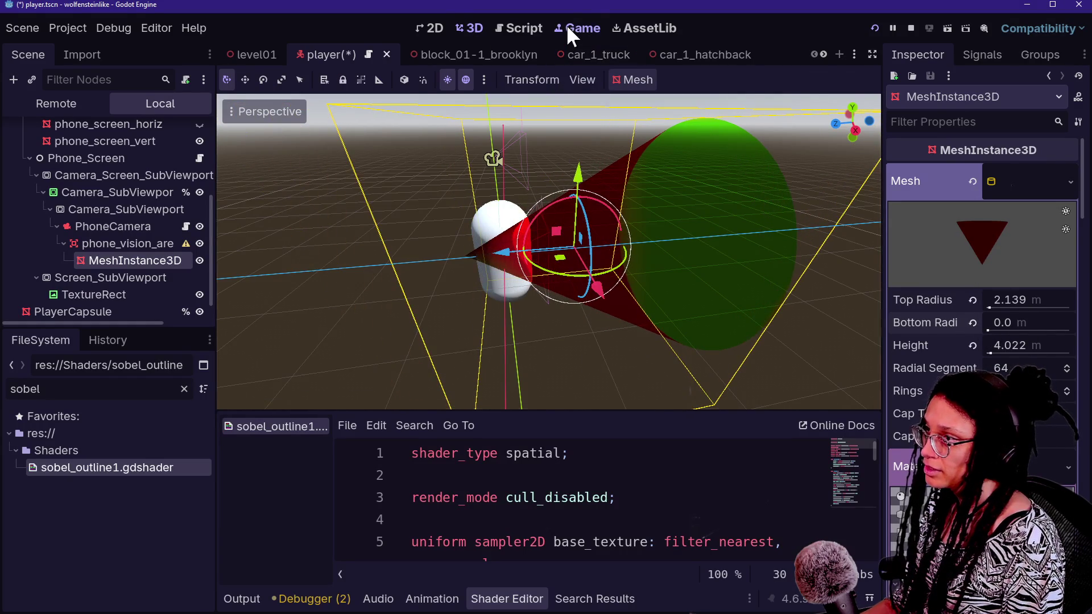
left_click(567, 27)
left_click(474, 28)
left_click_drag(551, 223, 507, 251)
left_click(577, 30)
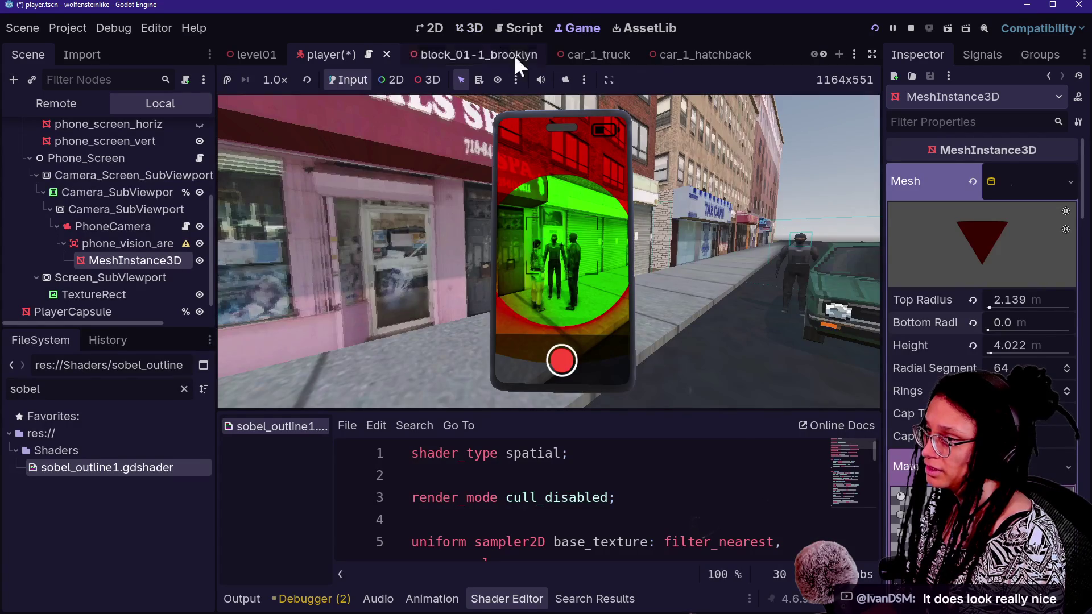
- Set phone_vision_area's Z position to -0.91 and show the Output log
scroll(974, 371, "down", 10)
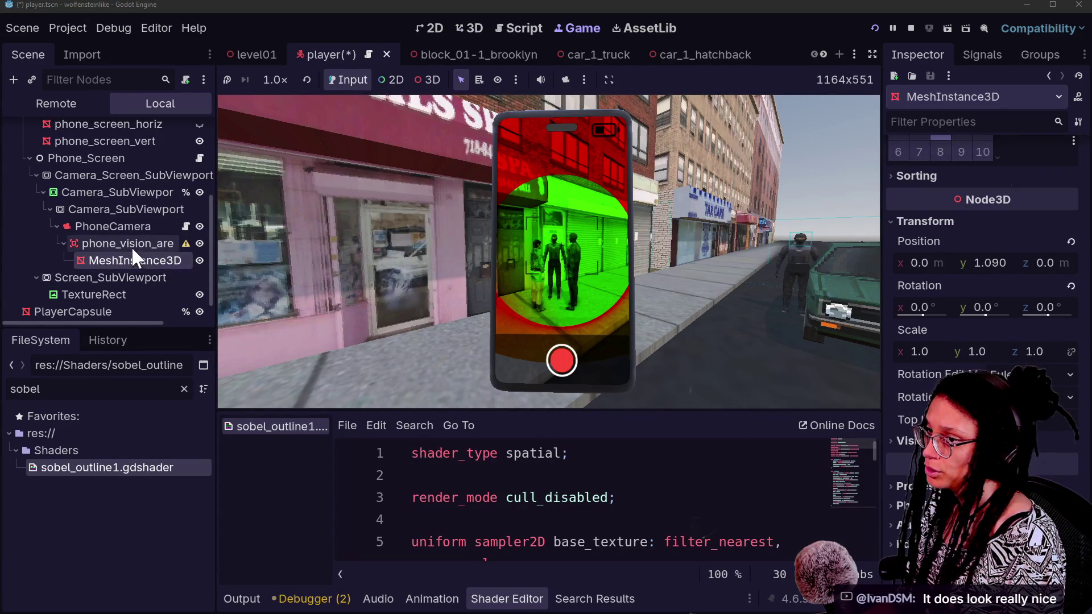
left_click(134, 244)
mouse_move(1050, 259)
left_mouse_down()
mouse_move(1063, 259)
mouse_move(1035, 263)
mouse_move(1044, 263)
left_mouse_up()
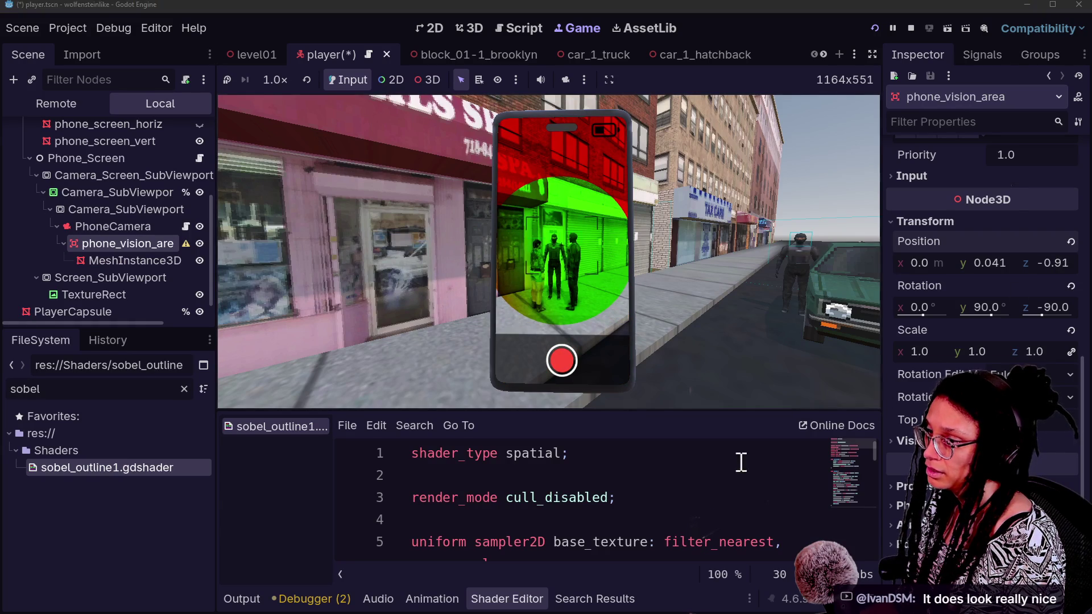
key("alt+o")
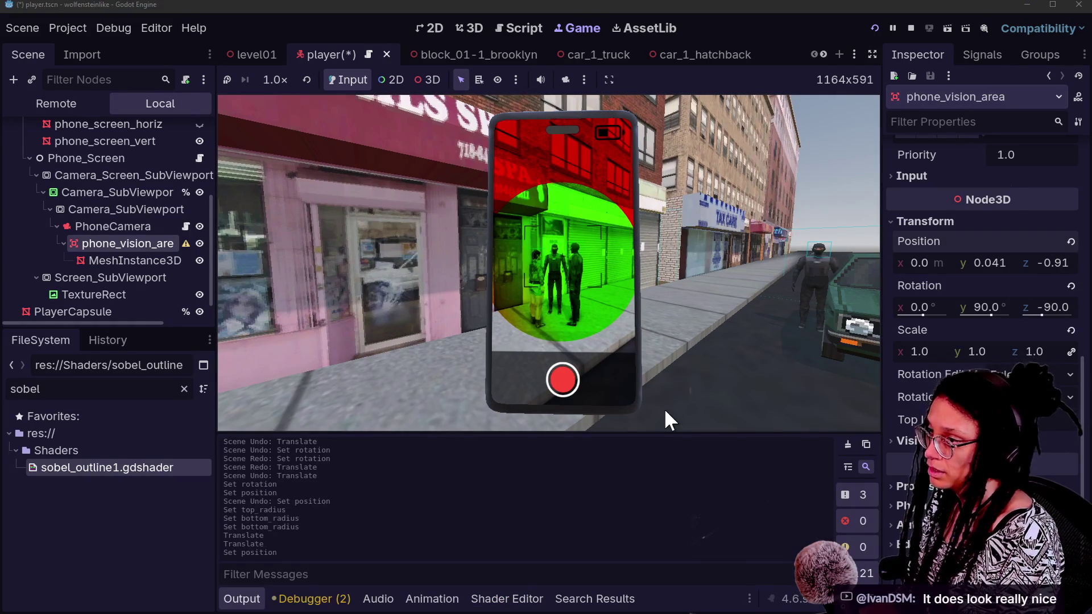
- Hide the bottom panel and nudge phone_vision_area's Z position and Z rotation
key("alt+o")
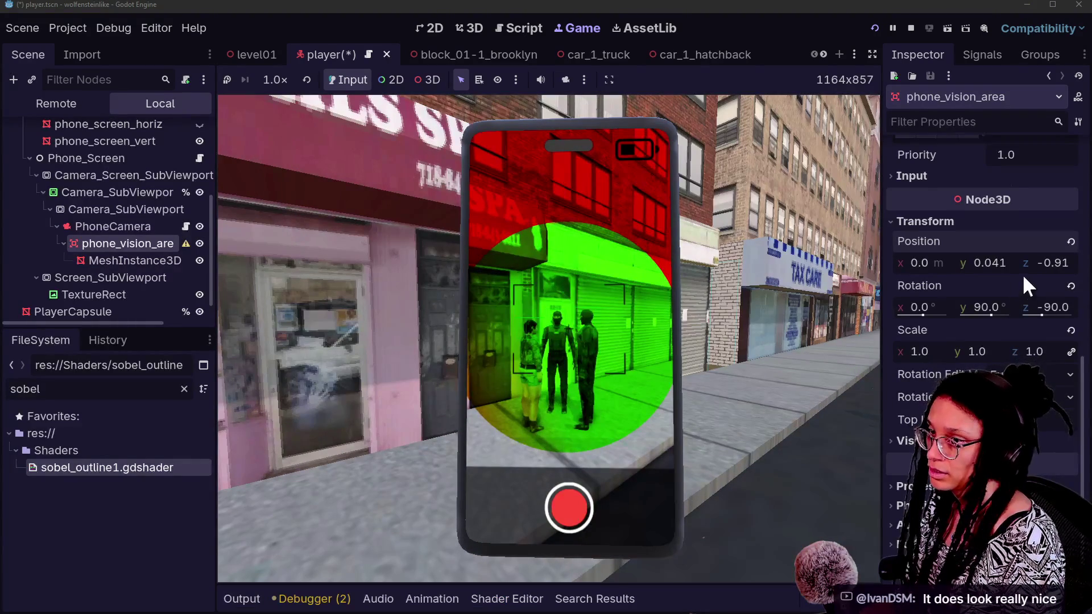
left_click_drag(1049, 263, 1051, 263)
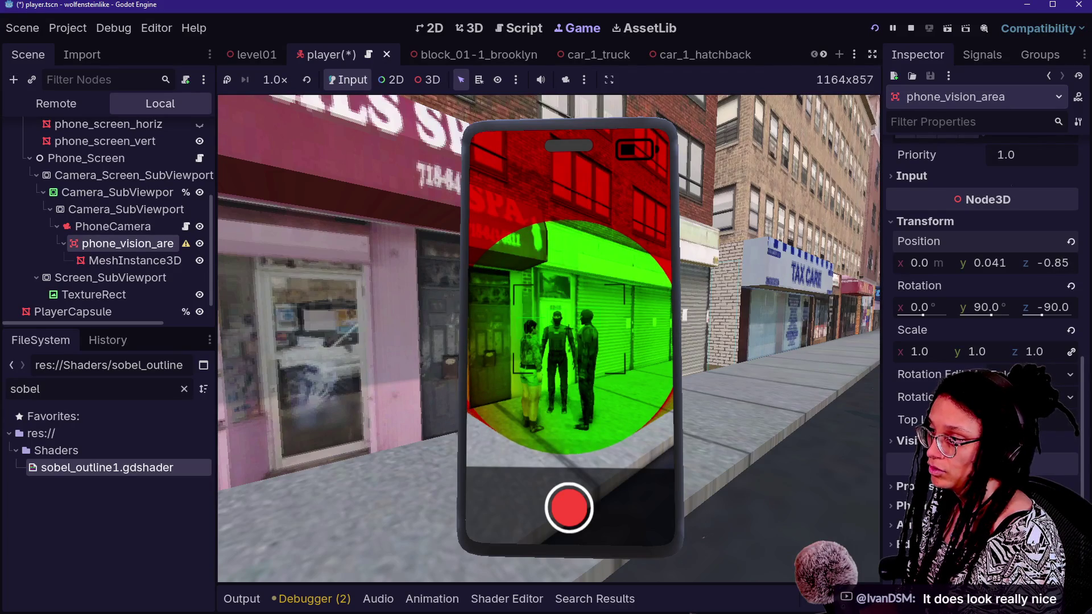
left_click_drag(1051, 263, 1048, 262)
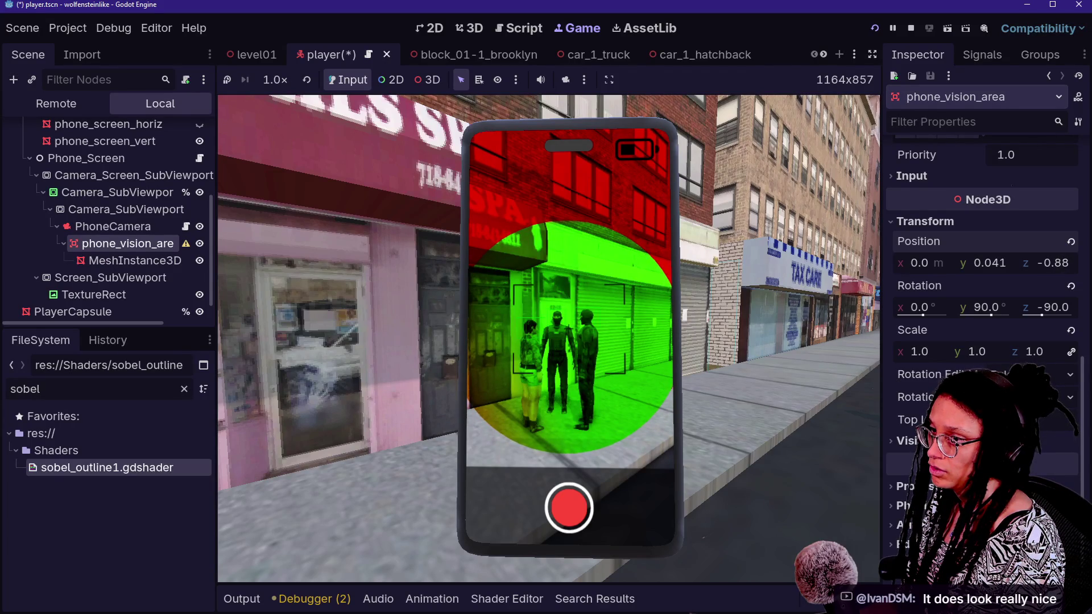
mouse_move(1054, 305)
left_mouse_down()
mouse_move(1024, 305)
mouse_move(1070, 304)
mouse_move(1023, 312)
mouse_move(1046, 312)
left_mouse_up()
- Enter Y position 0 and Z rotation -90 for phone_vision_area
left_click(994, 267)
type("0")
key("Return")
left_click(1053, 305)
type("-90")
key("Return")
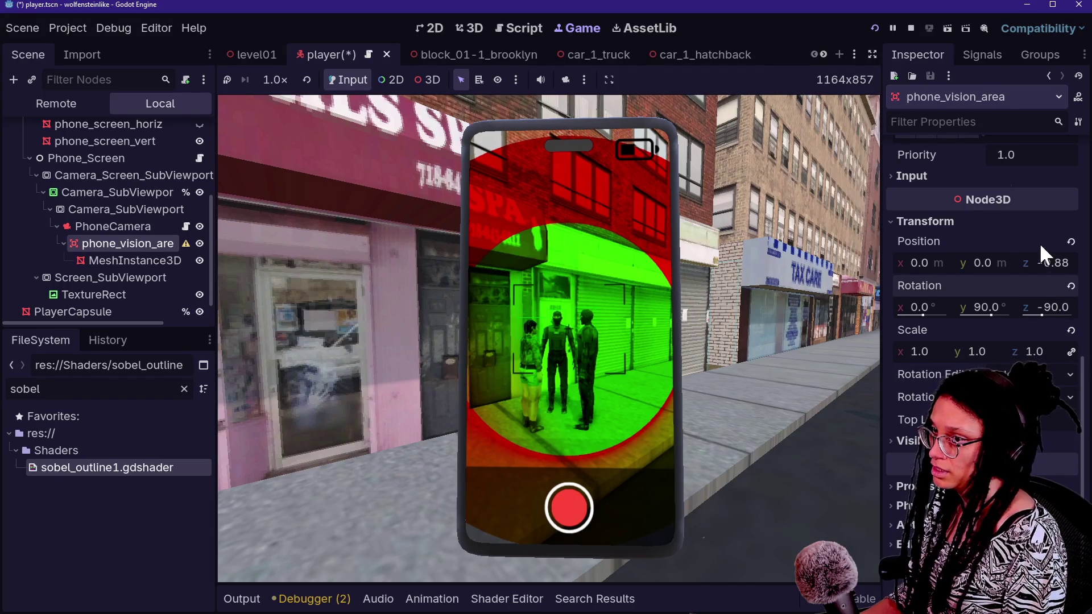
- Collapse the transform section and fine-tune phone_vision_area's Z position to -0.90
left_click(999, 227)
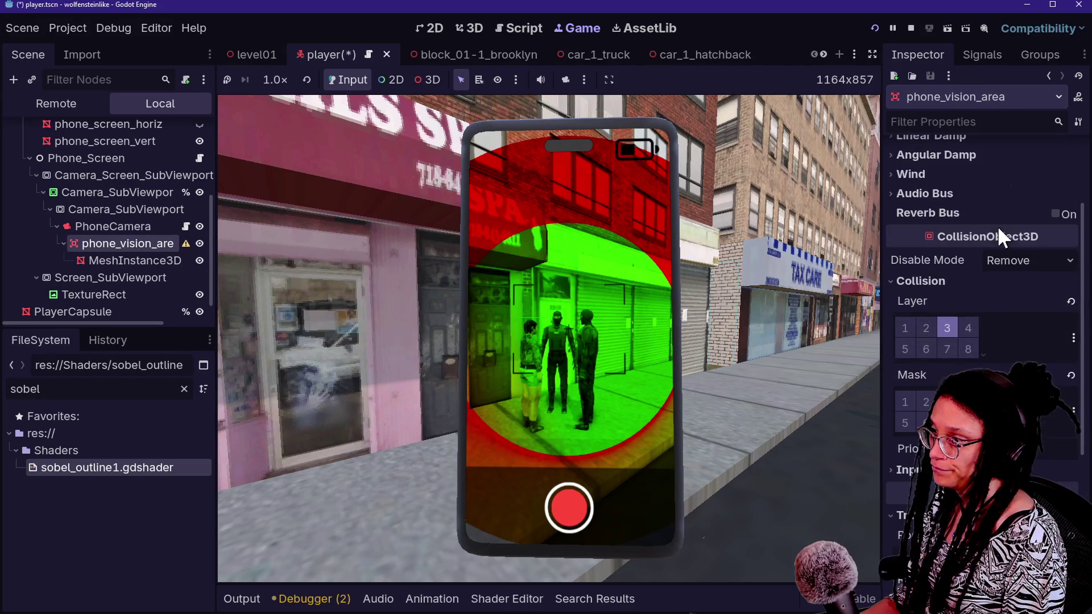
scroll(999, 226, "up", 3)
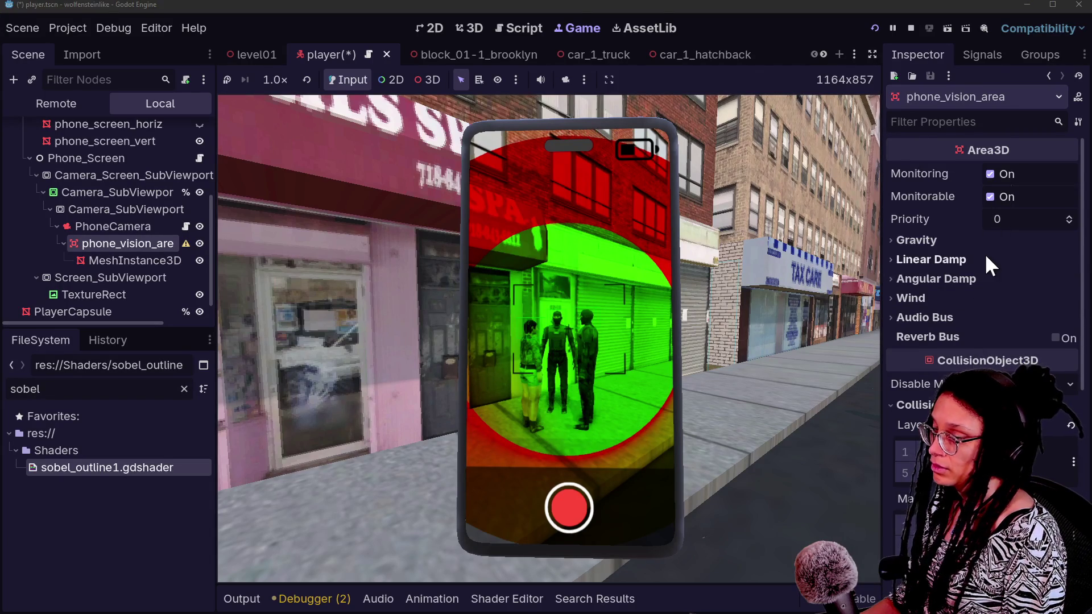
scroll(984, 254, "down", 5)
mouse_move(1052, 263)
left_mouse_down()
mouse_move(1038, 263)
mouse_move(1049, 263)
left_mouse_up()
scroll(955, 230, "up", 5)
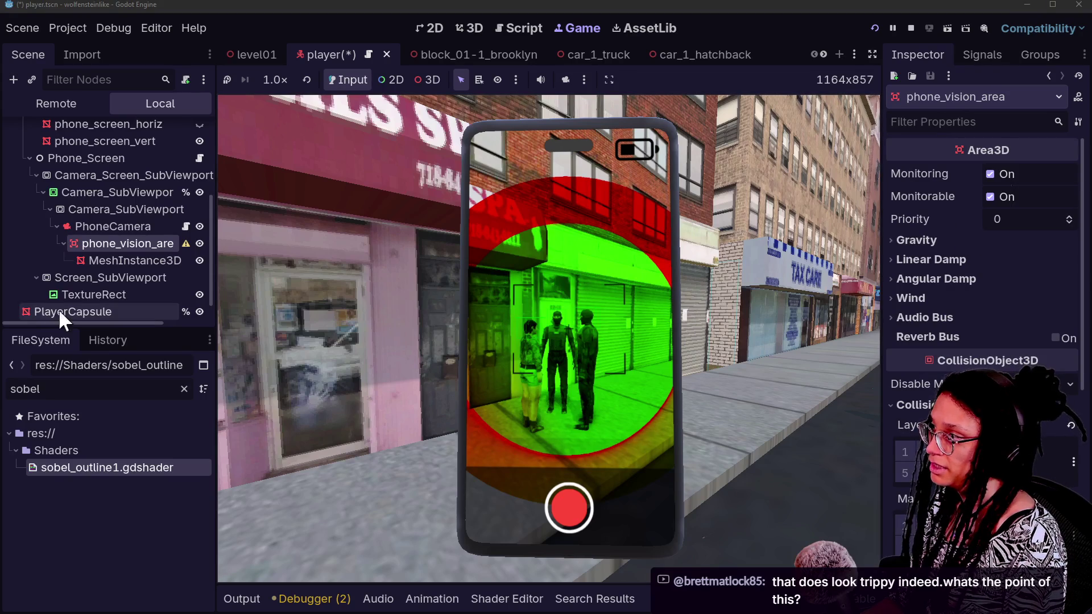
- Reset the vision cone mesh's top radius to its default value
left_click(119, 261)
scroll(995, 330, "up", 5)
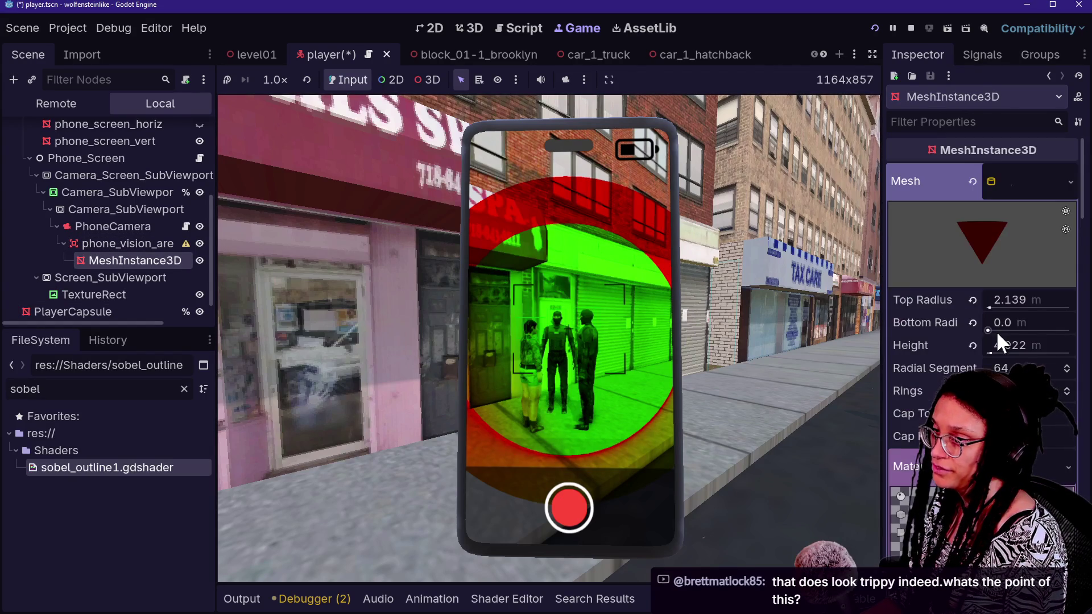
left_click(128, 247)
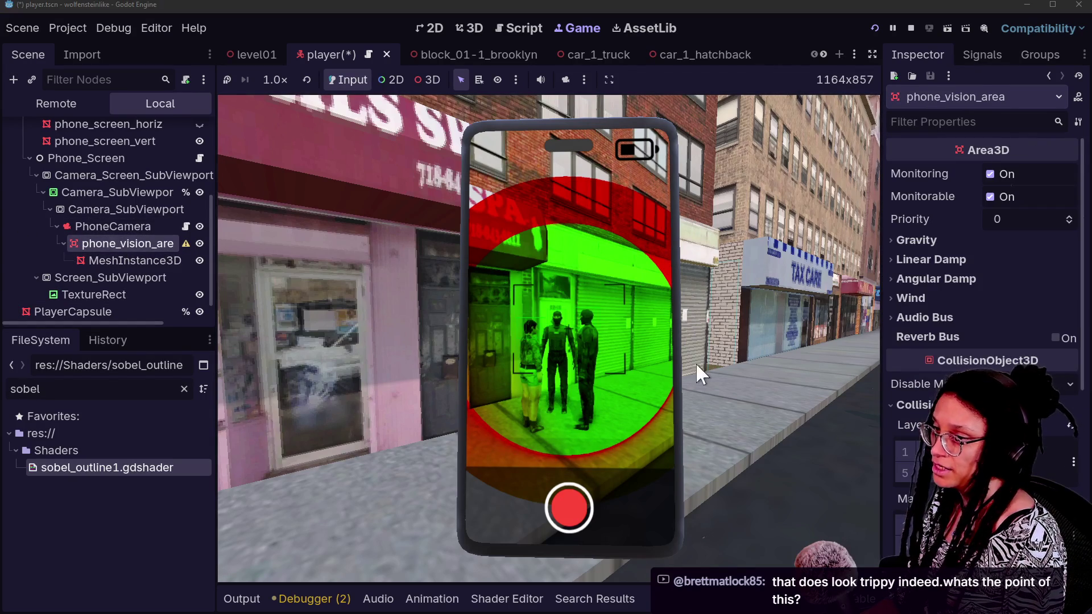
scroll(911, 319, "down", 5)
scroll(948, 319, "up", 3)
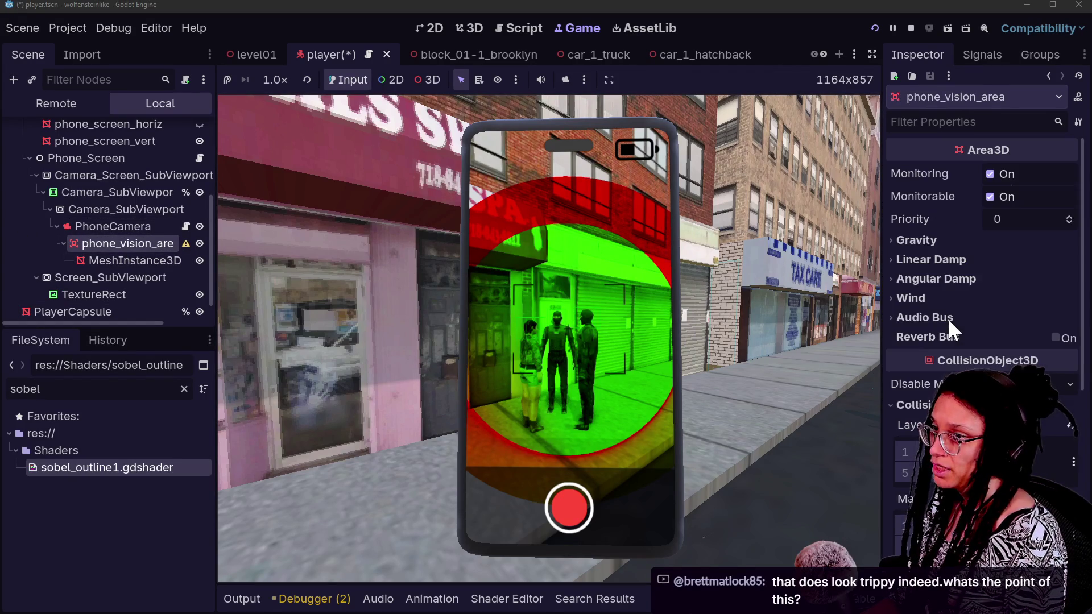
left_click(135, 261)
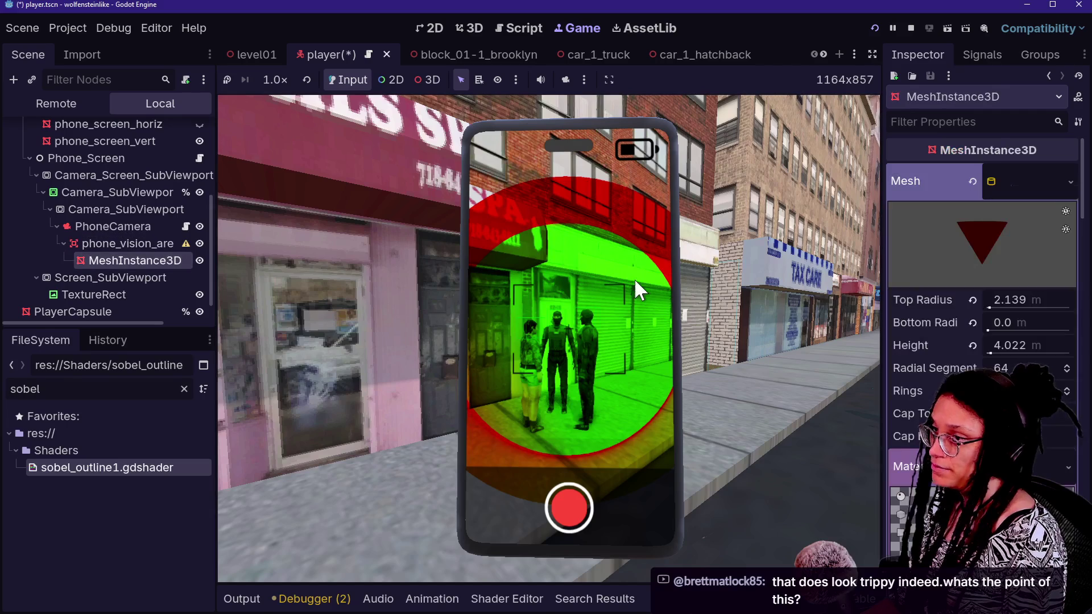
left_click(973, 299)
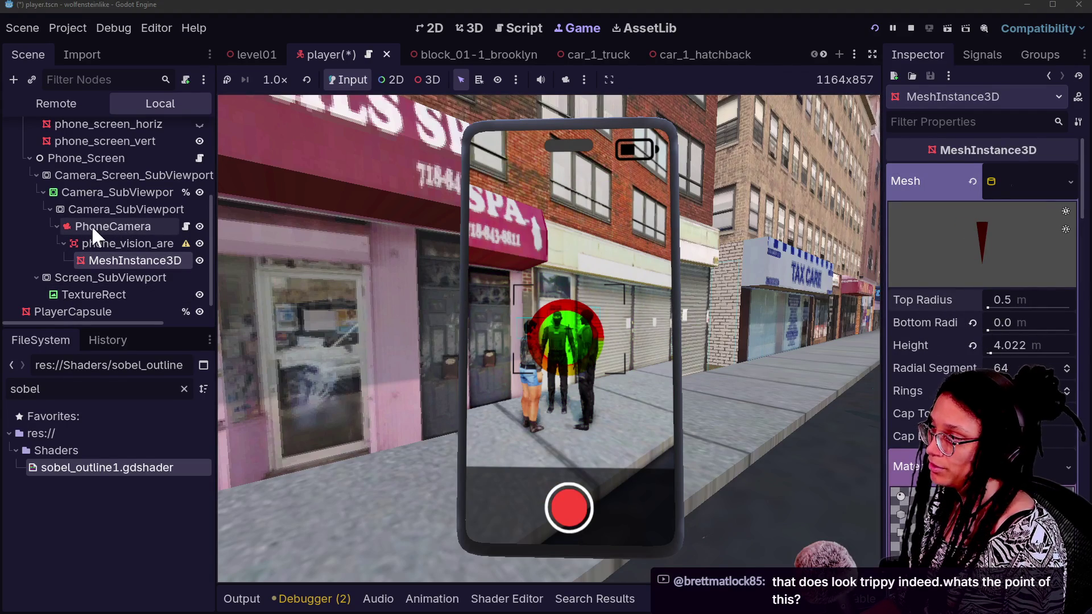
- Shift phone_vision_area slightly along Z and give the cone a 0.016 bottom radius
left_click(97, 243)
scroll(902, 308, "down", 8)
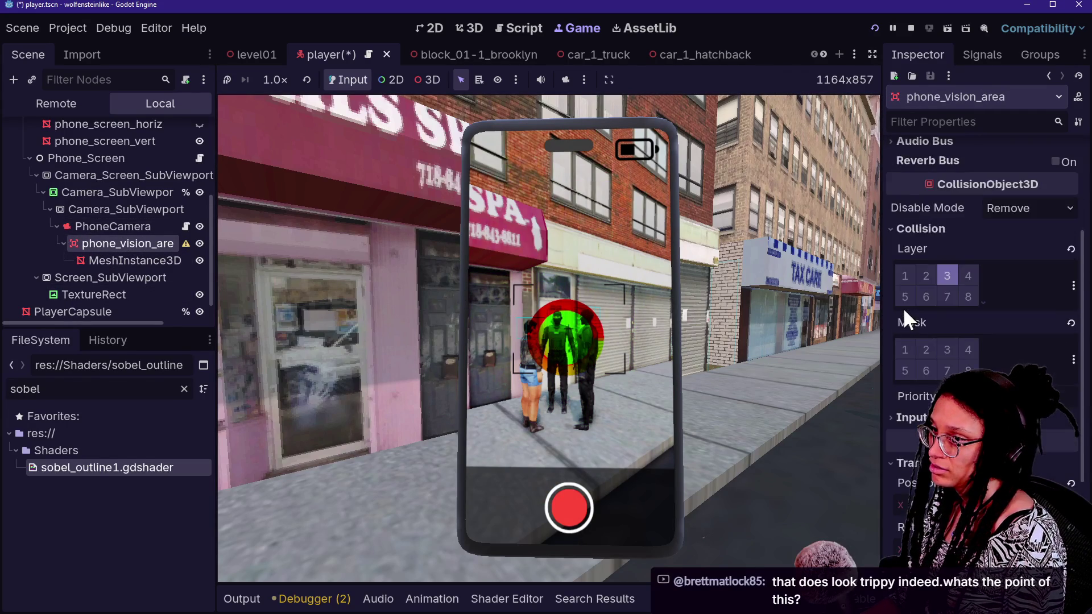
left_click_drag(1039, 266, 1028, 267)
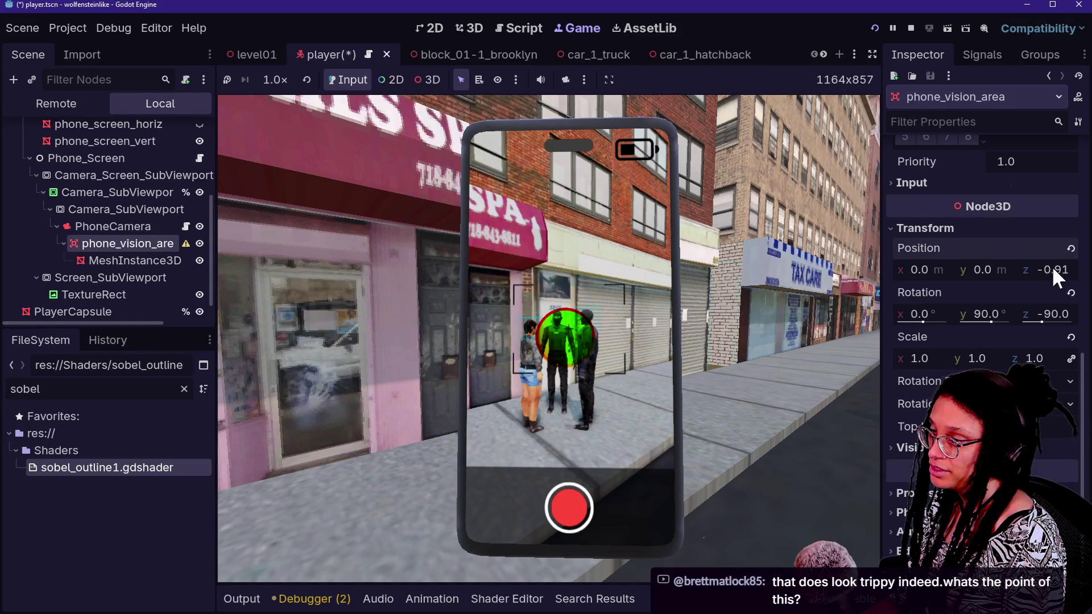
scroll(981, 185, "up", 5)
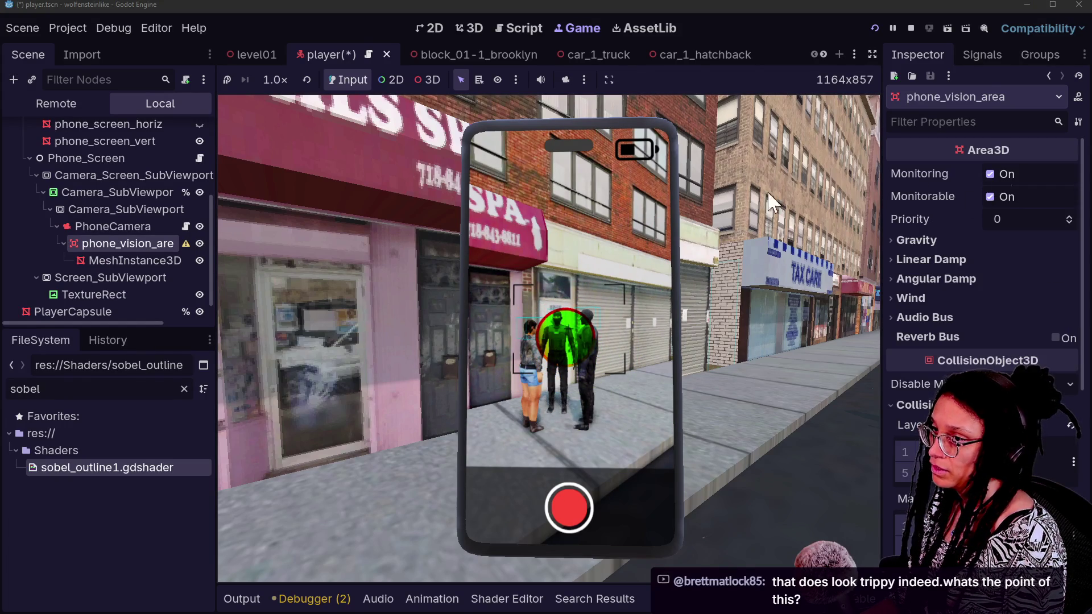
left_click(134, 261)
mouse_move(1001, 323)
left_mouse_down()
mouse_move(1023, 323)
mouse_move(1004, 322)
left_mouse_up()
- Reselect the cone mesh and widen its top radius
left_click(139, 241)
left_click(132, 259)
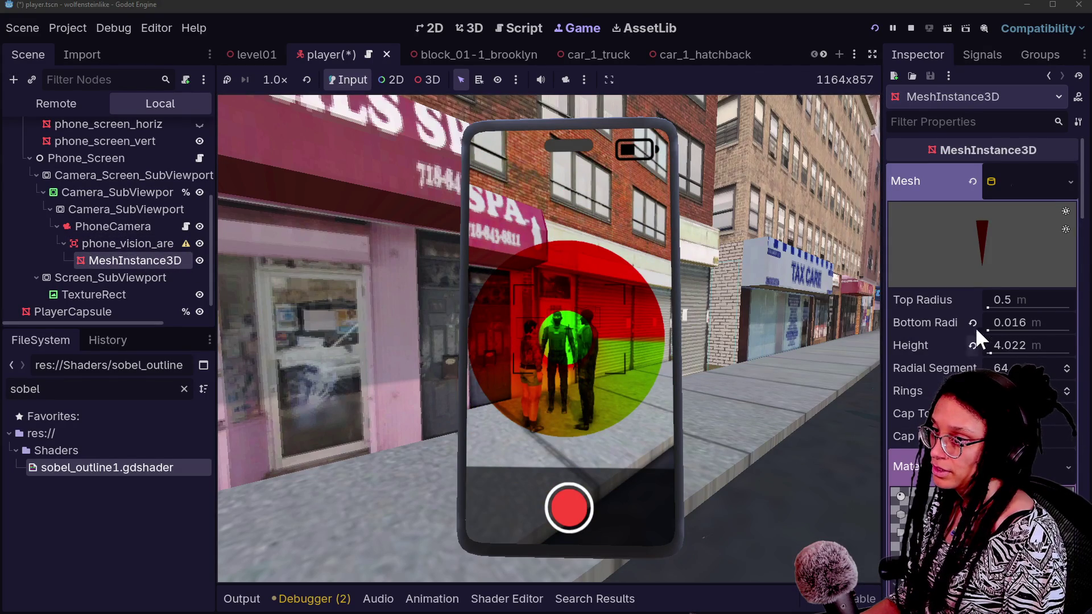
left_click_drag(988, 307, 1003, 302)
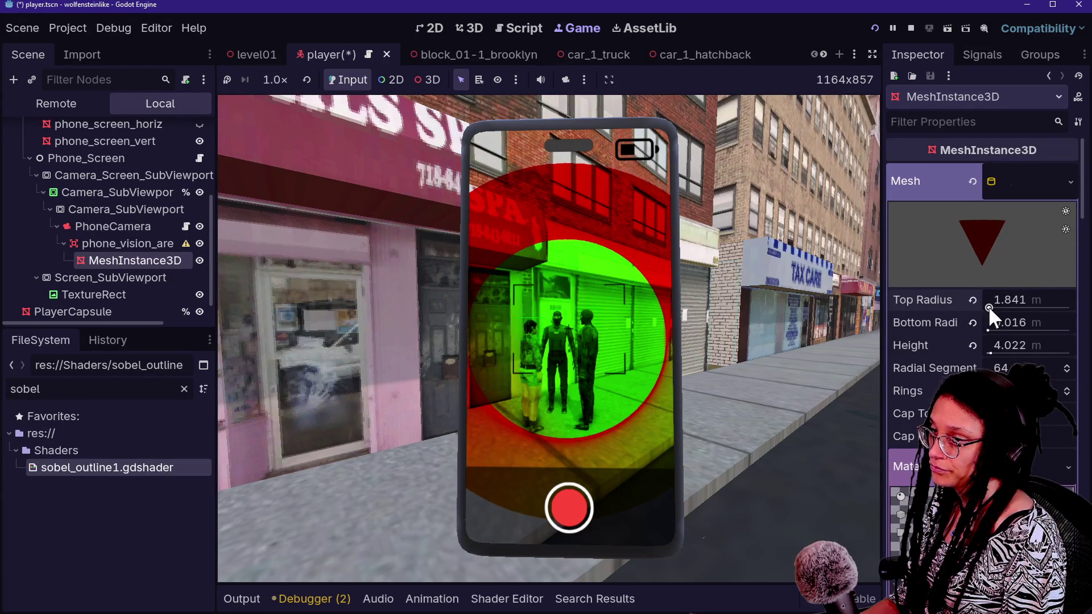
- Stretch the vision cone's X scale to 2.10 and view it in the 3D editor
scroll(944, 339, "down", 10)
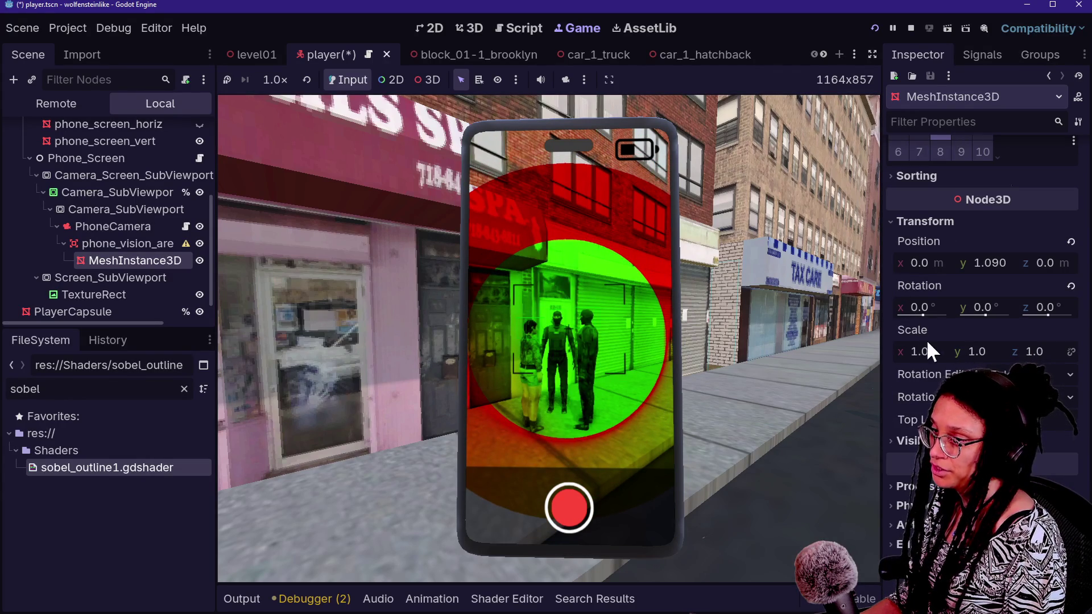
mouse_move(953, 348)
left_mouse_down()
mouse_move(984, 348)
mouse_move(934, 357)
left_mouse_up()
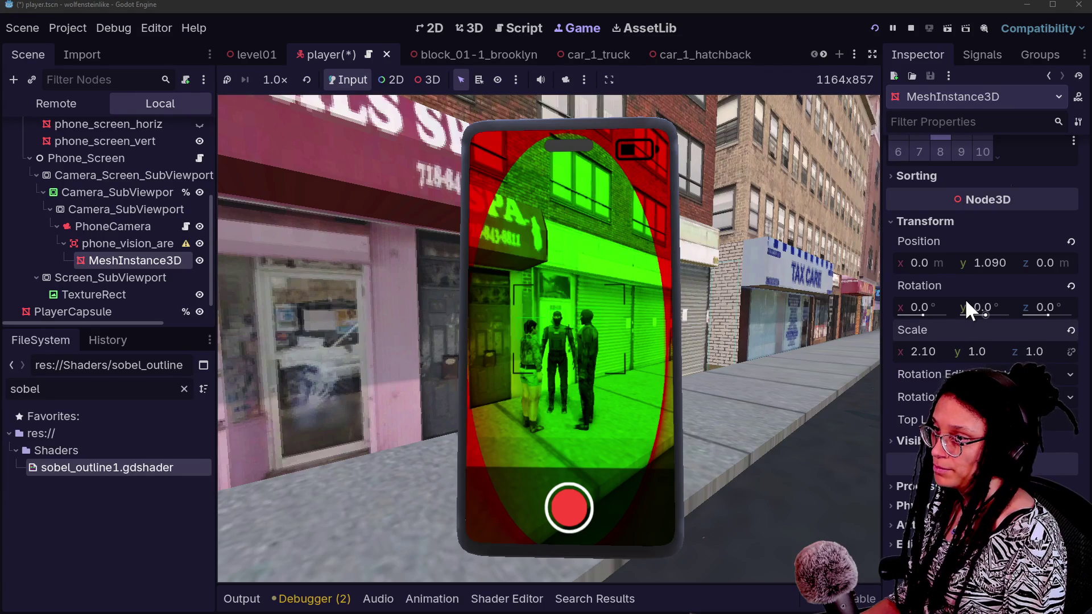
scroll(965, 298, "down", 10)
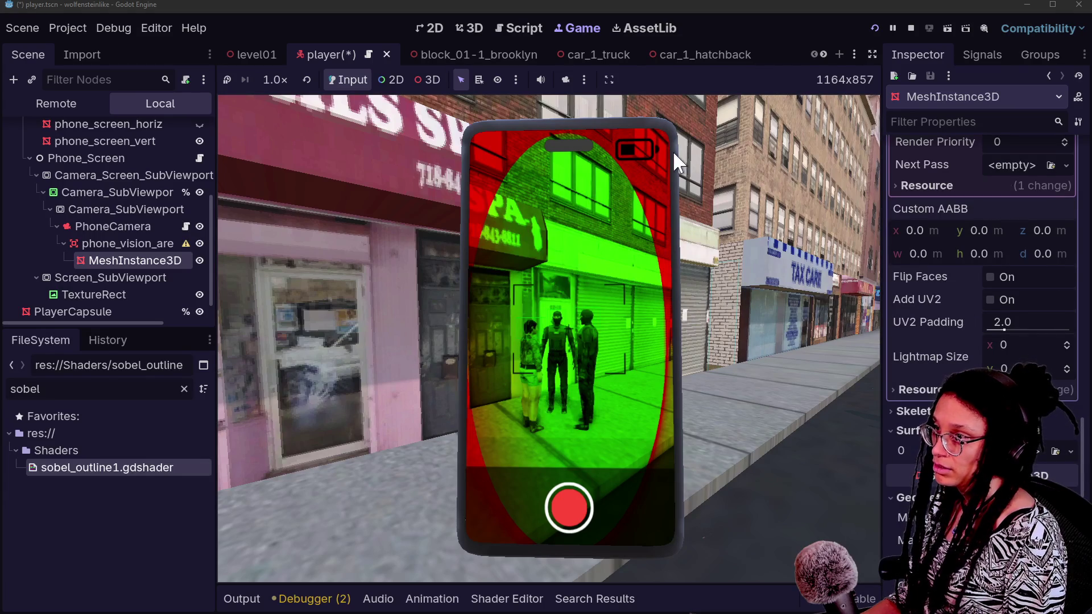
left_click(469, 28)
- Frame and orbit the stretched cone, save the player scene, and view the running game
key("f")
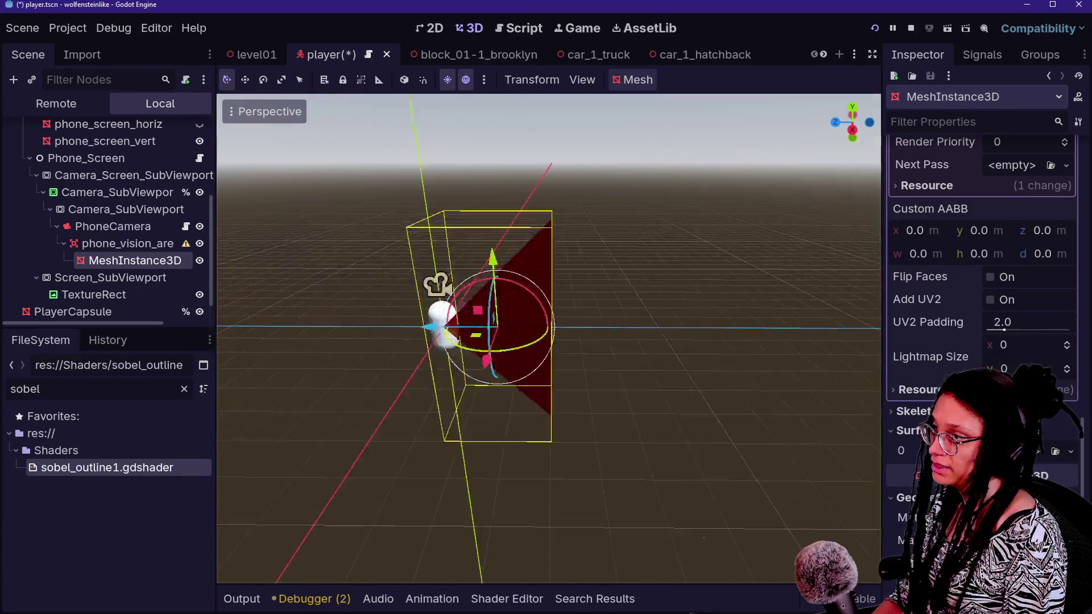
mouse_move(546, 341)
left_mouse_down()
mouse_move(569, 330)
mouse_move(591, 352)
mouse_move(603, 319)
mouse_move(614, 341)
mouse_move(757, 341)
mouse_move(739, 336)
mouse_move(705, 392)
mouse_move(620, 369)
left_mouse_up()
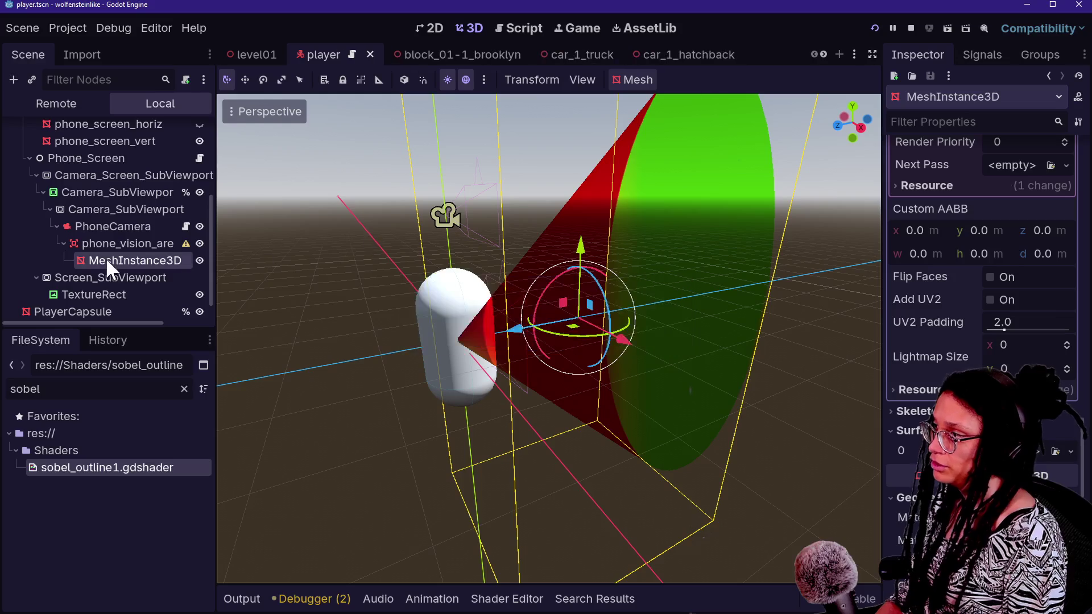
left_click(537, 29)
left_click(577, 28)
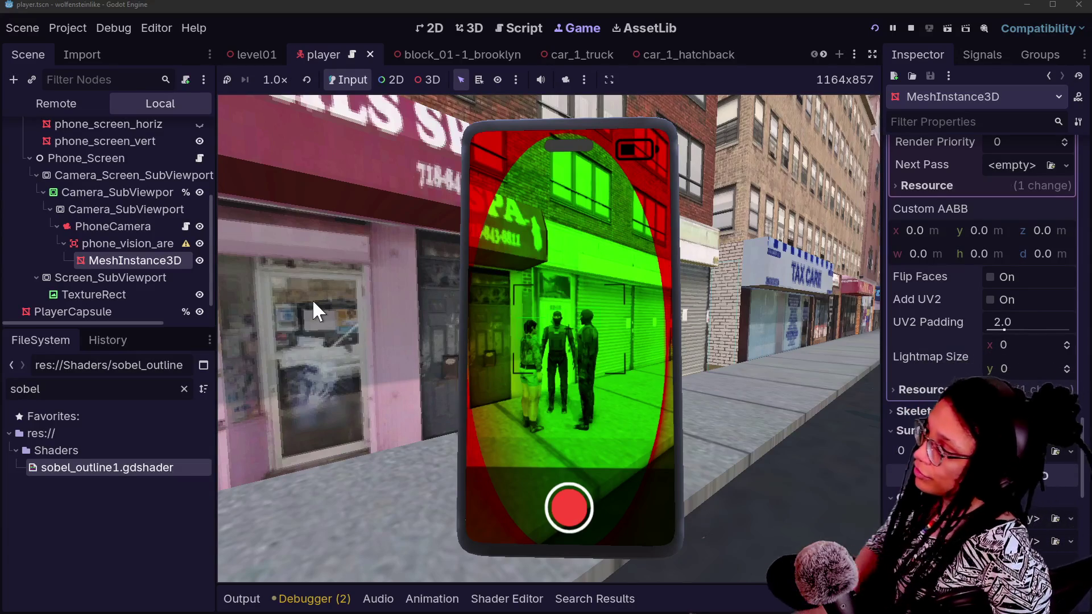
- Select phone_vision_area, then MeshInstance3D, and go back to the 3D editor
left_click(154, 244)
left_click(158, 261)
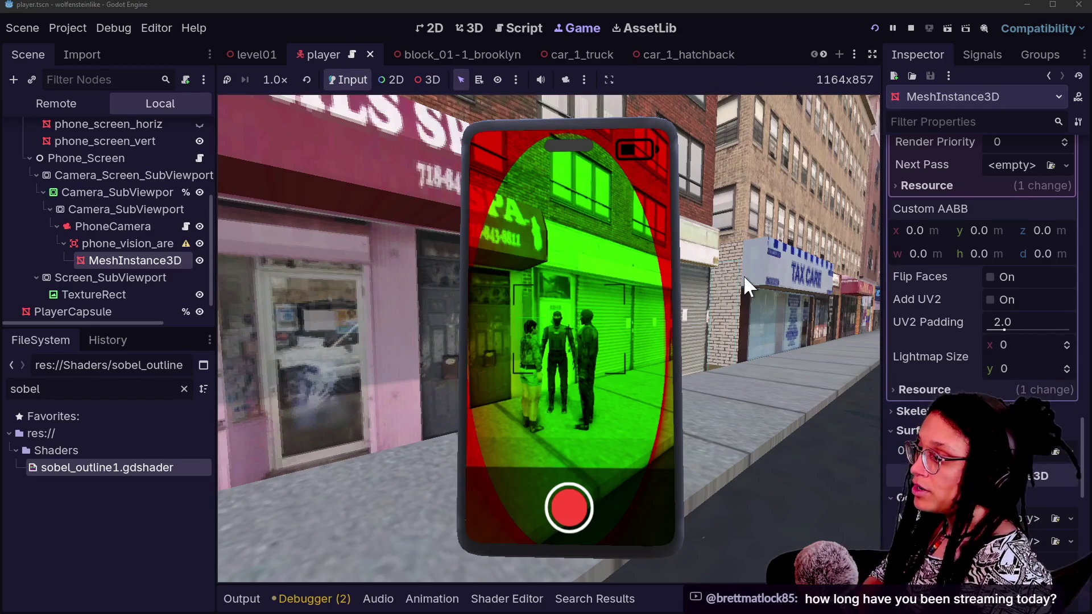
left_click(464, 26)
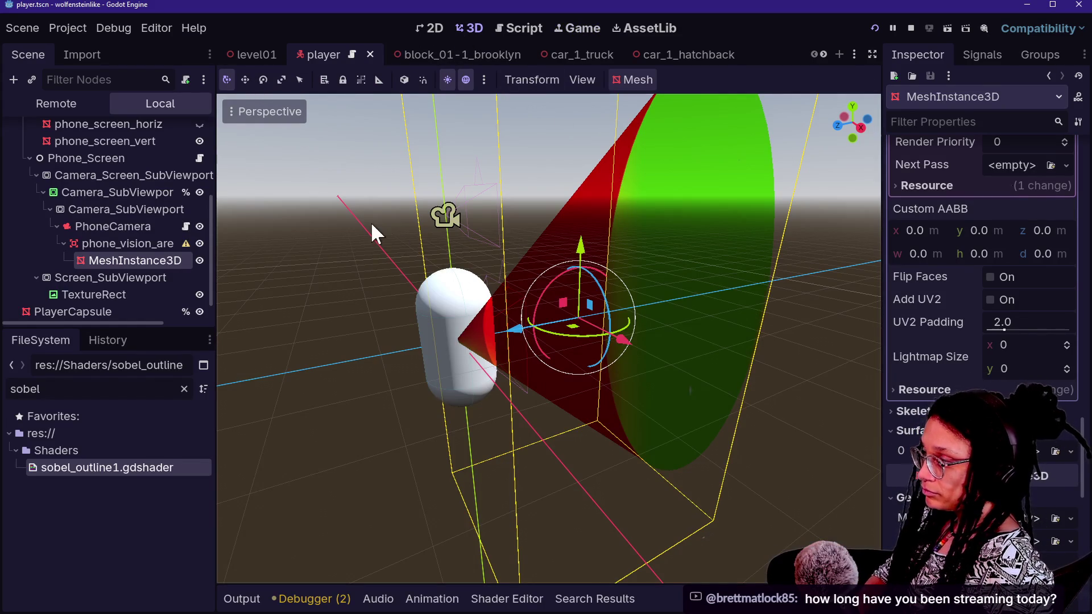
key("ctrl+s")
left_click(576, 28)
left_click(530, 25)
left_click(458, 26)
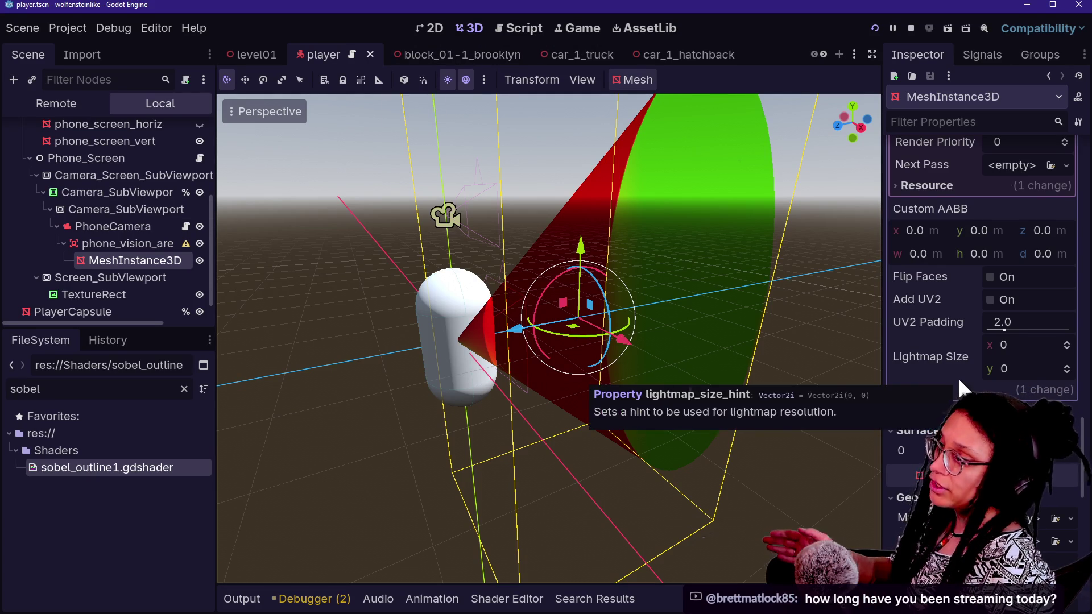
scroll(967, 363, "down", 5)
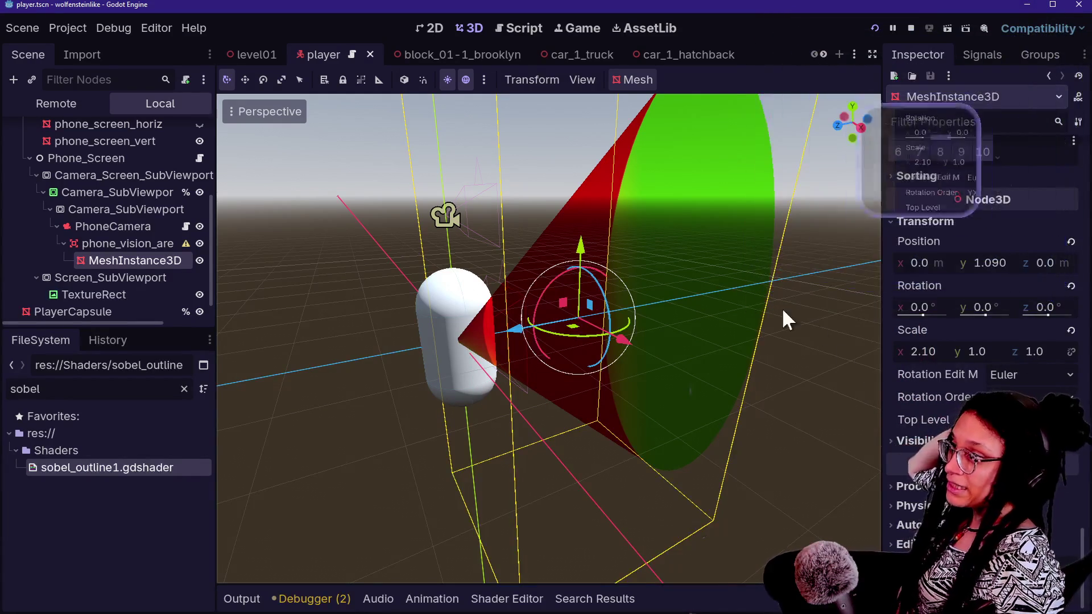
- Create a Simplified Convex sibling collision shape from the cone mesh, then hide the mesh
left_click(630, 80)
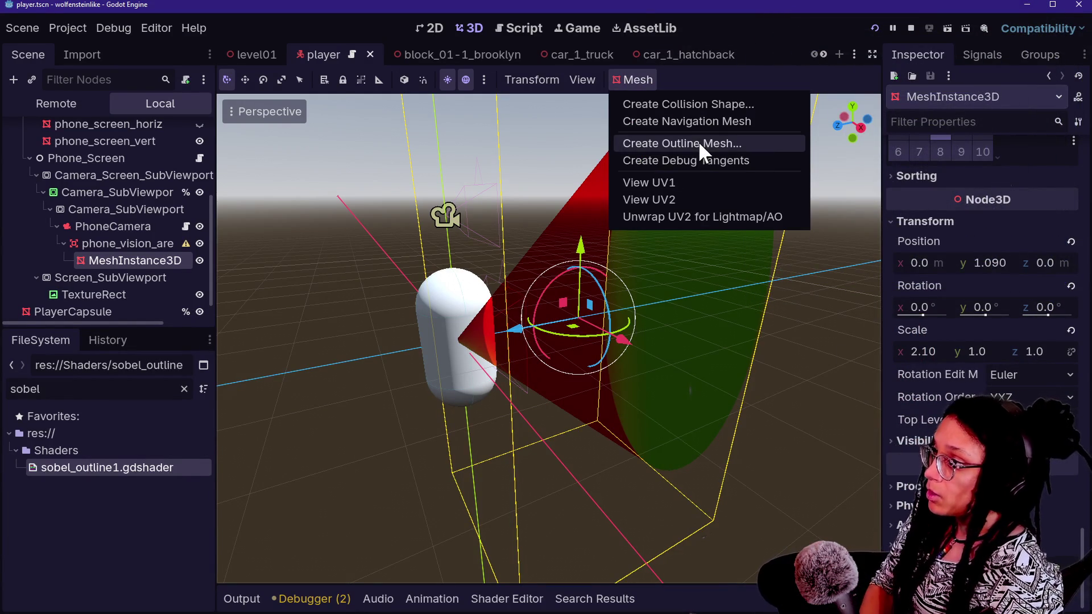
left_click(712, 105)
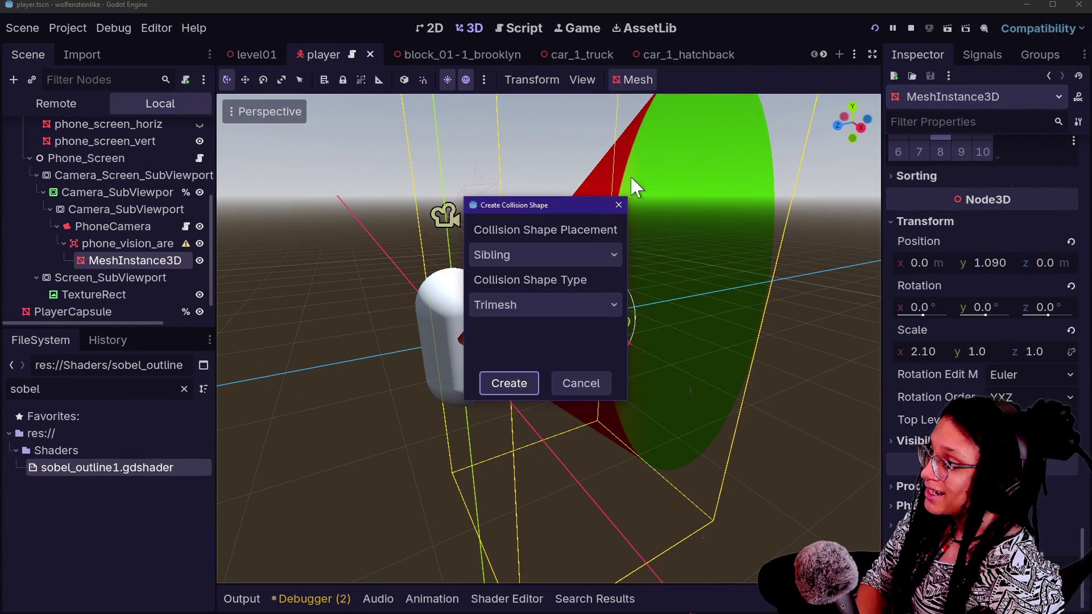
left_click(540, 298)
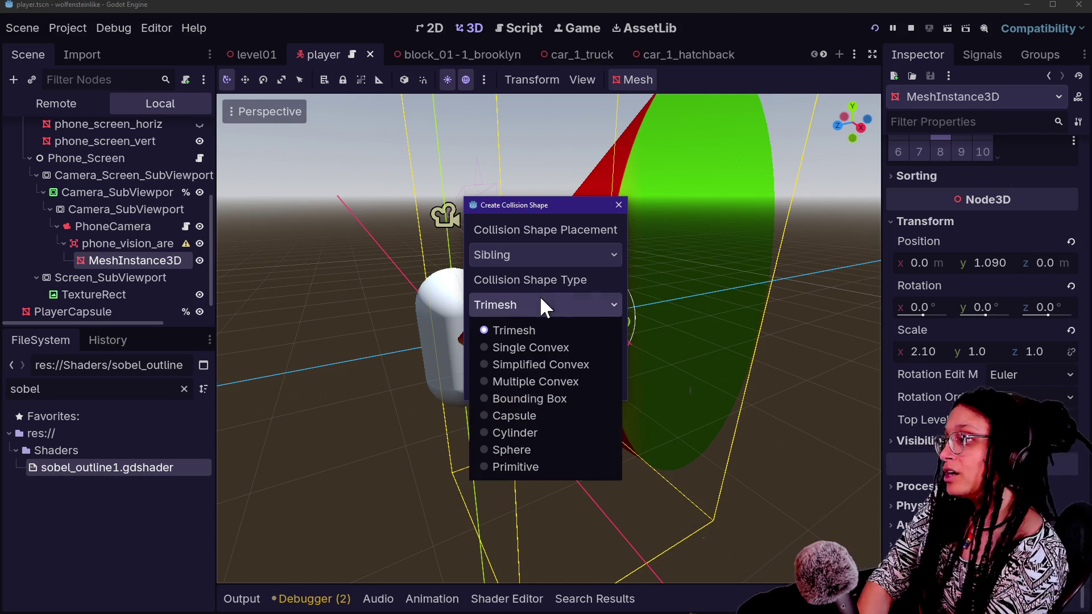
left_click(563, 363)
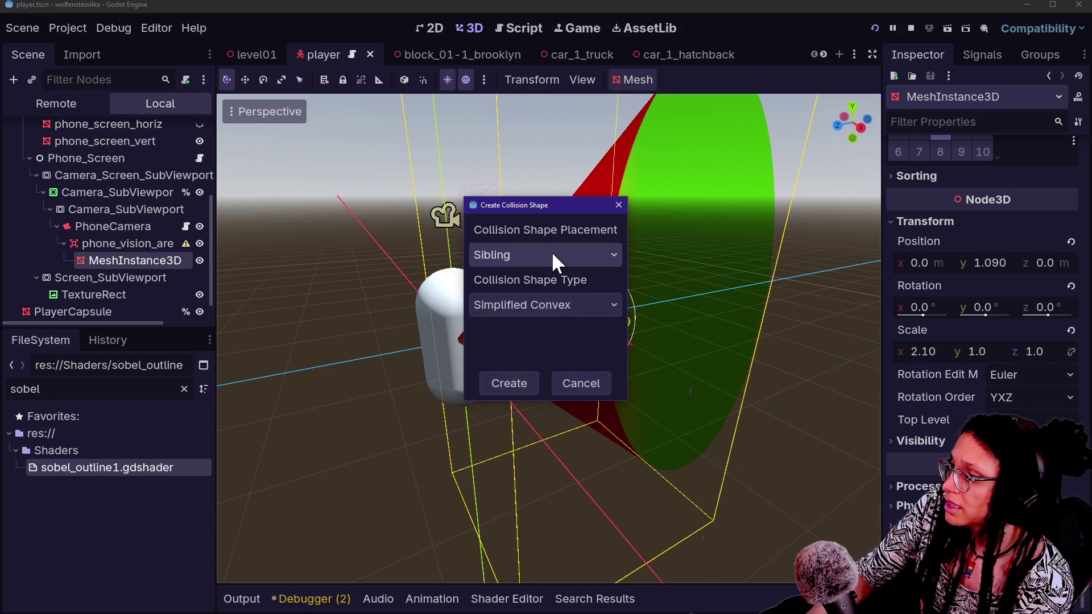
left_click(500, 384)
mouse_move(698, 237)
left_mouse_down()
mouse_move(552, 259)
mouse_move(582, 258)
left_mouse_up()
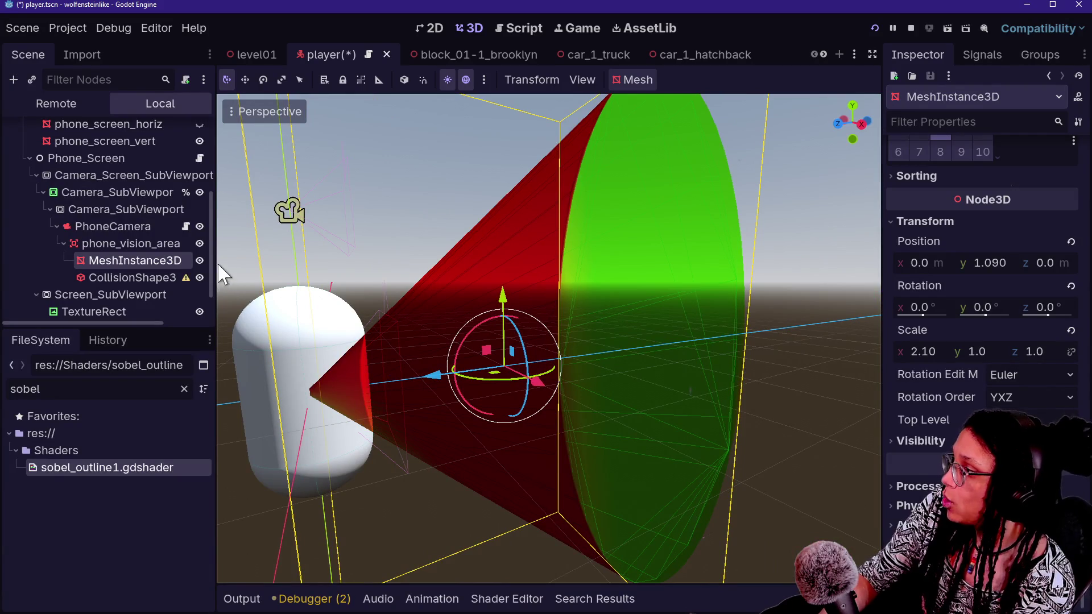
left_click(200, 260)
- Inspect CollisionShape3D's transform, noting its 2.10, 1.0, 1.0 scale, then reselect MeshInstance3D
left_click(136, 277)
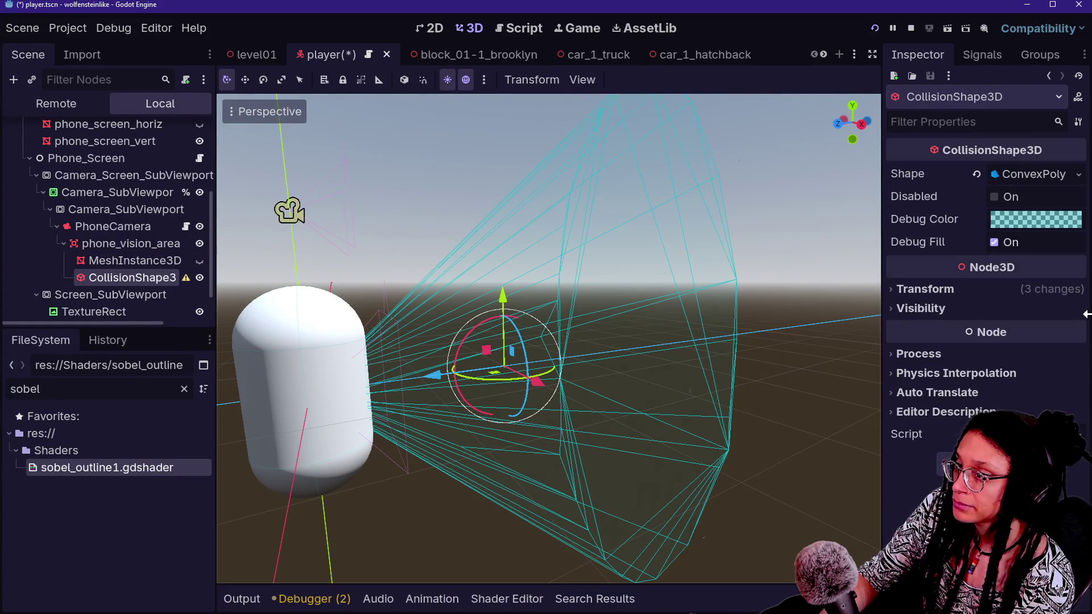
left_click(943, 288)
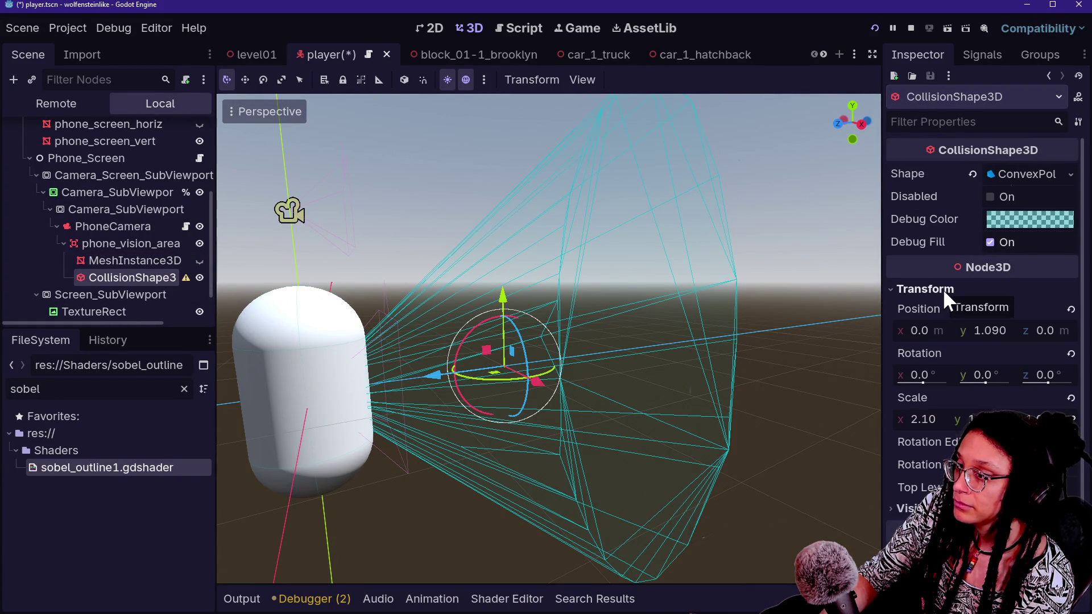
scroll(943, 392, "down", 3)
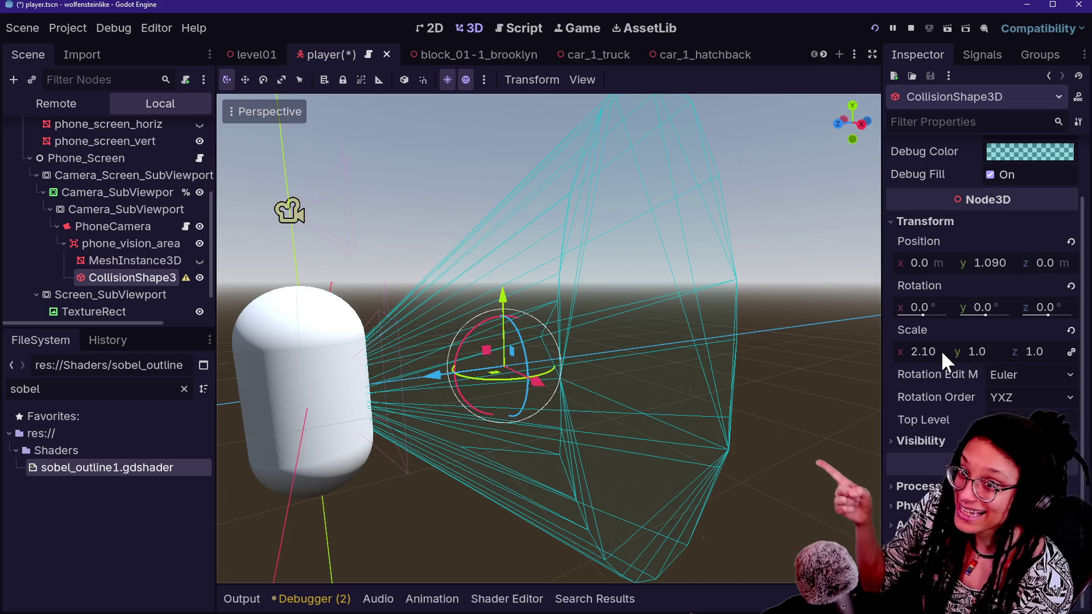
mouse_move(186, 277)
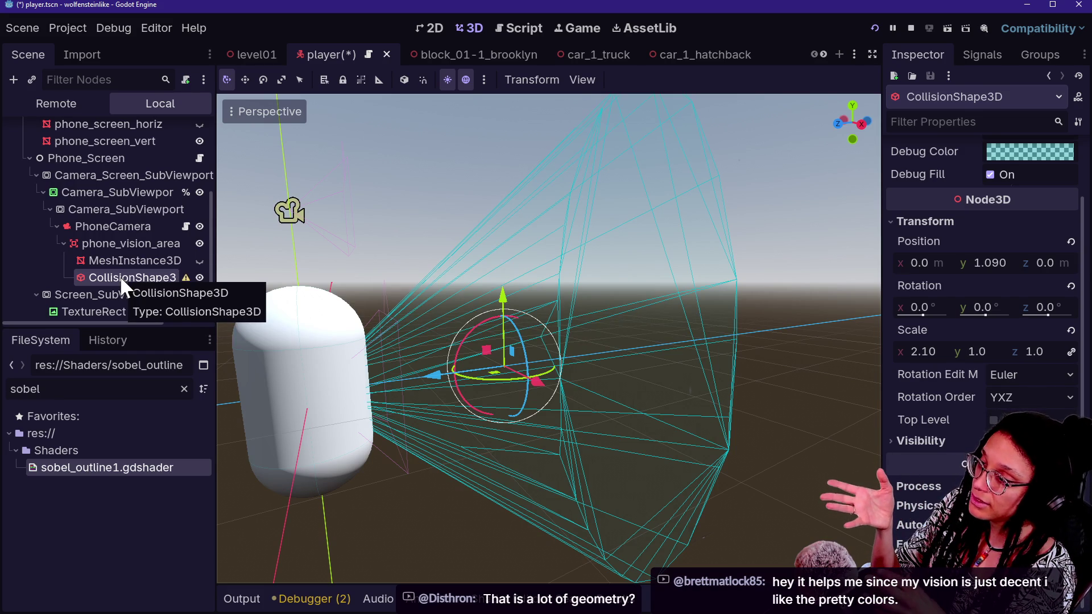
left_click(120, 261)
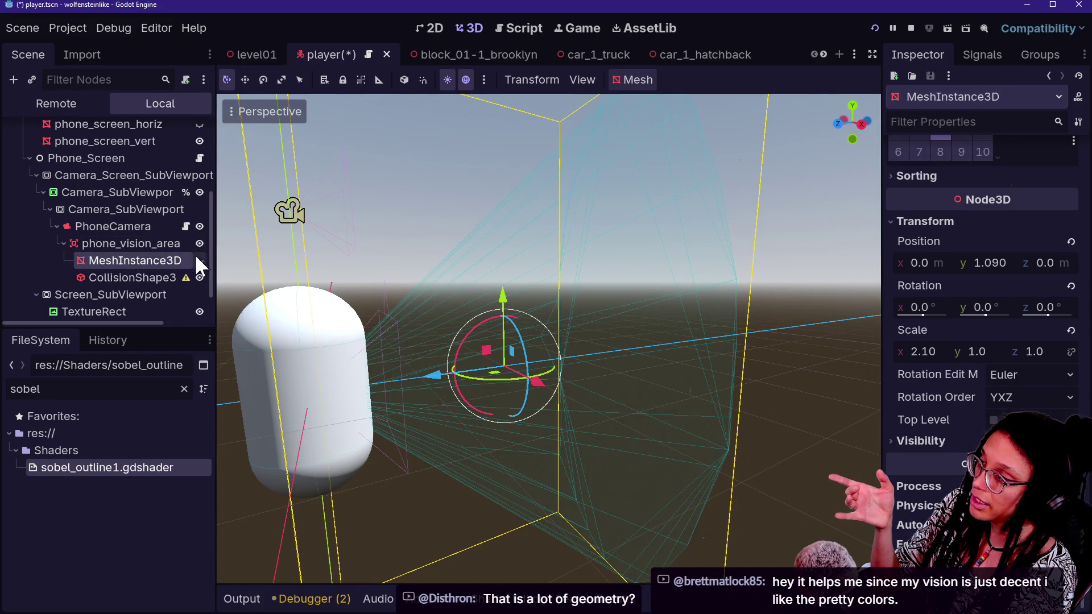
- Unhide the MeshInstance3D cone, delete CollisionShape3D, and add a new empty scene tab
left_click(196, 259)
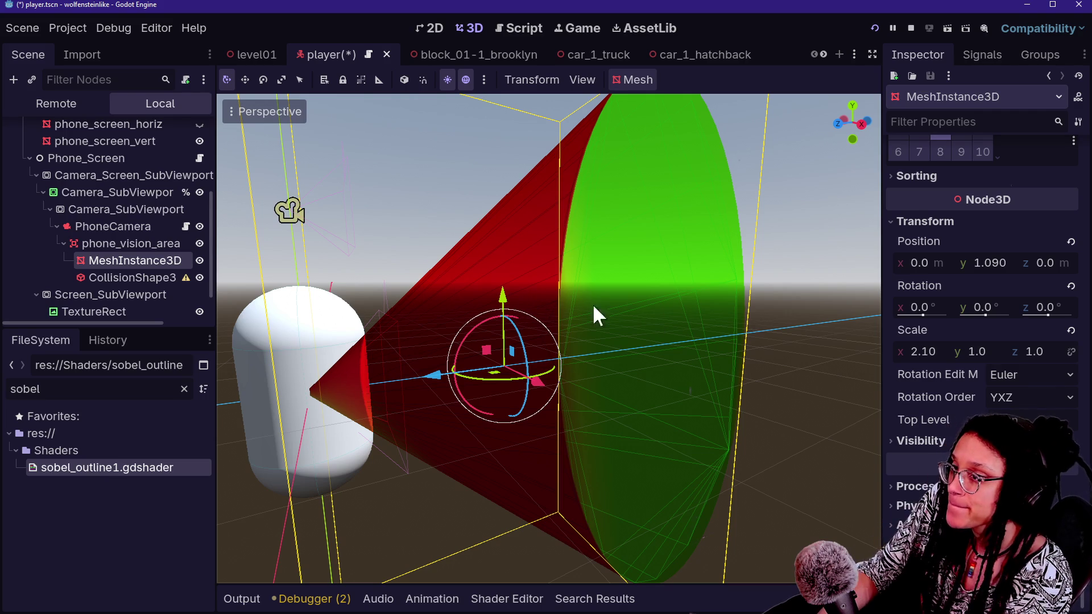
left_click(162, 278)
key("Delete")
key("Return")
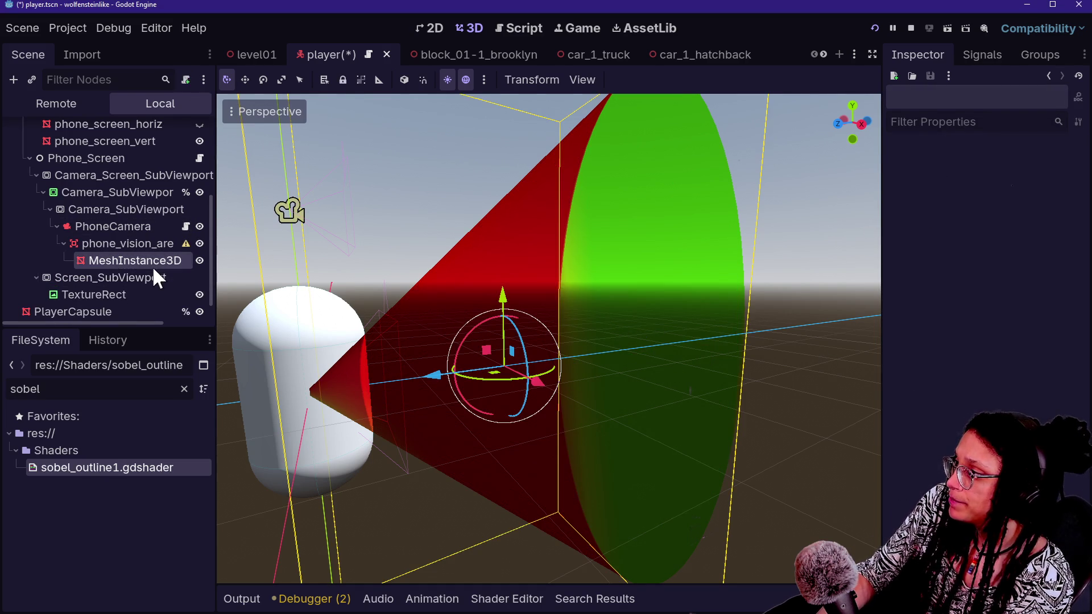
left_click(153, 265)
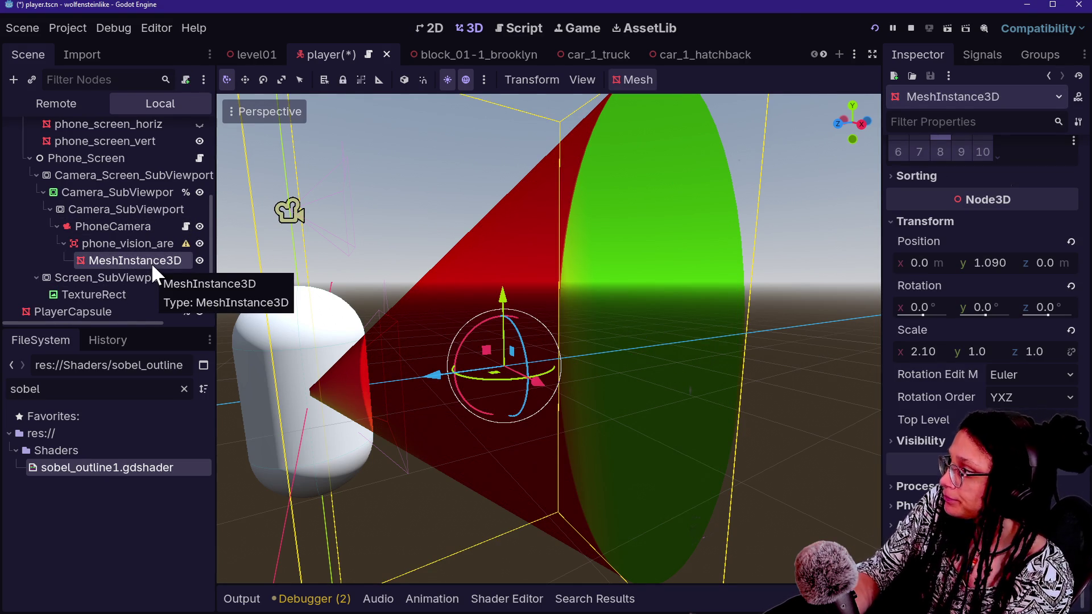
left_click(839, 52)
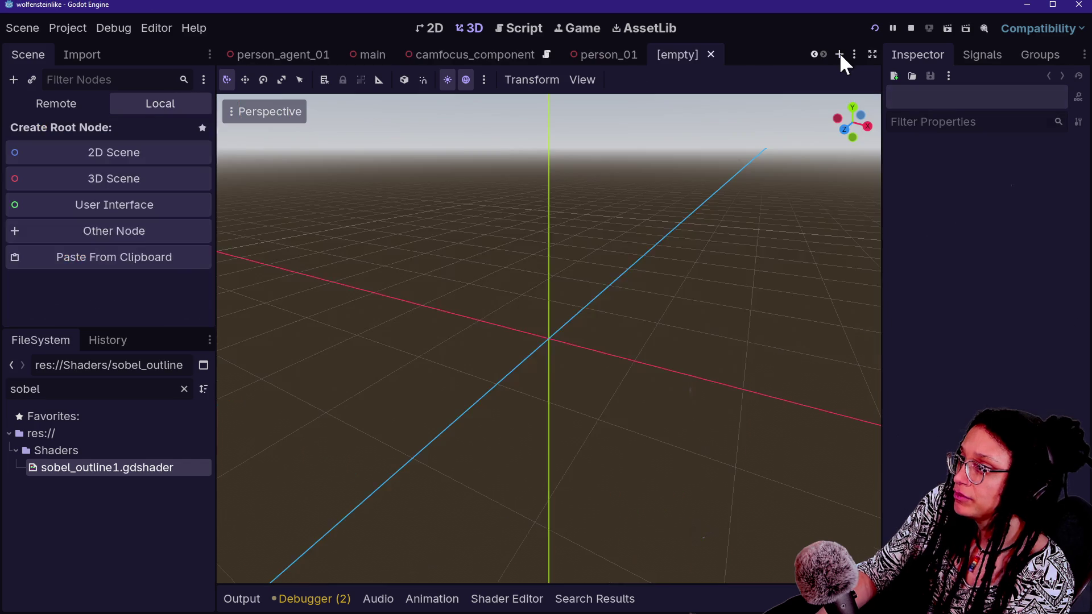
- Create a 3D scene with a Node3D root, paste the cone MeshInstance3D in, and frame it
left_click(132, 179)
key("ctrl+v")
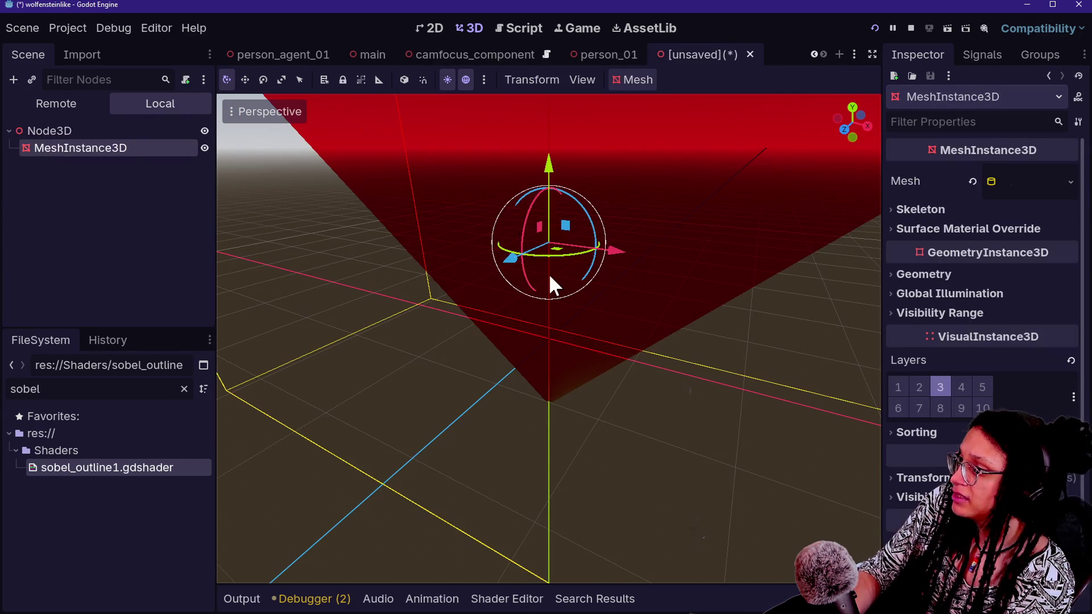
scroll(548, 279, "down", 3)
key("f")
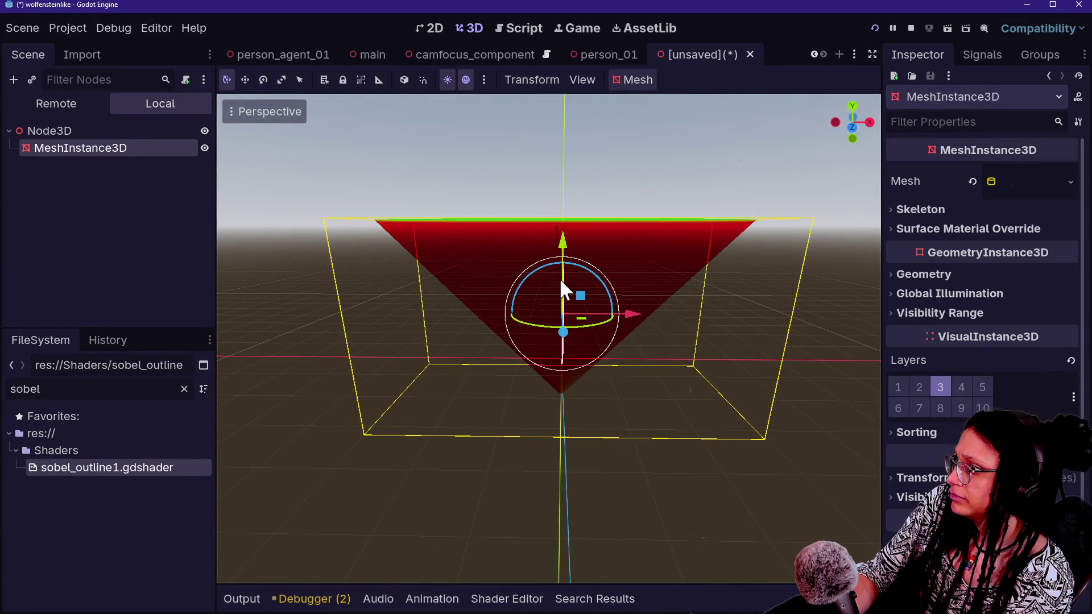
left_click(916, 477)
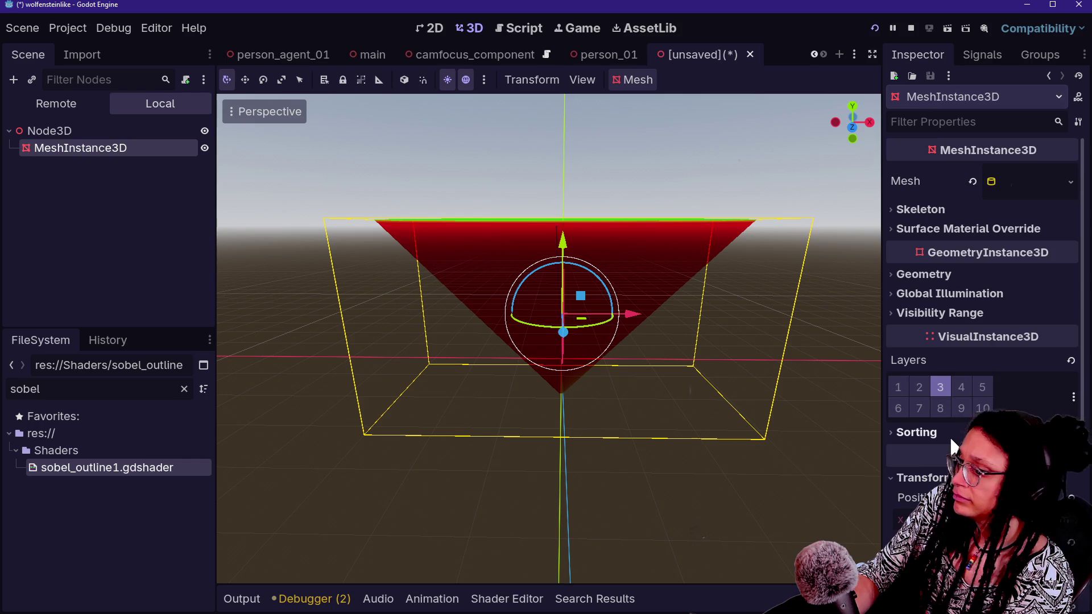
scroll(967, 398, "down", 2)
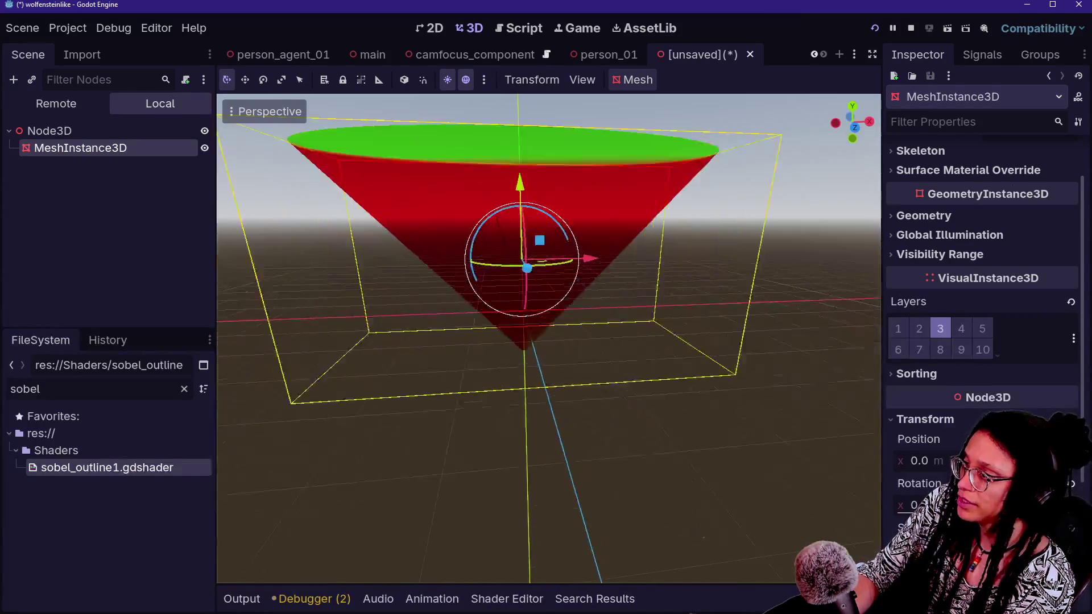
- Open the glTF 2.0 Scene export dialog from Scene > Export As, leaving the scene unsaved
key("ctrl+s")
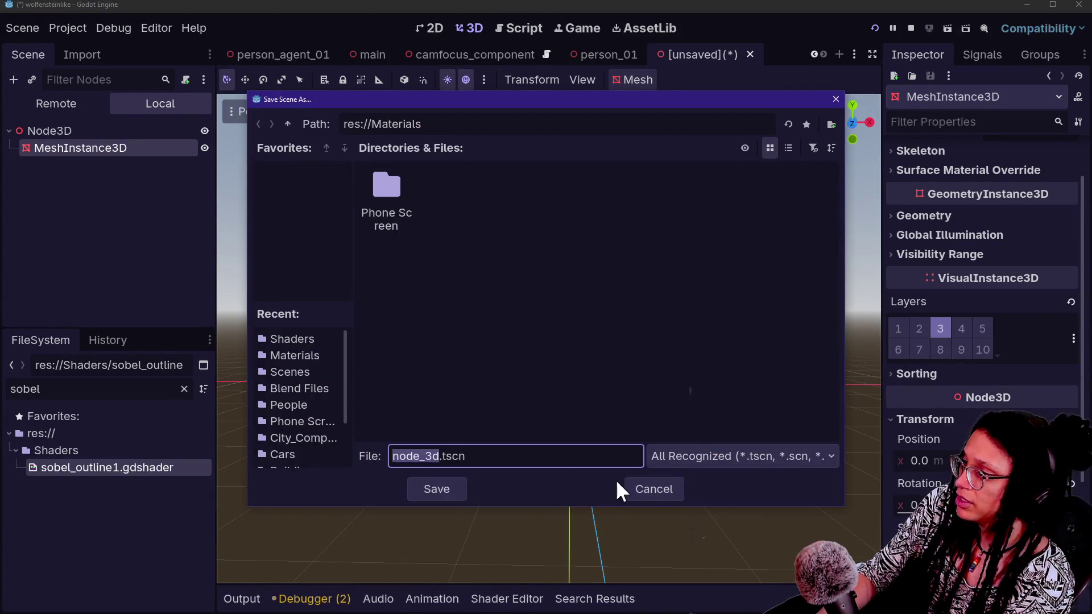
left_click(630, 488)
left_click(57, 28)
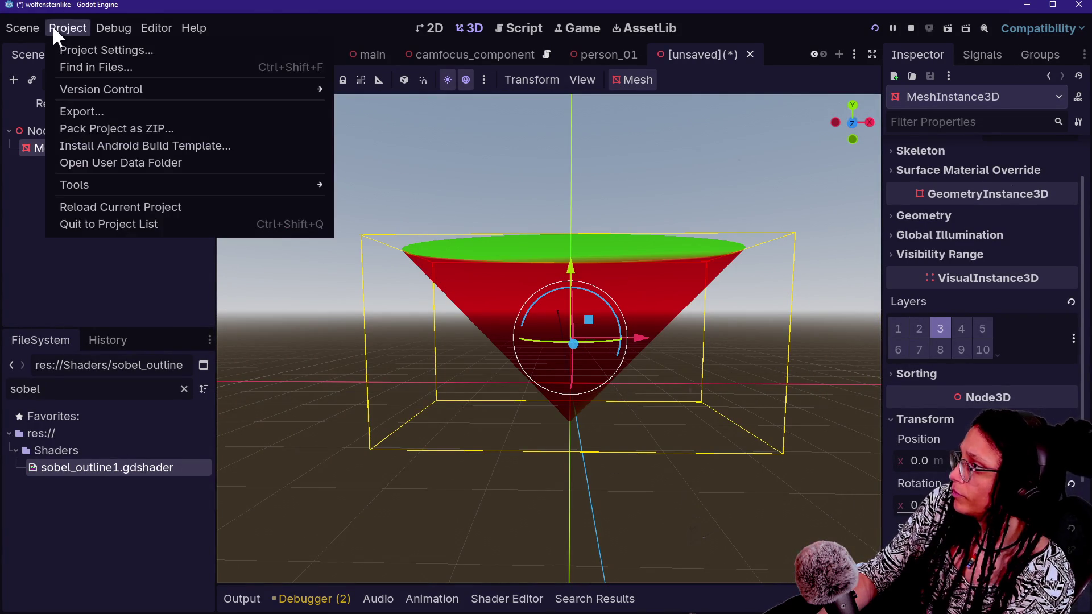
left_click(105, 113)
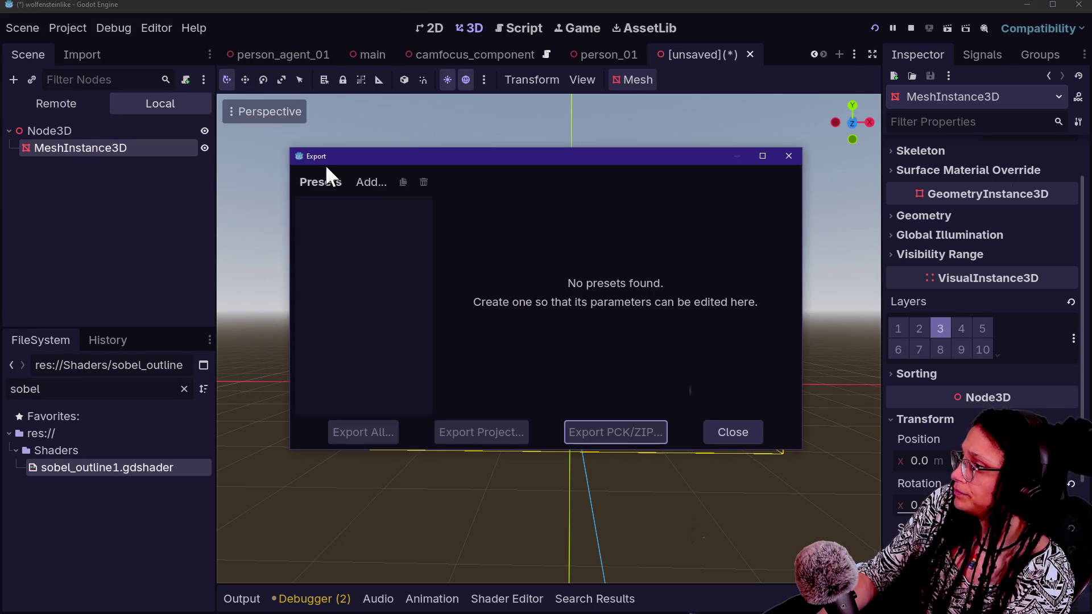
left_click(708, 438)
left_click(36, 25)
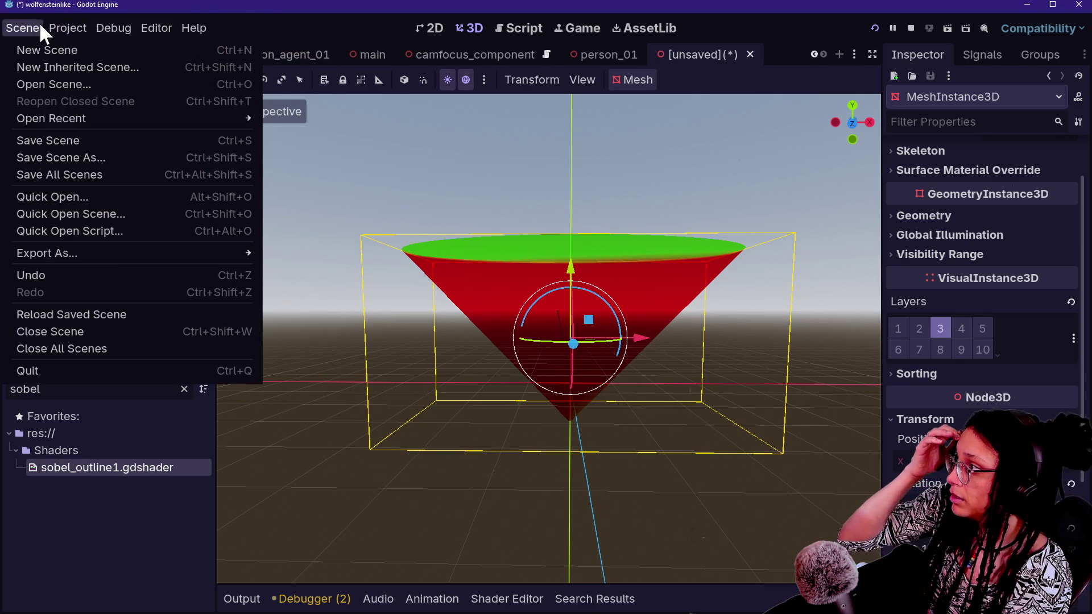
mouse_move(106, 248)
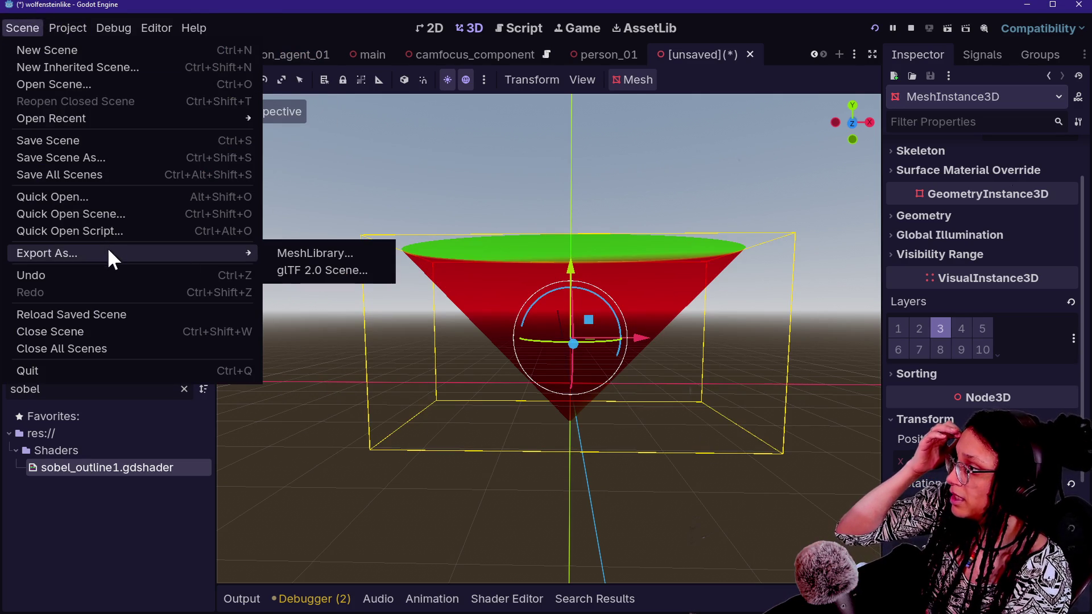
left_click(349, 268)
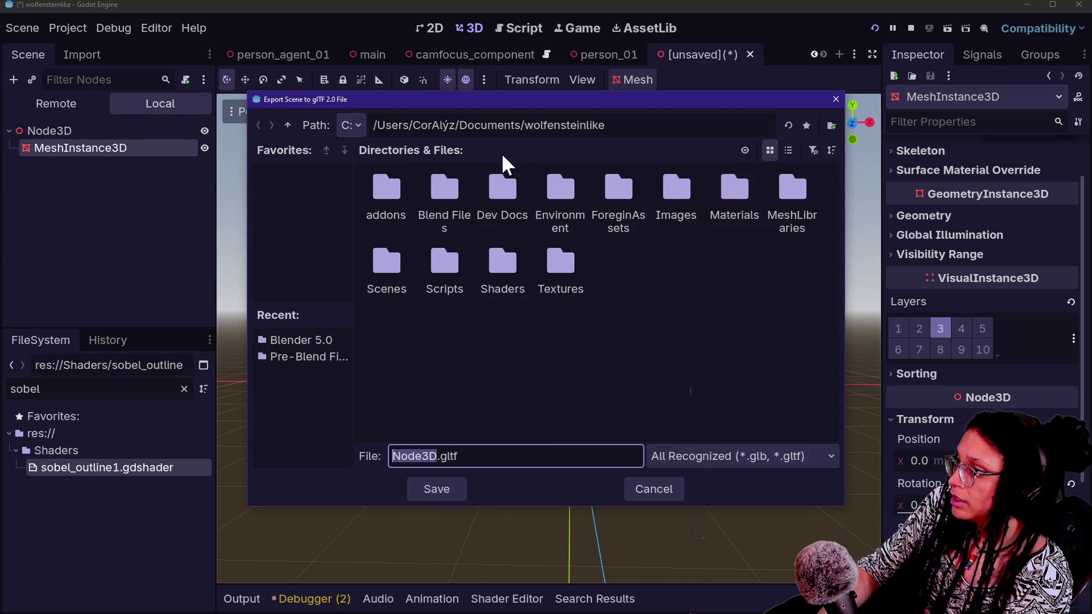
- Set the export location to Blend Files/Pre-Blend Files and the file name to phone_vision_cone.gltf
double_click(458, 188)
double_click(397, 195)
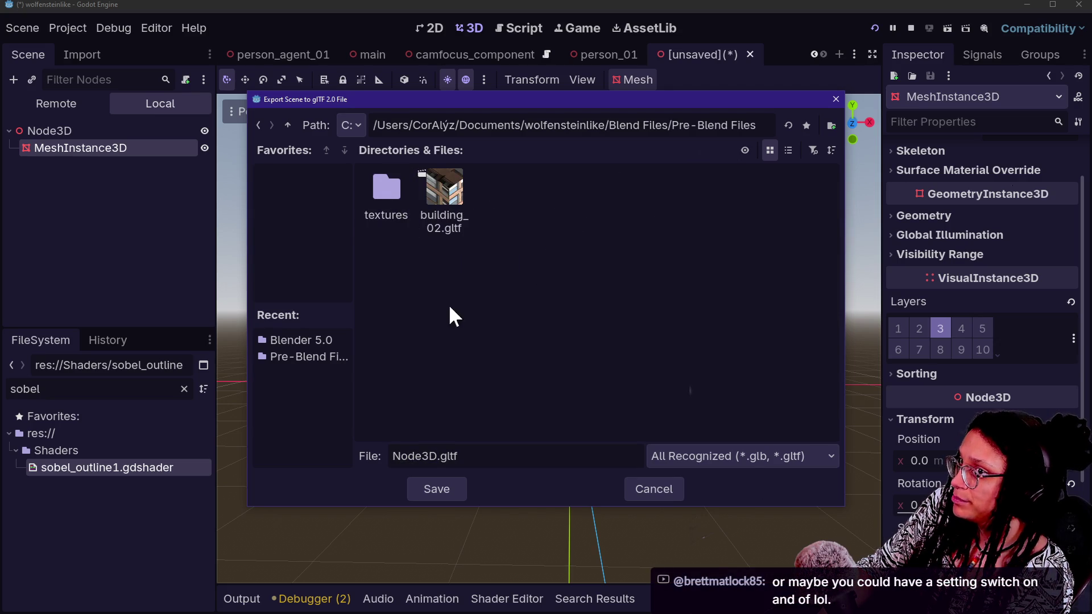
triple_click(477, 461)
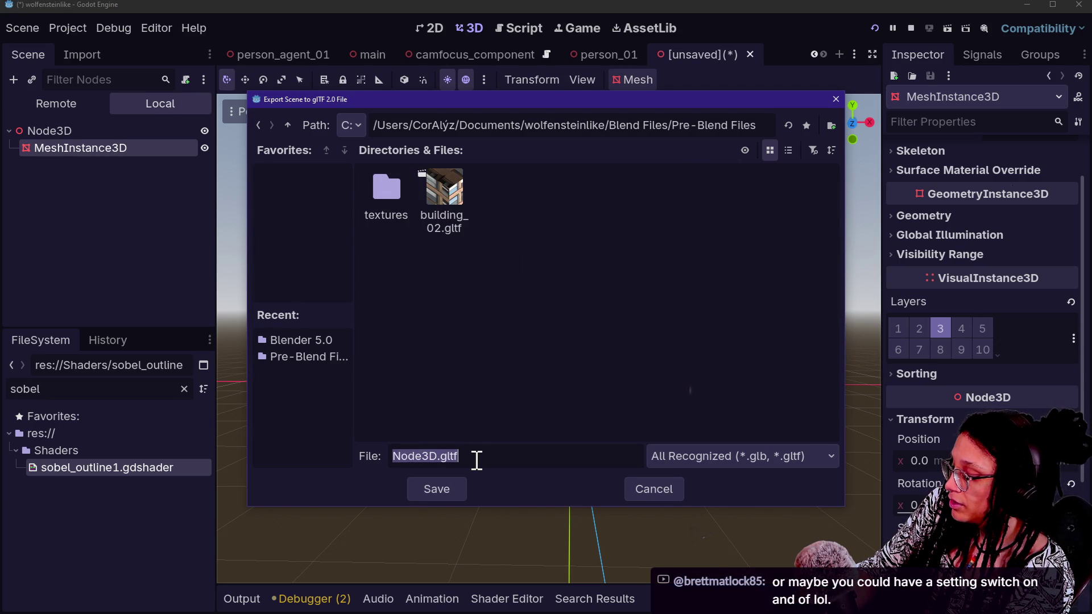
type("phone_vision_cone.")
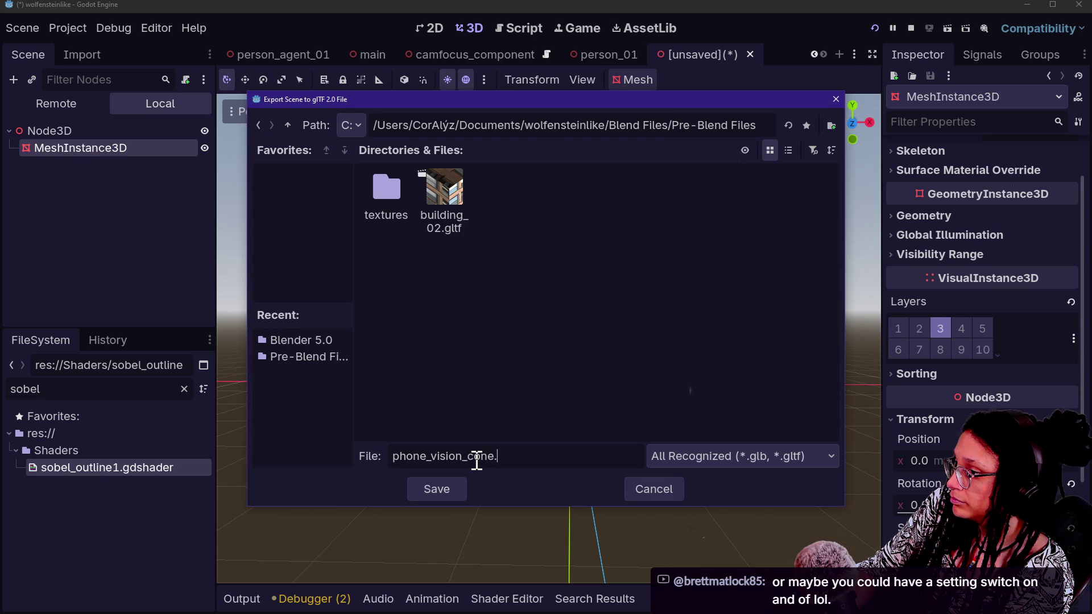
type("gltf")
key("Return")
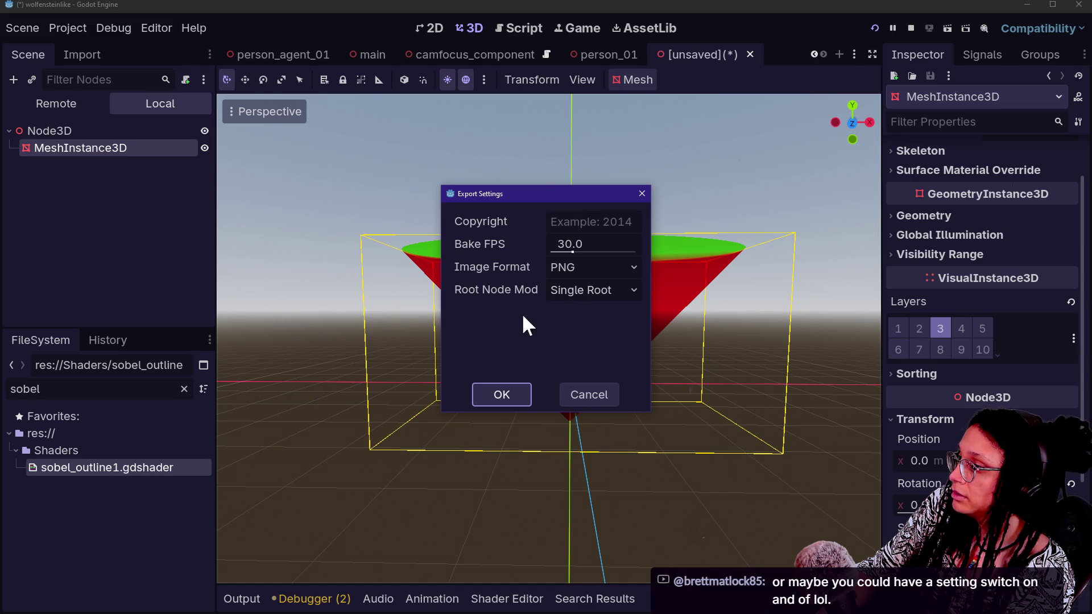
- Set Image Format to None and run the export
left_click(573, 273)
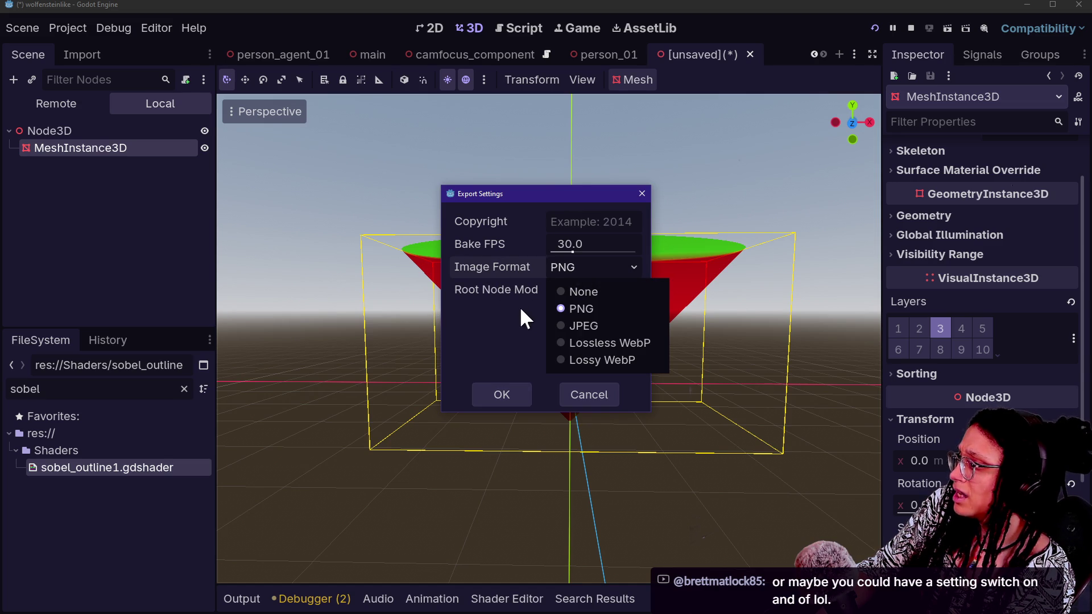
left_click(566, 289)
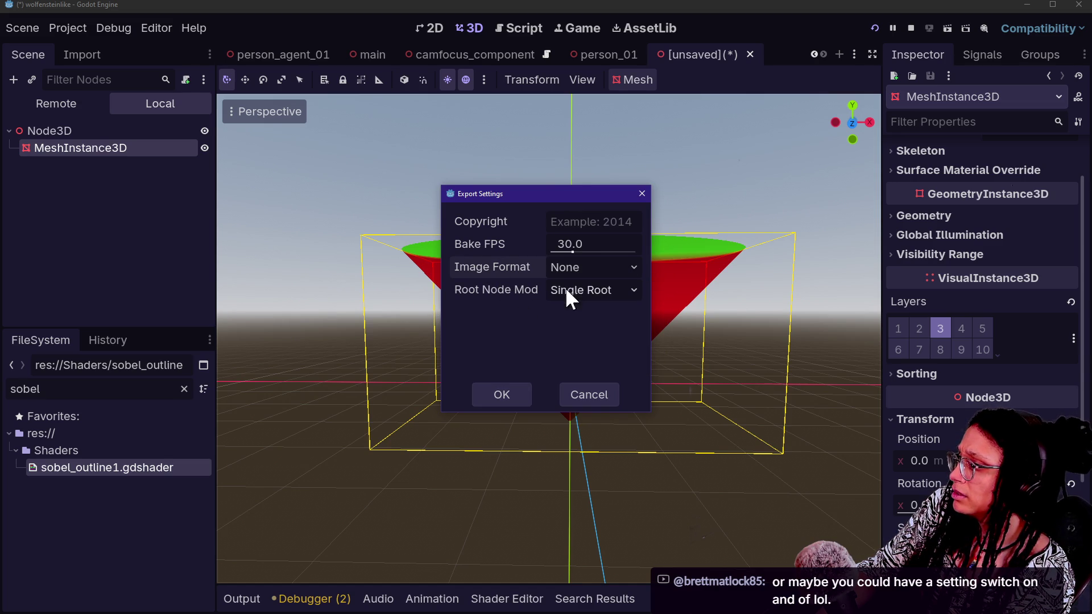
left_click(517, 394)
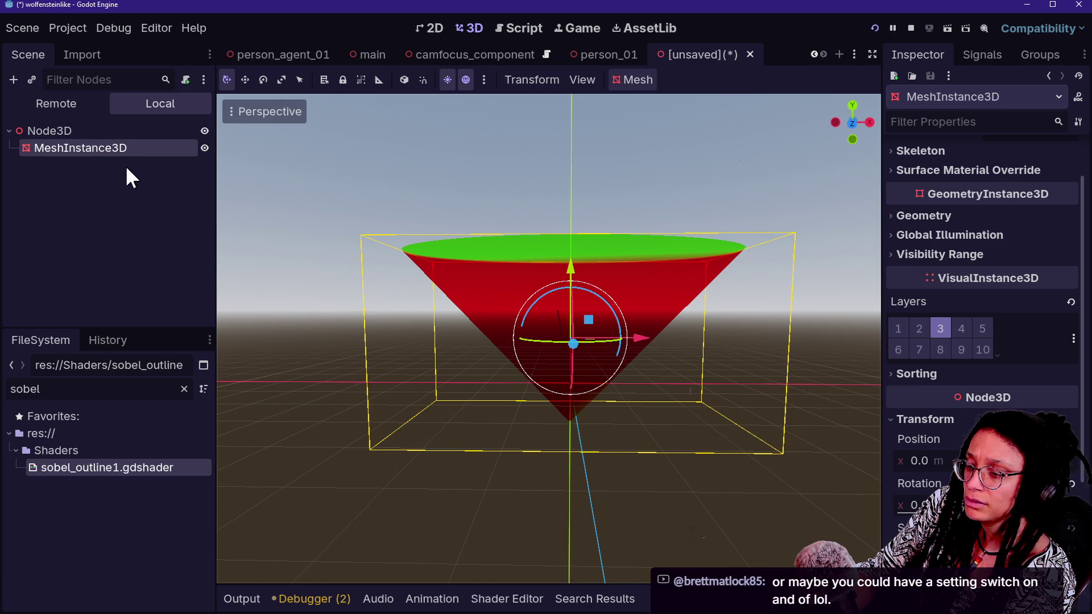
- Reopen the glTF 2.0 Scene export from the Scene menu
right_click(110, 149)
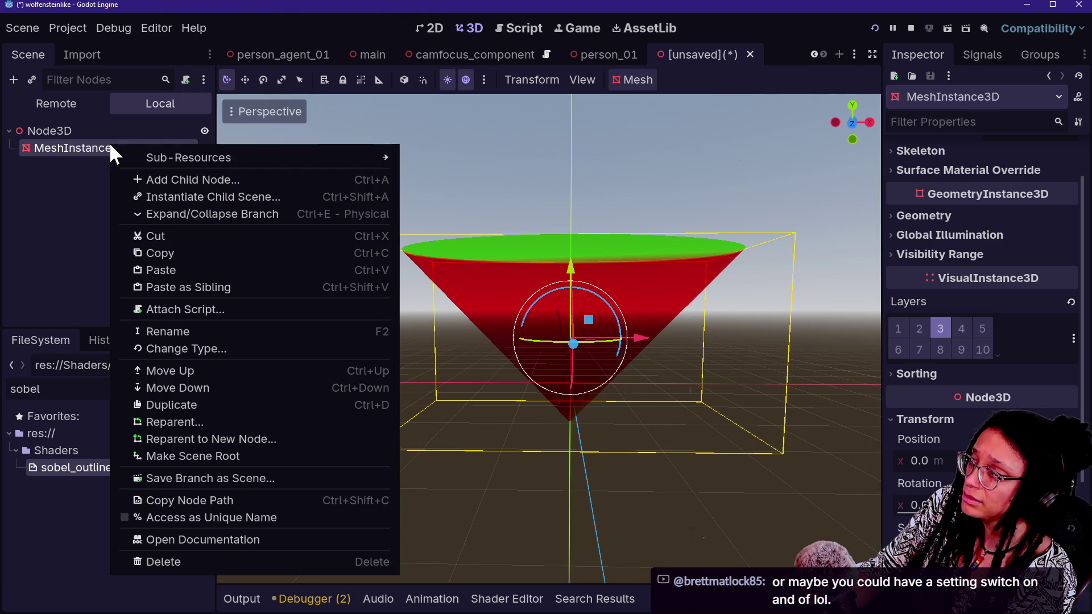
left_click(59, 29)
left_click(57, 30)
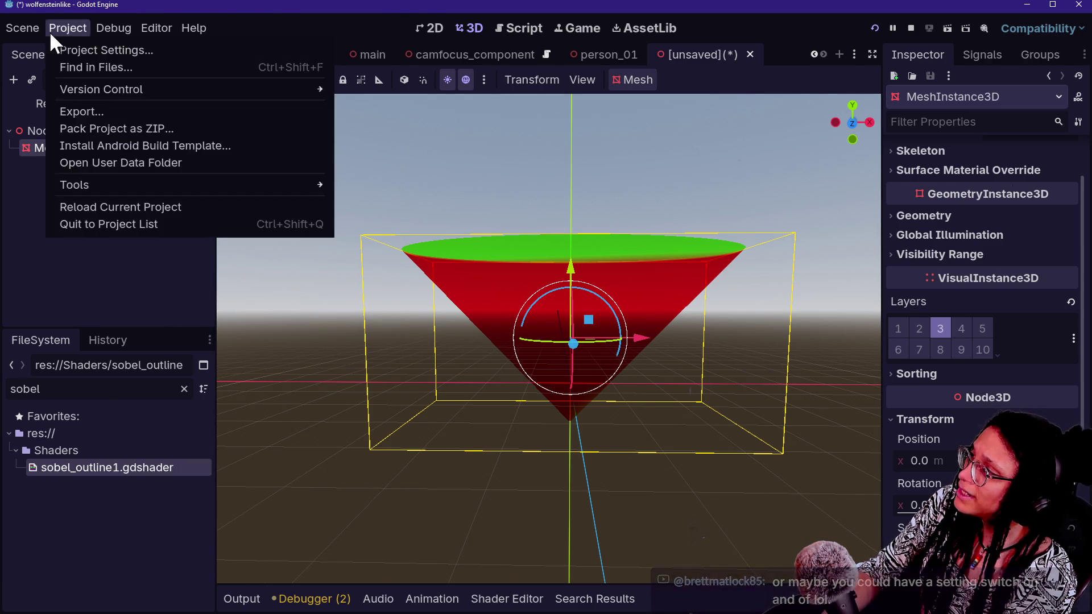
mouse_move(33, 31)
mouse_move(137, 257)
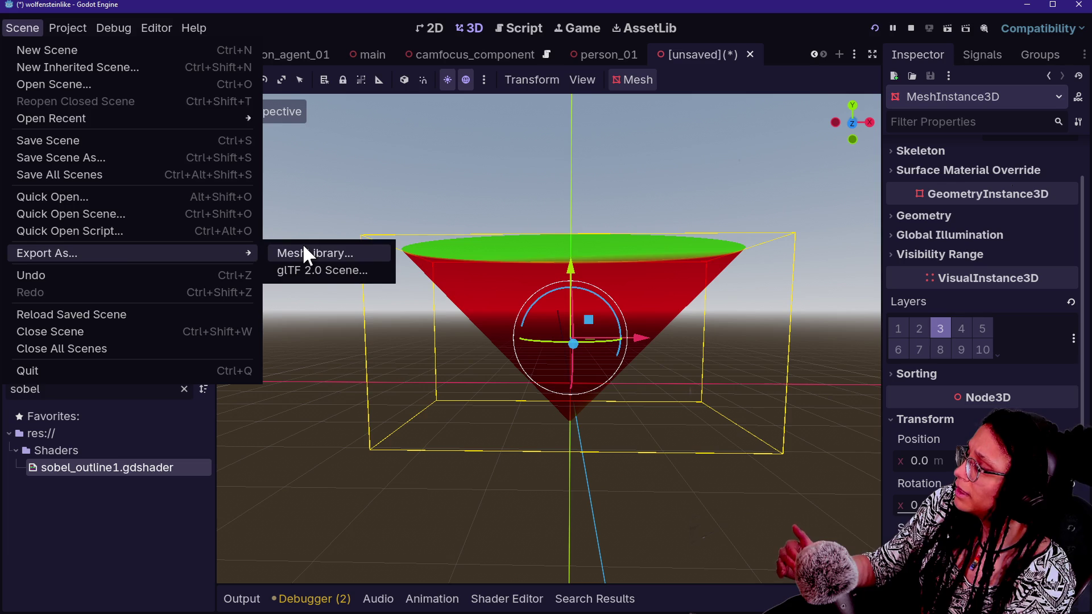
left_click(318, 266)
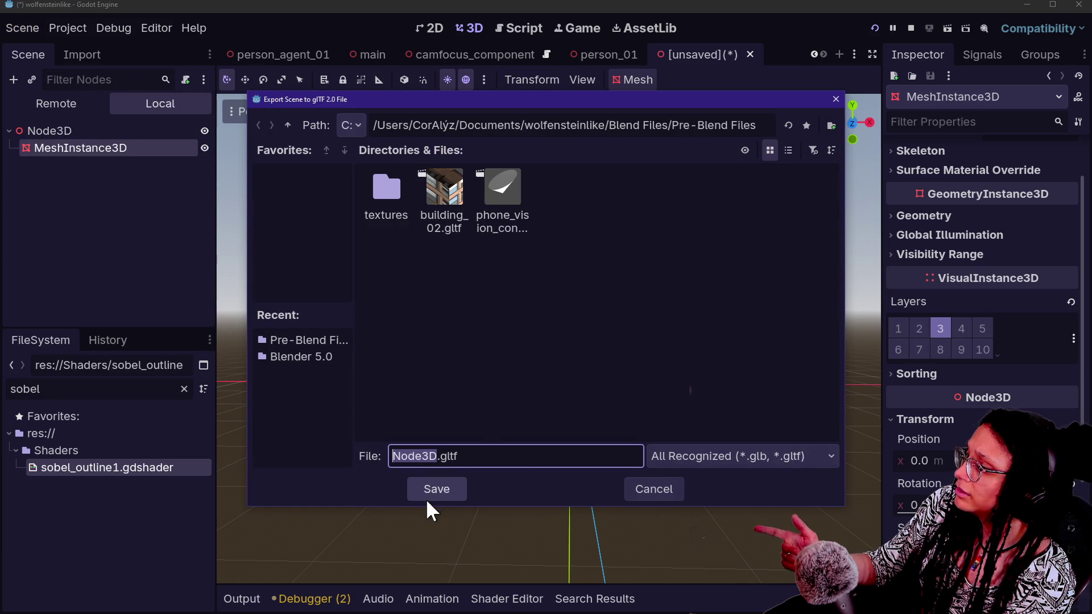
- Overwrite phone_vision_cone.gltf with Image Format set to PNG, then switch to Blender
left_click(532, 220)
left_click(527, 222)
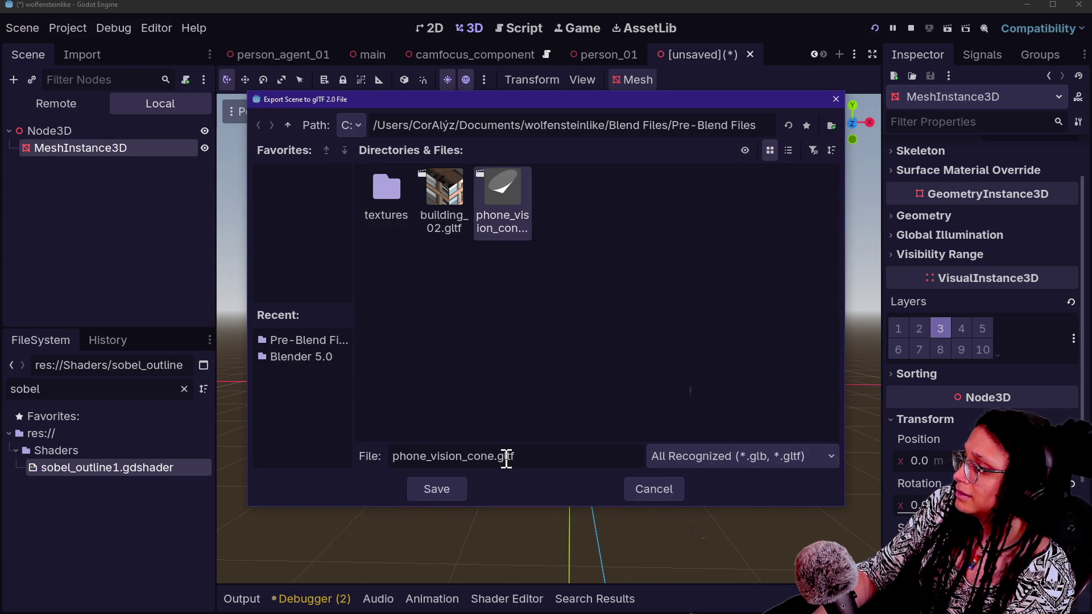
left_click(453, 487)
left_click(450, 333)
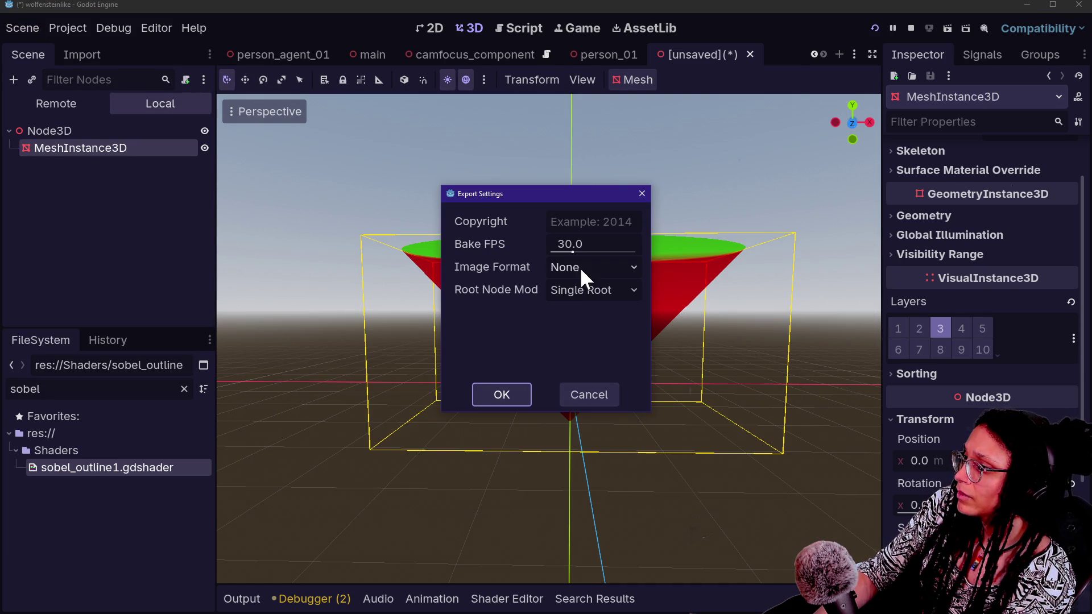
left_click(580, 277)
left_click(580, 308)
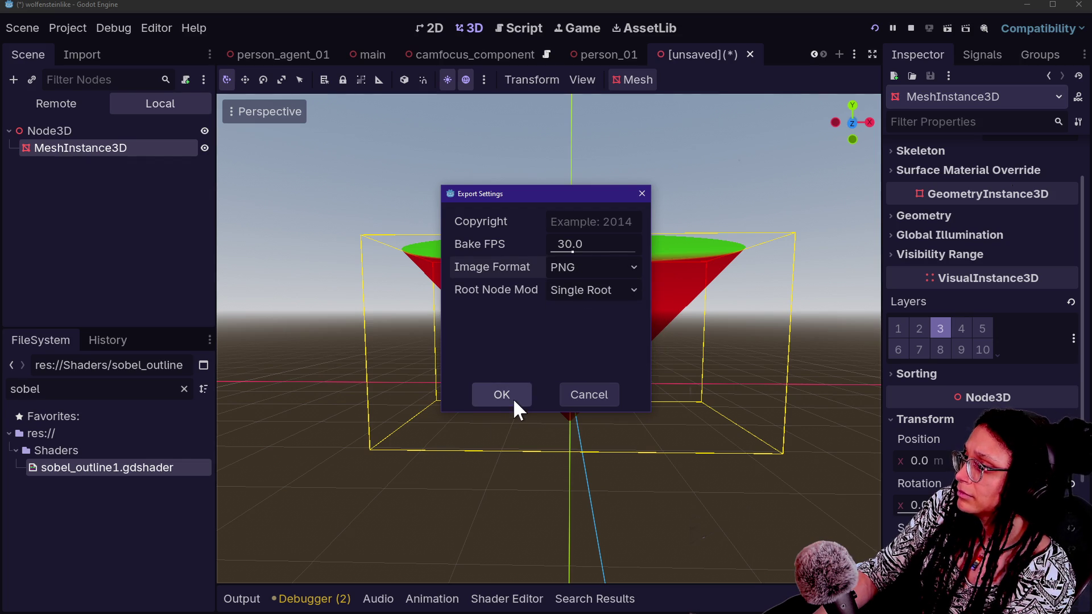
left_click(502, 394)
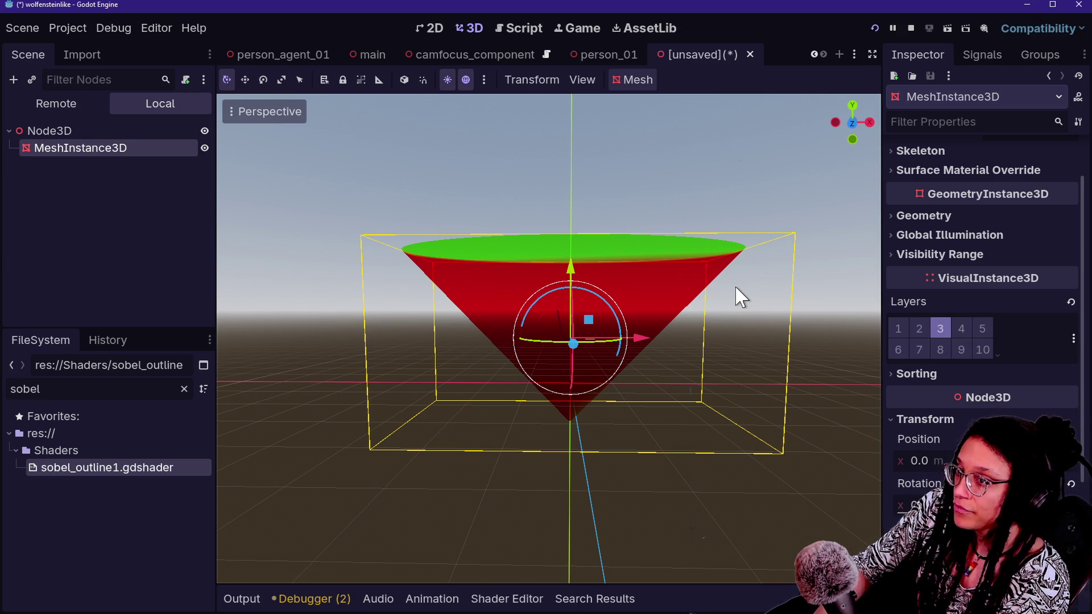
key("alt+Tab")
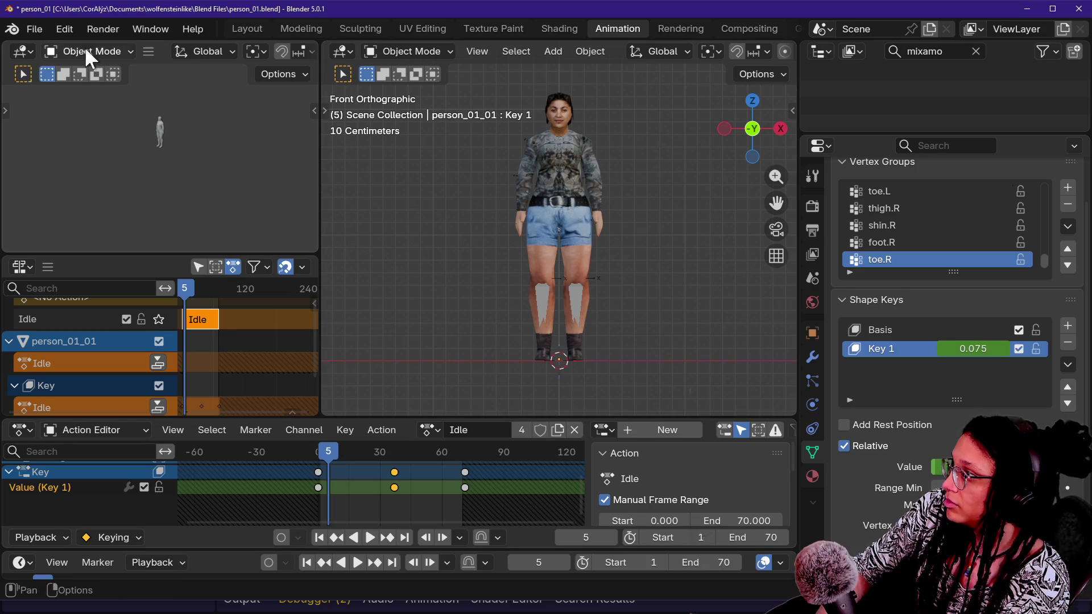
- Switch to the Layout workspace and reopen person_01.blend from the recent files list
left_click(251, 29)
key("shift+grave")
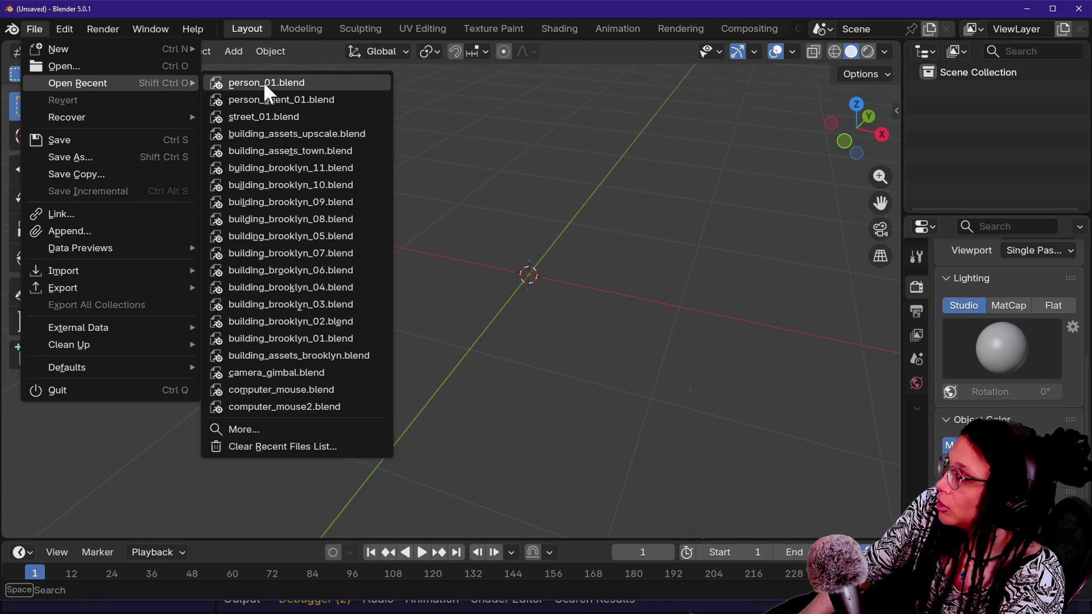
mouse_move(263, 80)
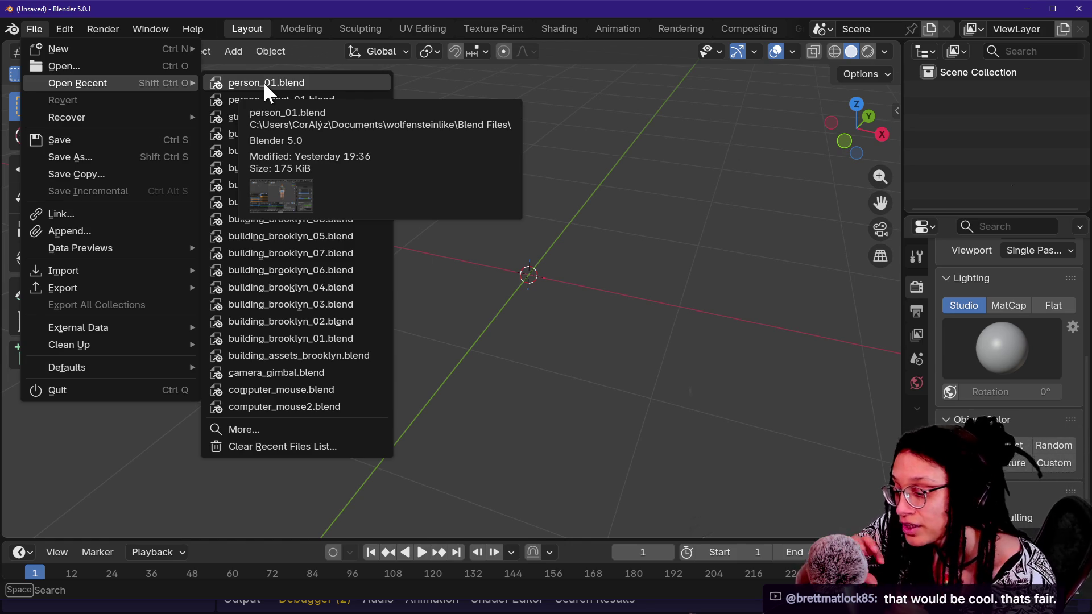
left_click(263, 81)
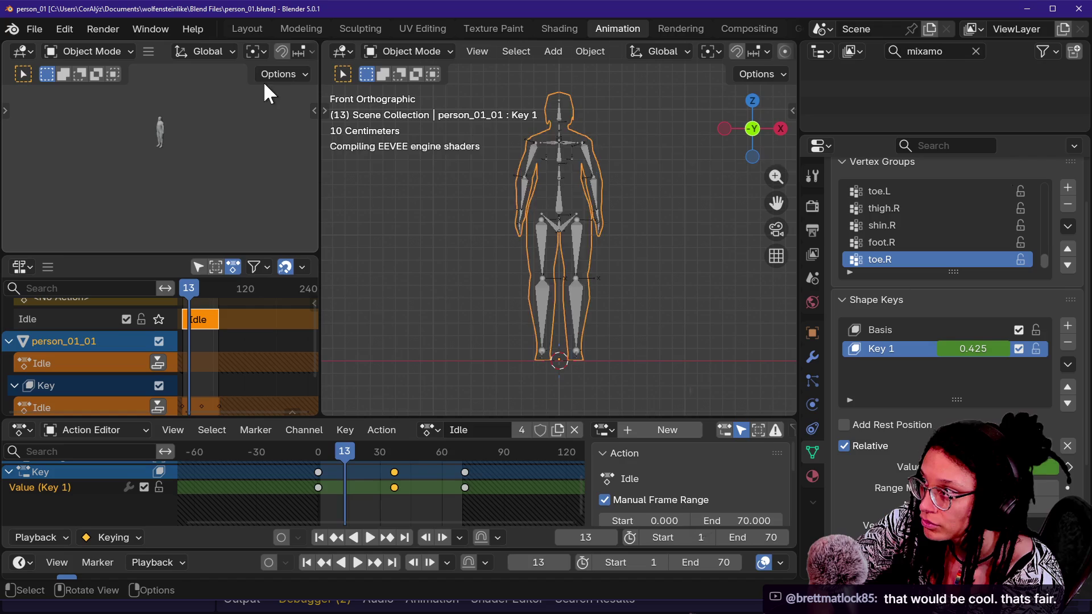
- Browse the Pre-Blend Files folder in the Open dialog, then cancel without opening anything
left_click(37, 28)
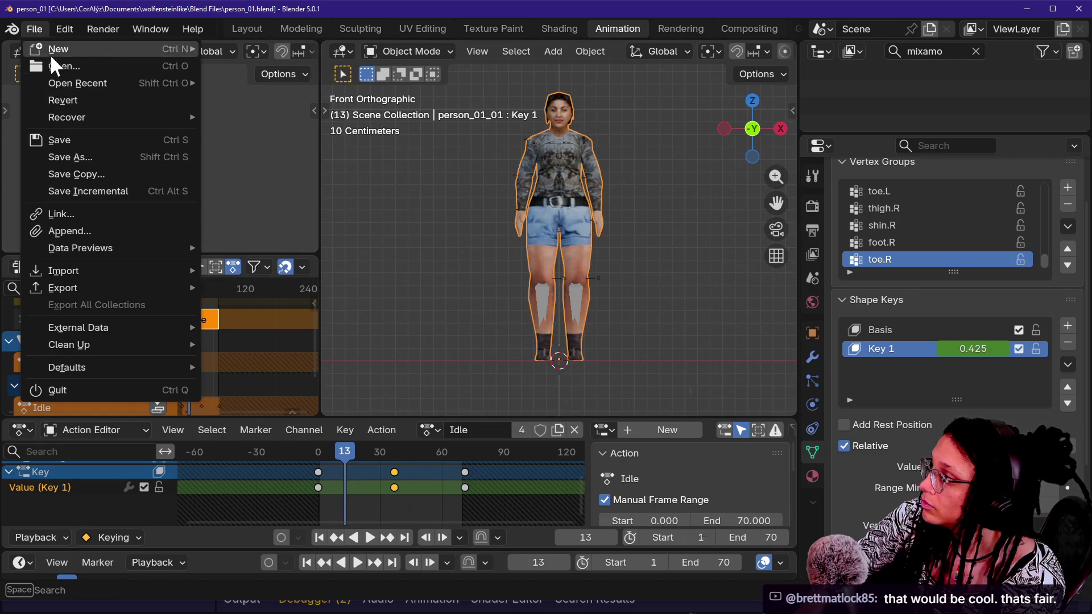
left_click(92, 67)
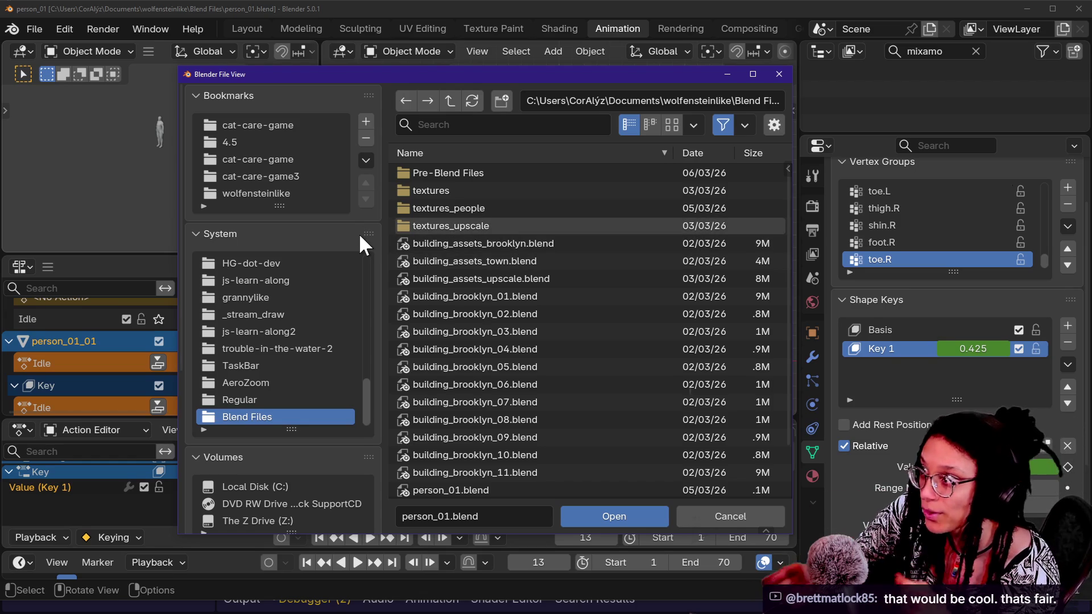
left_click(498, 170)
left_click(498, 170)
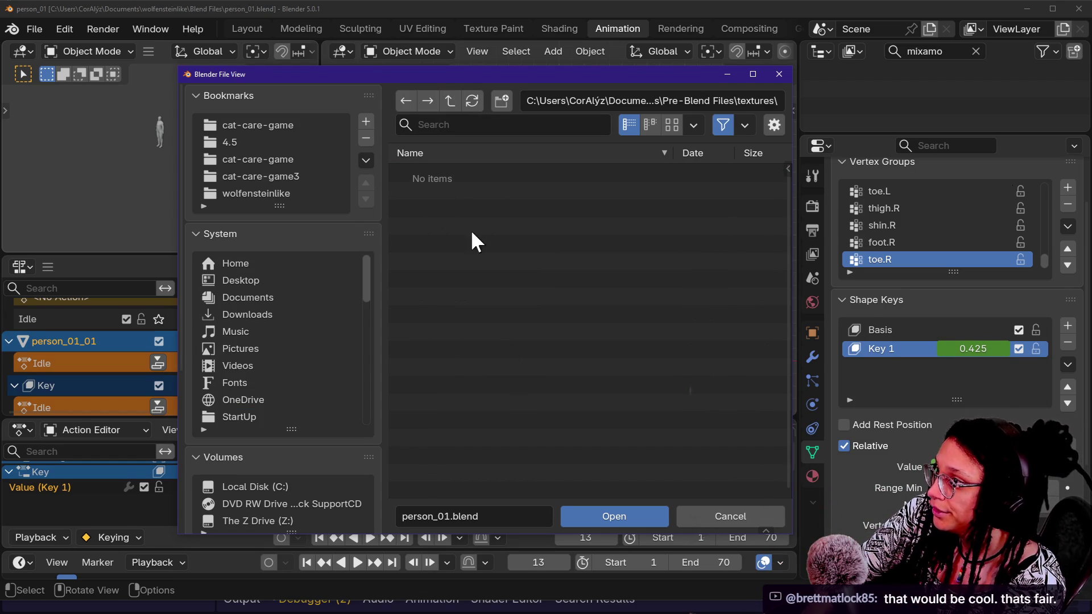
left_click(450, 101)
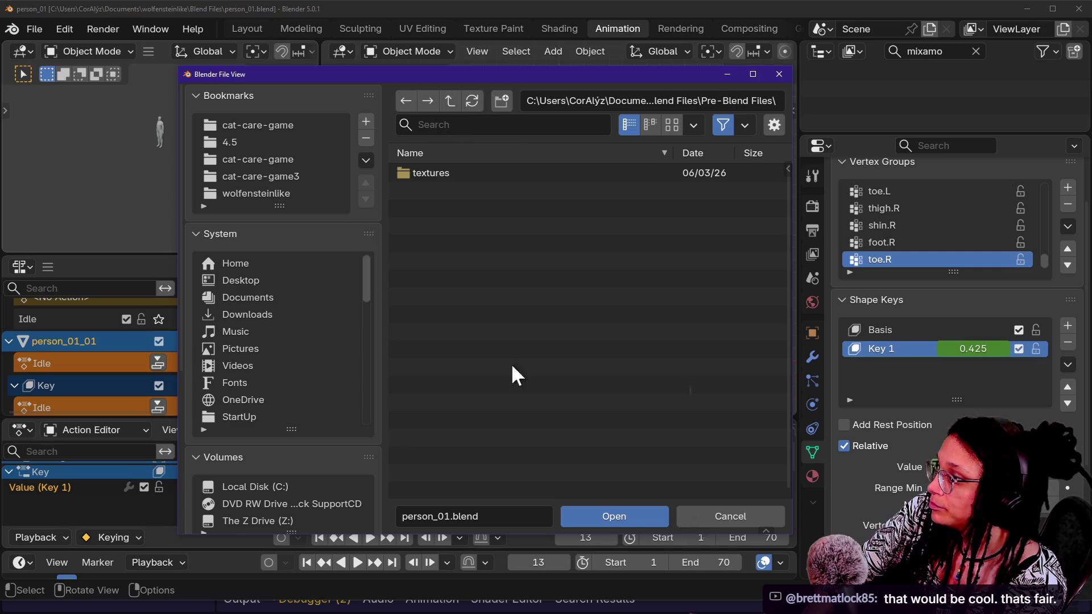
key("Escape")
- Start a new General file with an empty unsaved scene
left_click(55, 27)
mouse_move(36, 30)
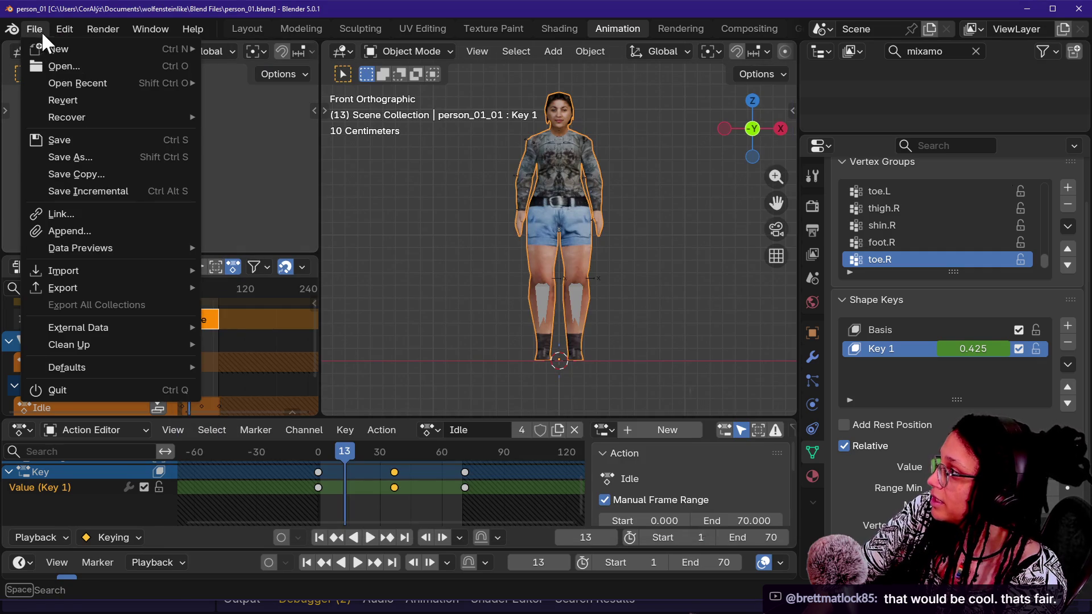
mouse_move(63, 44)
left_click(235, 61)
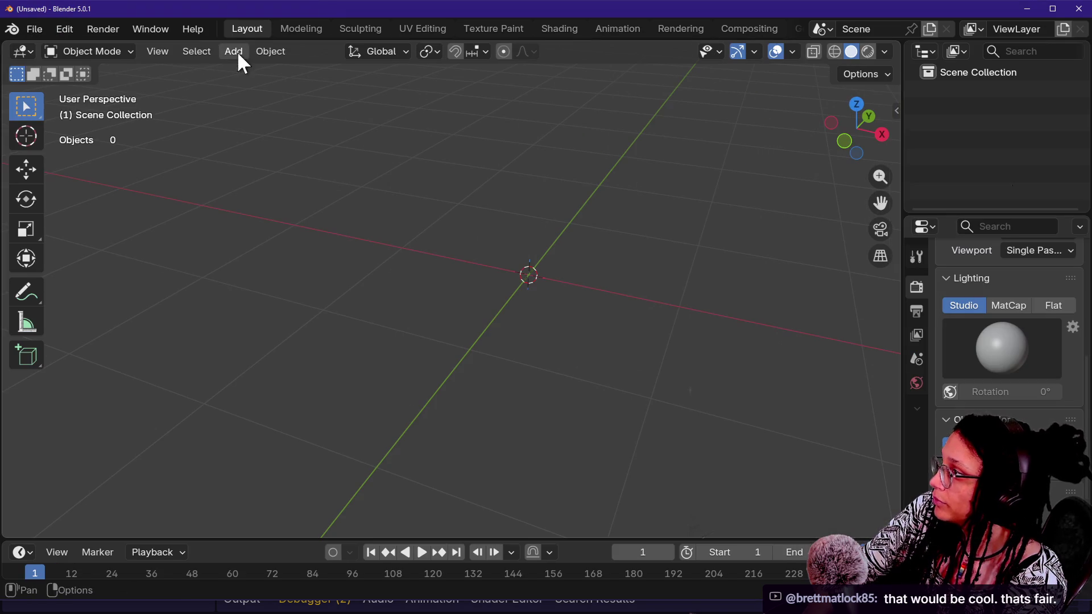
- Import the glTF model from wolfensteinlike/Blend Files/Pre-Blend Files
left_click(33, 30)
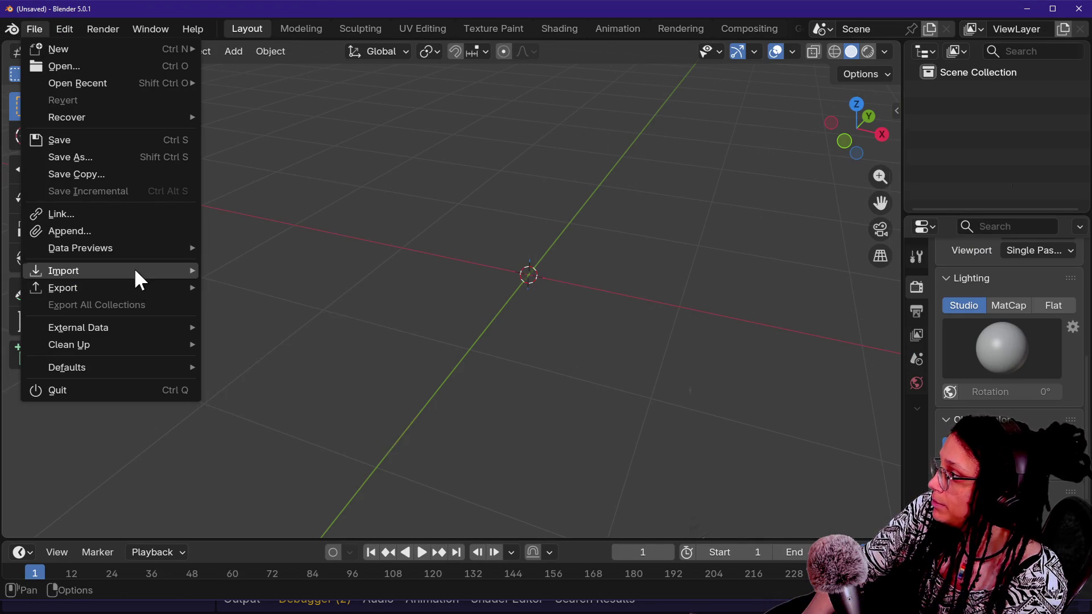
mouse_move(135, 277)
left_click(326, 442)
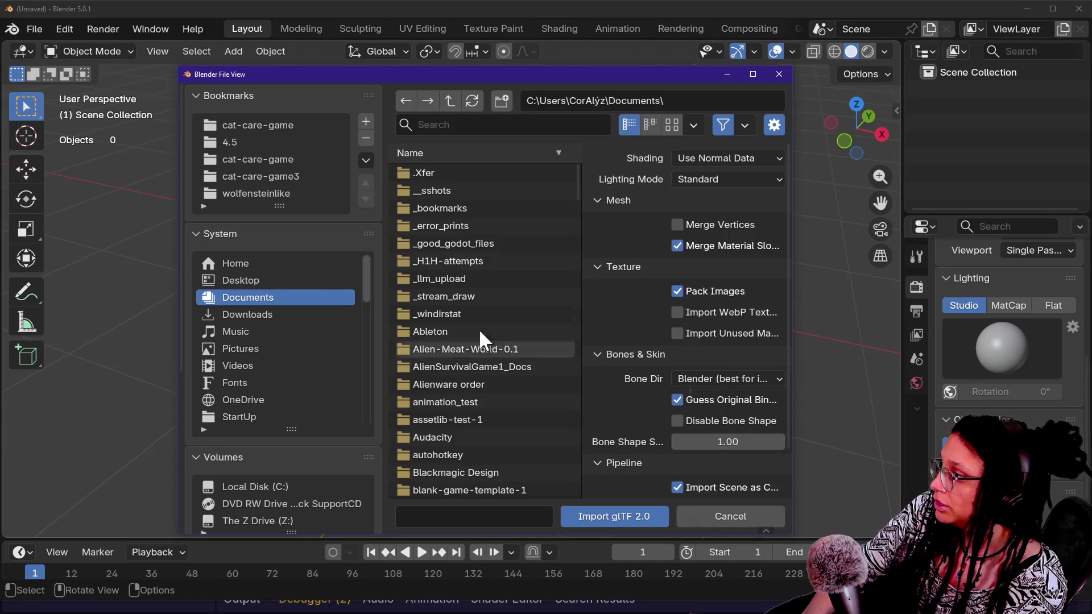
left_click(296, 191)
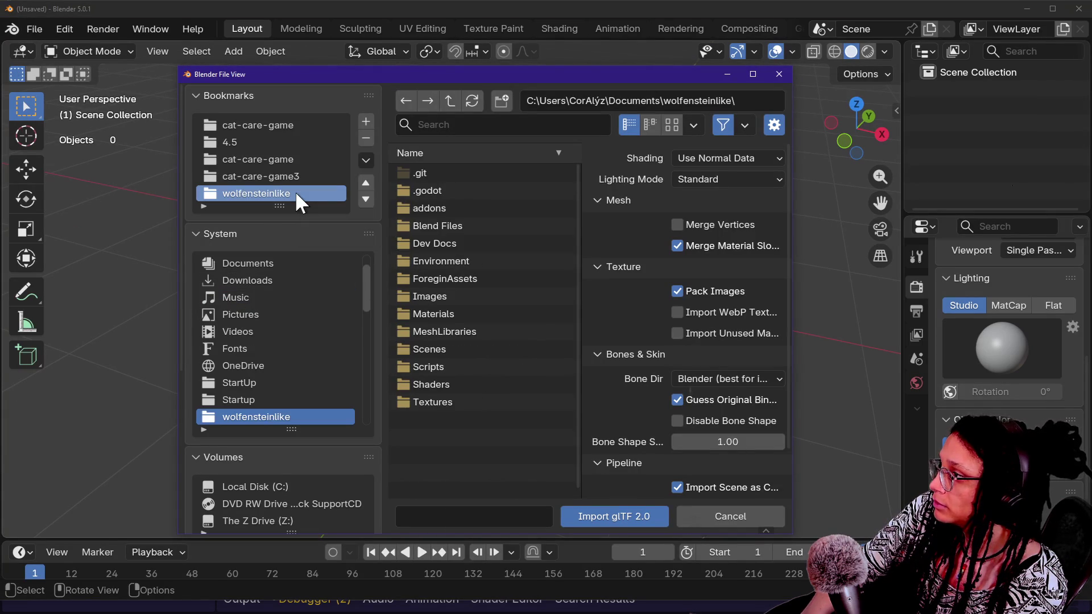
left_click(435, 225)
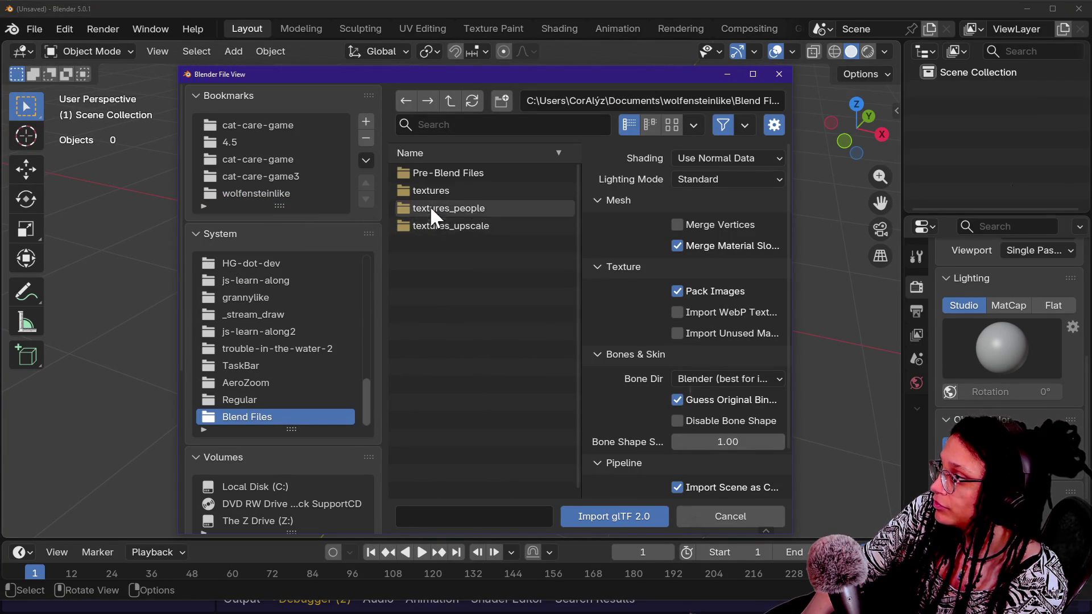
double_click(429, 174)
double_click(456, 199)
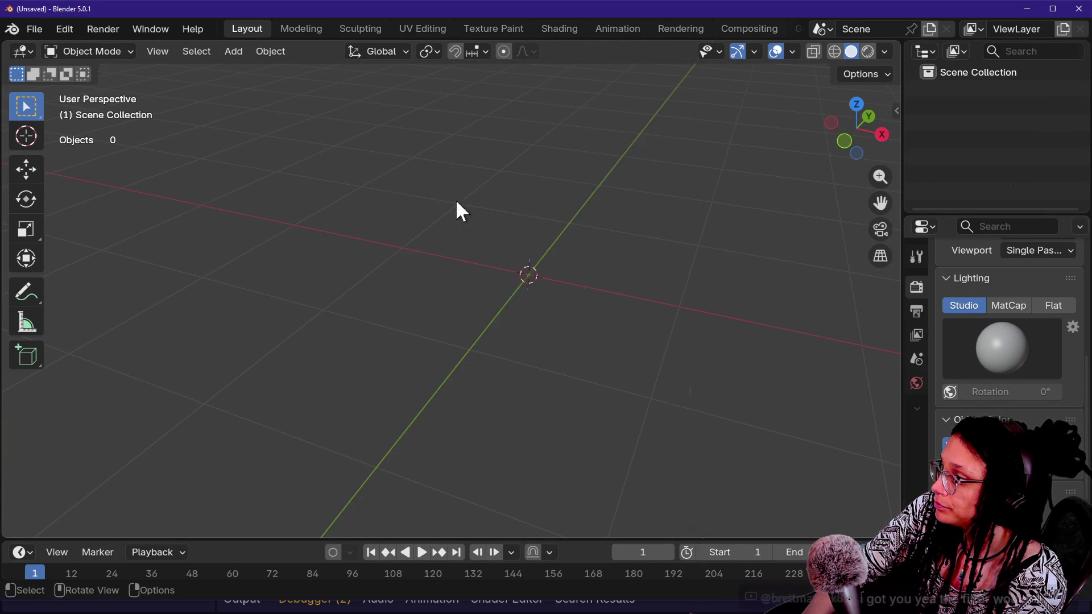
- Walk-navigate around the imported cone until it sits centred in the view
key("shift+grave")
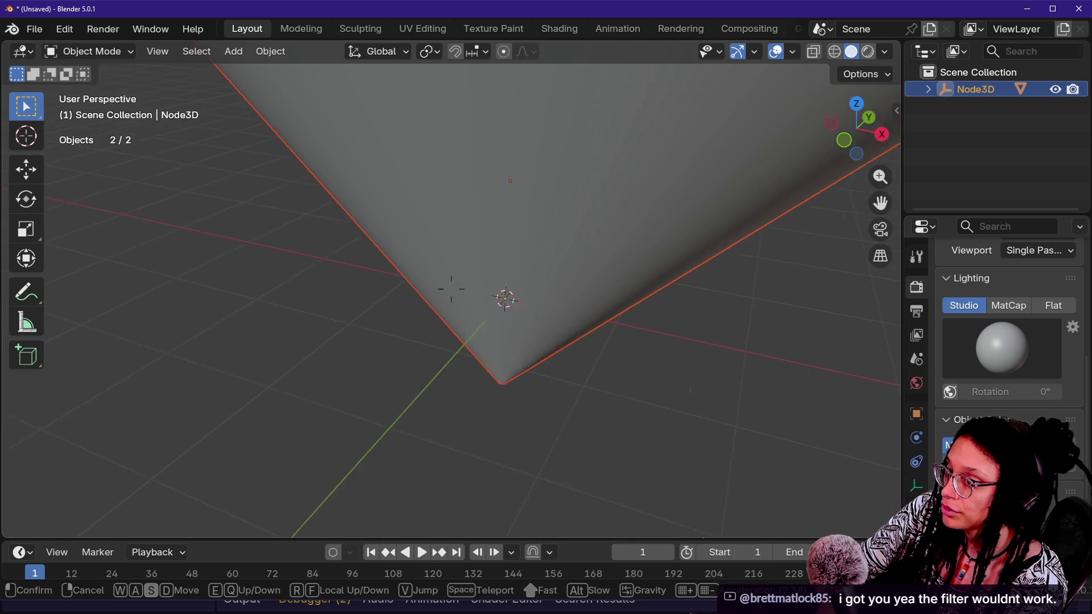
key("s")
key("w")
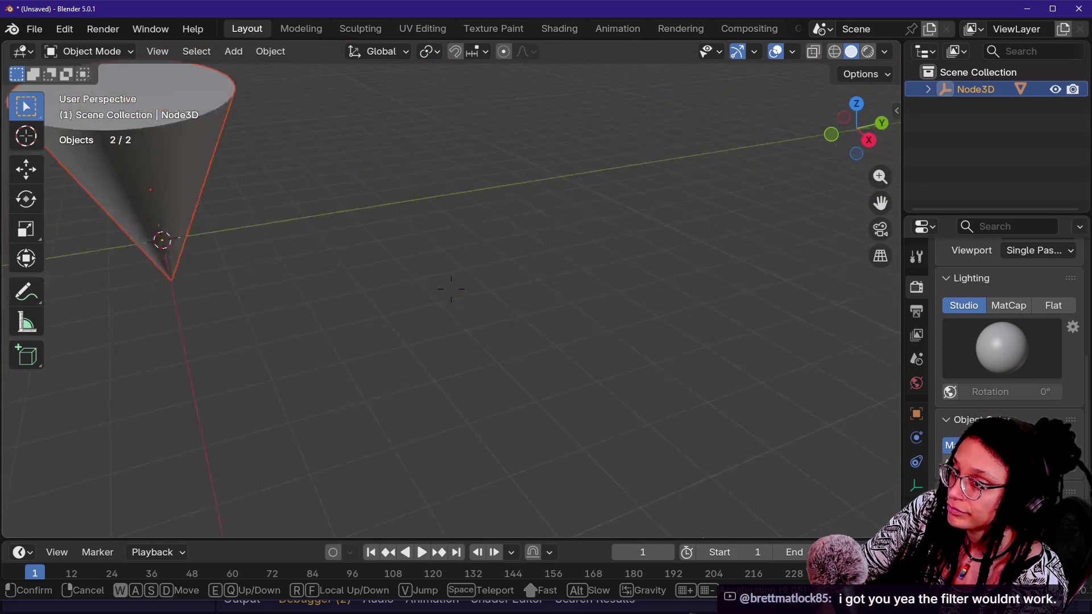
key("d")
key("w")
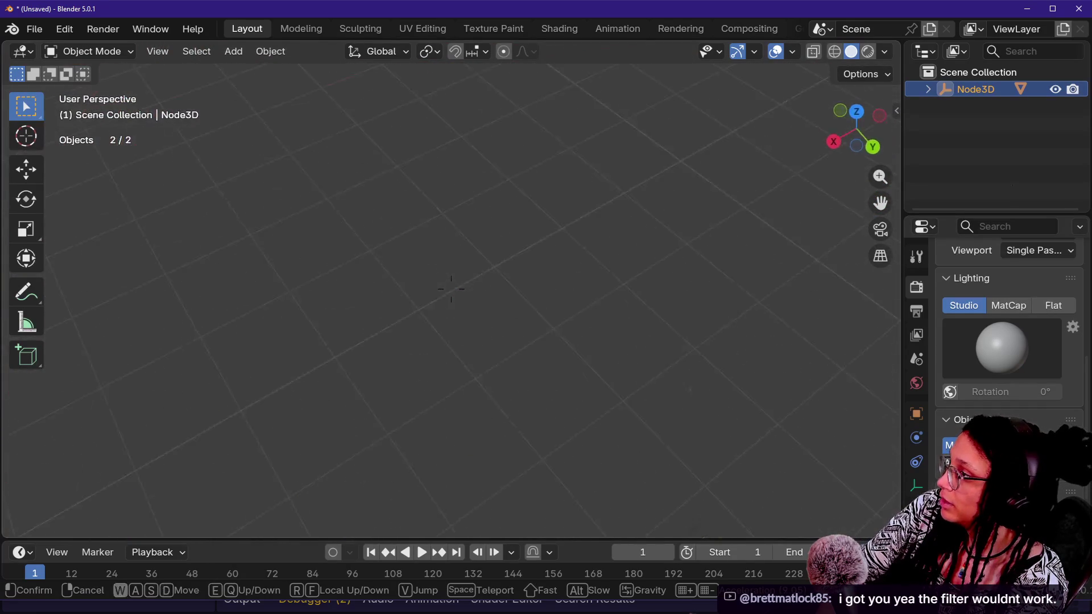
key("s")
key("e")
key("d")
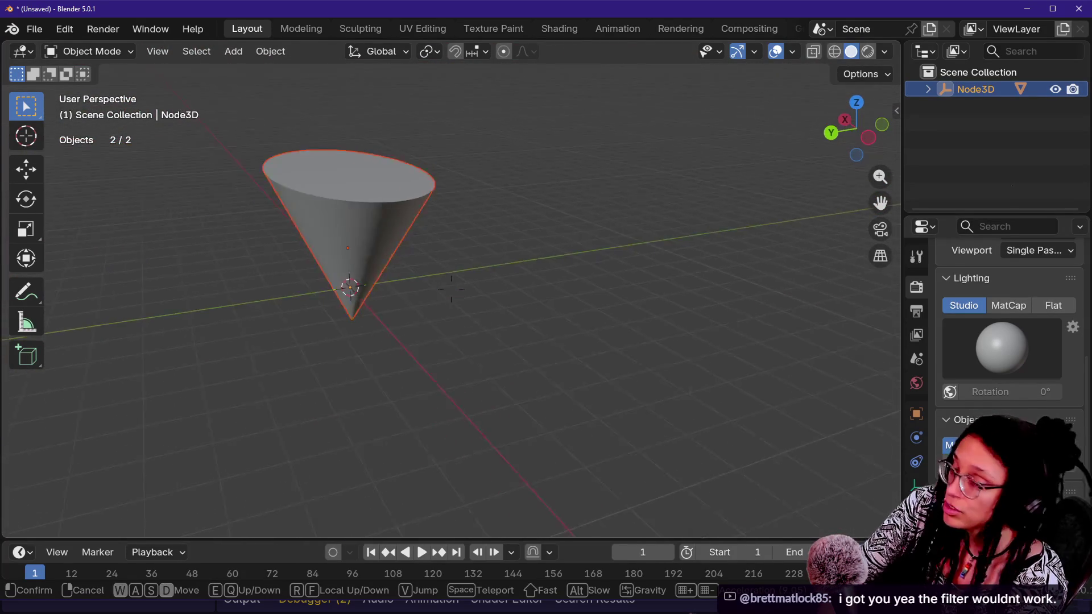
key("w")
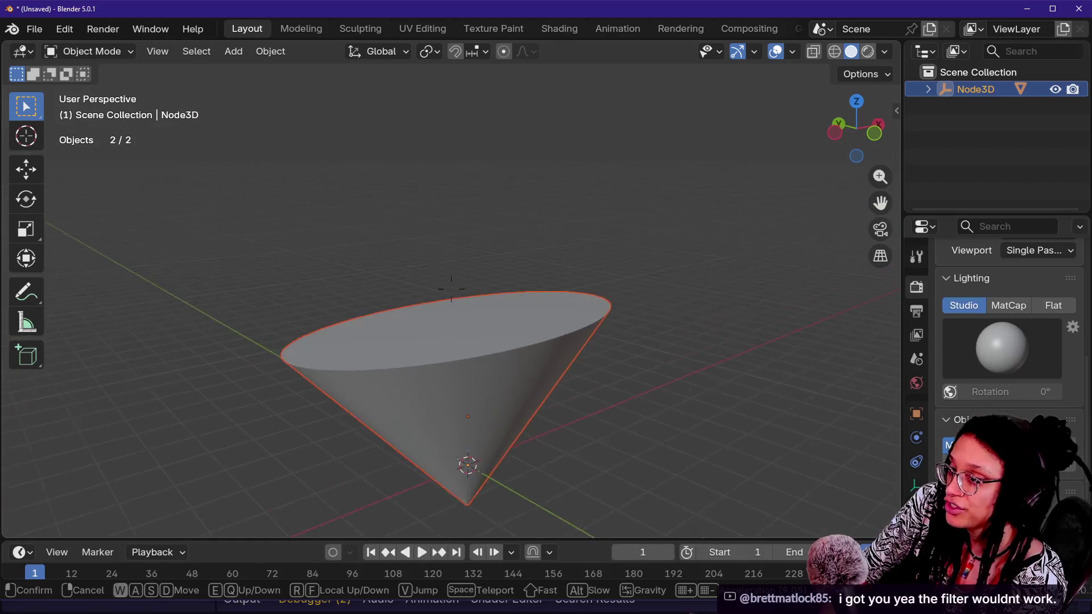
left_click(451, 289)
key("z")
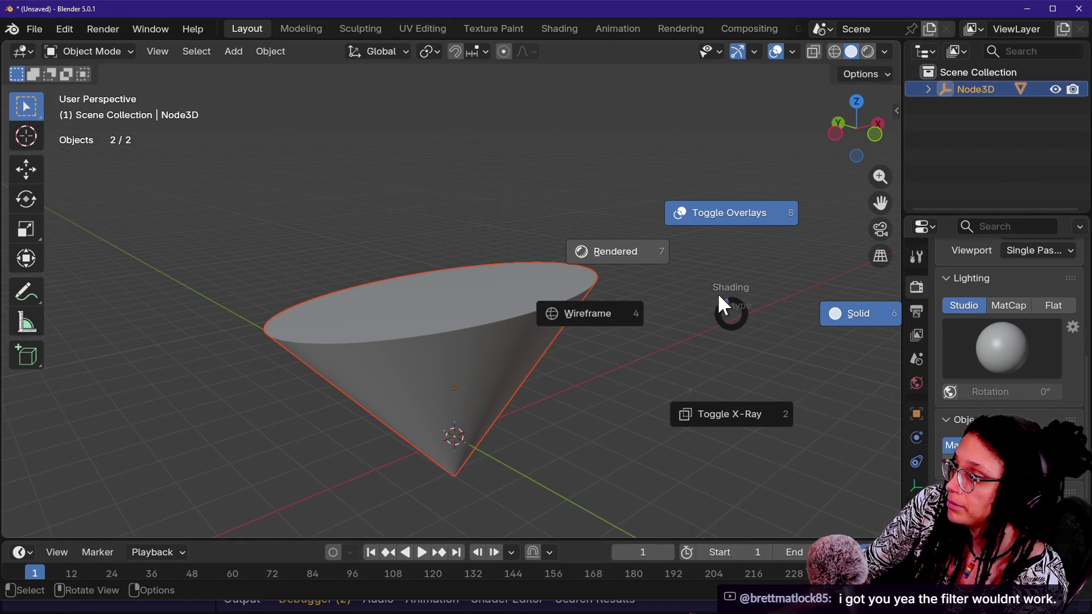
- Switch the render engine to EEVEE in the render settings
left_click(913, 256)
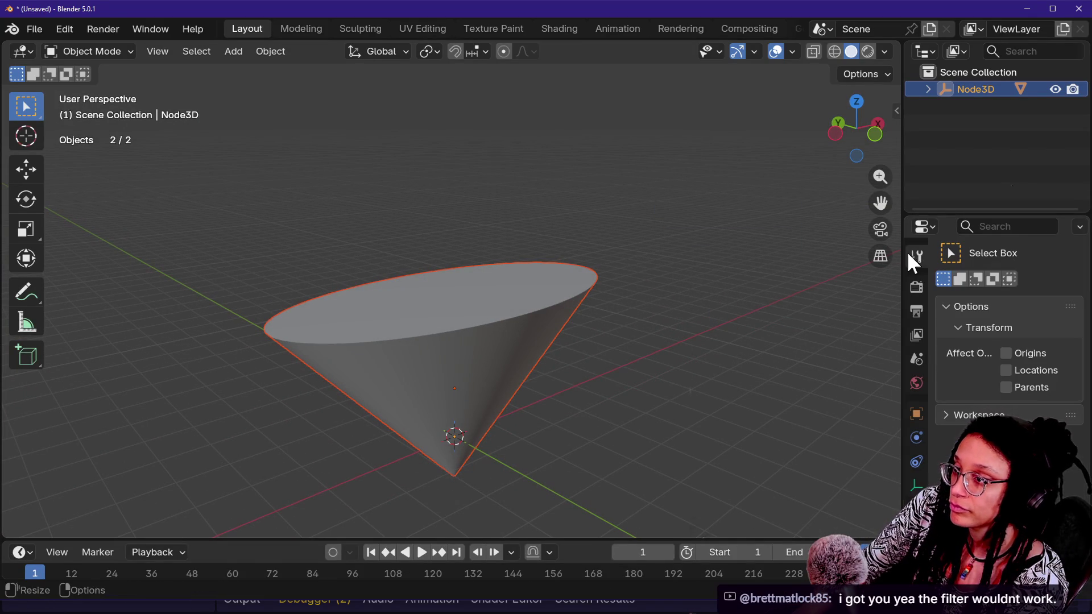
left_click(916, 283)
left_click(1015, 283)
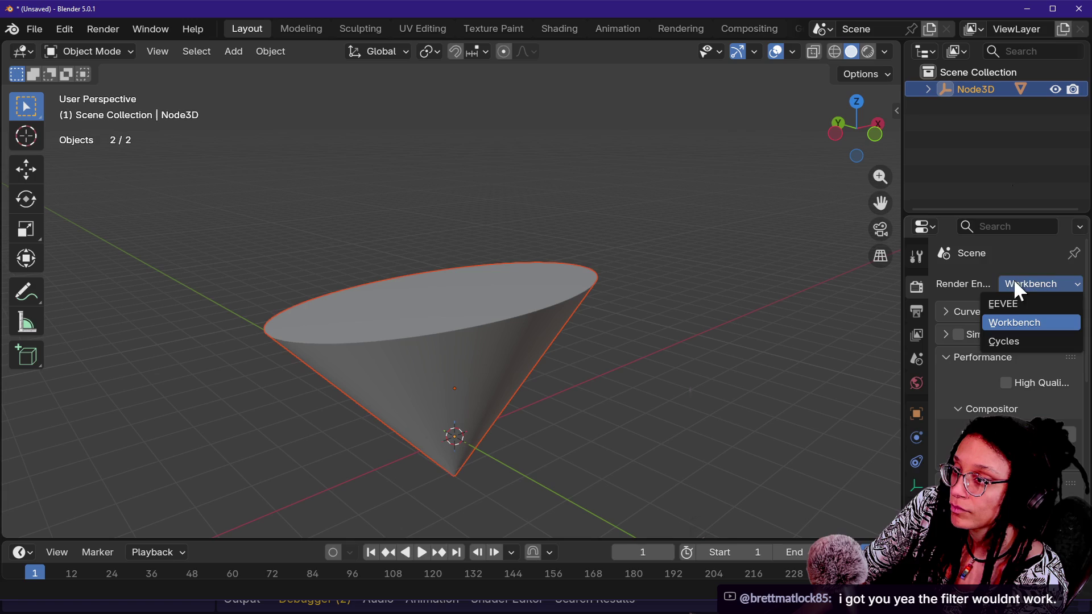
left_click(1018, 304)
- Select the cone and view it in wireframe, then in Material Preview shading
left_click(755, 288)
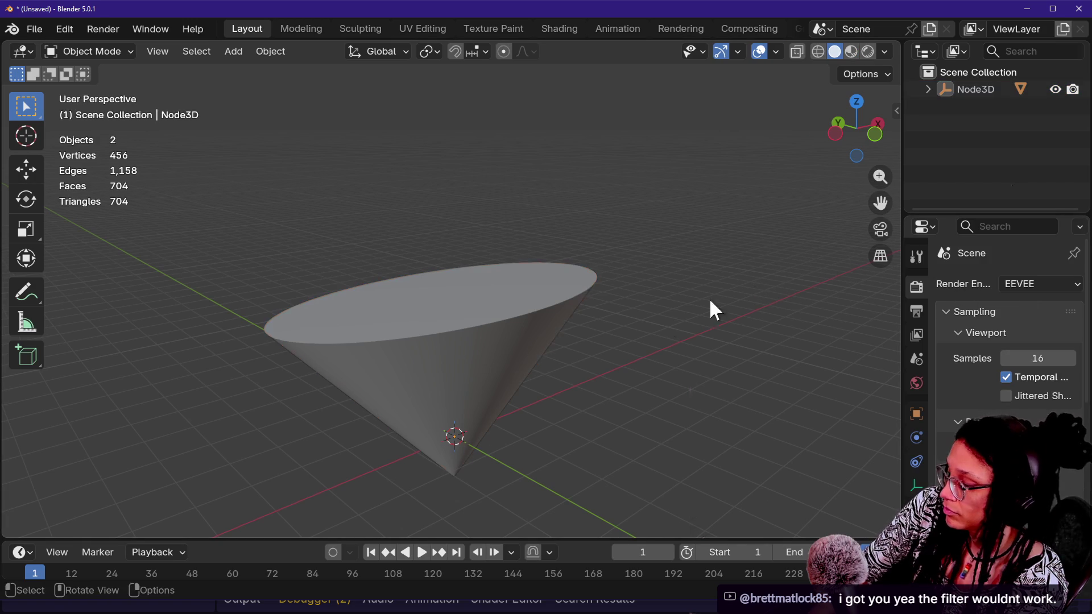
key("q")
key("ctrl+Tab")
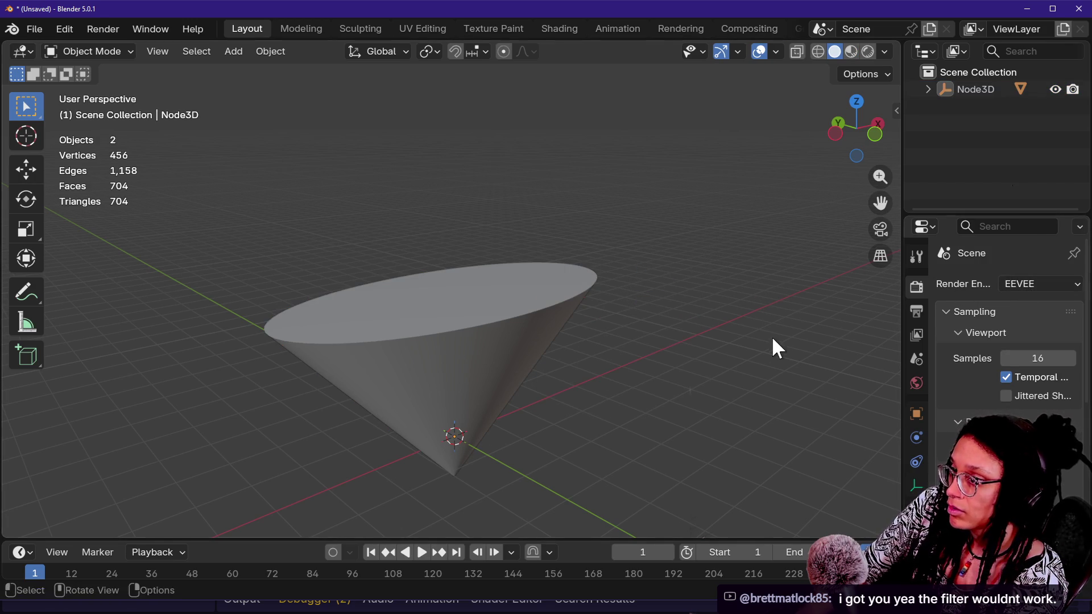
left_click(554, 362)
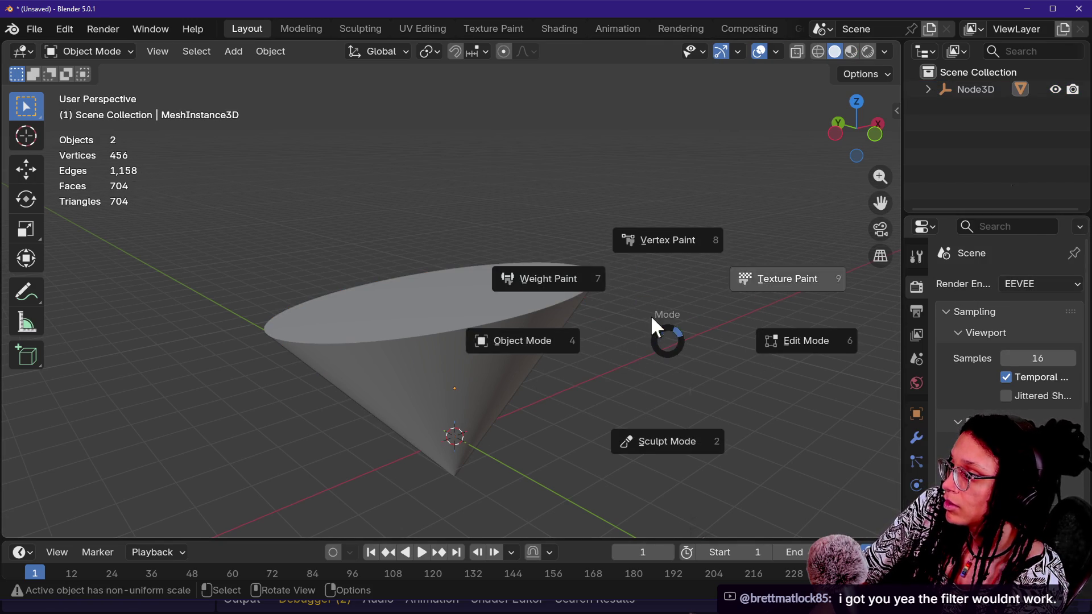
key("Escape")
key("z")
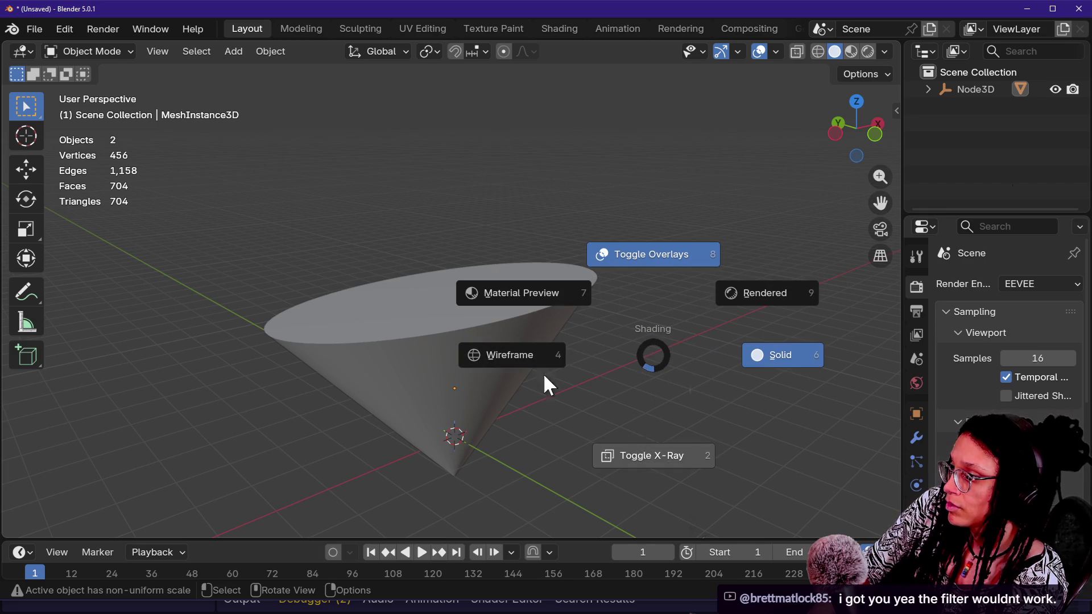
left_click(489, 294)
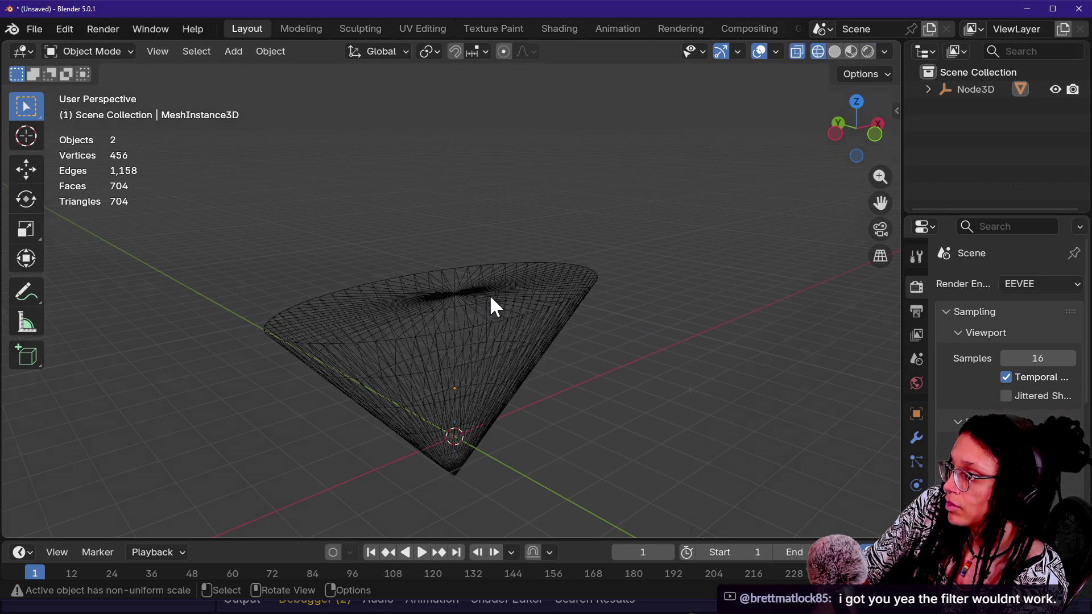
left_click(537, 302)
key("z")
left_click(503, 249)
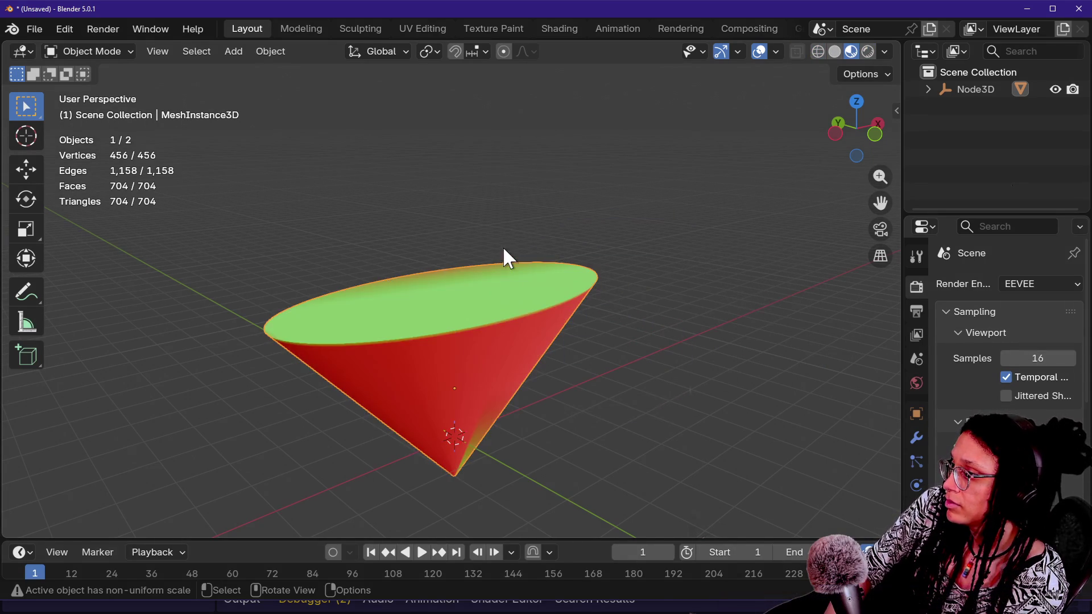
- Walk around to see the whole cone and its green interior, then return to Object Mode
key("shift+grave")
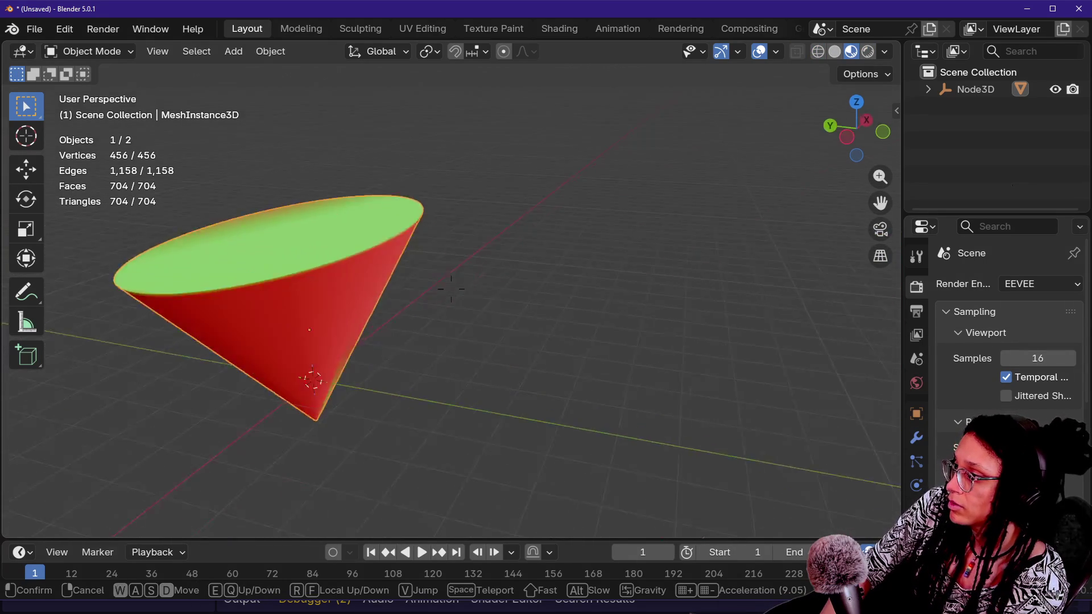
key("w")
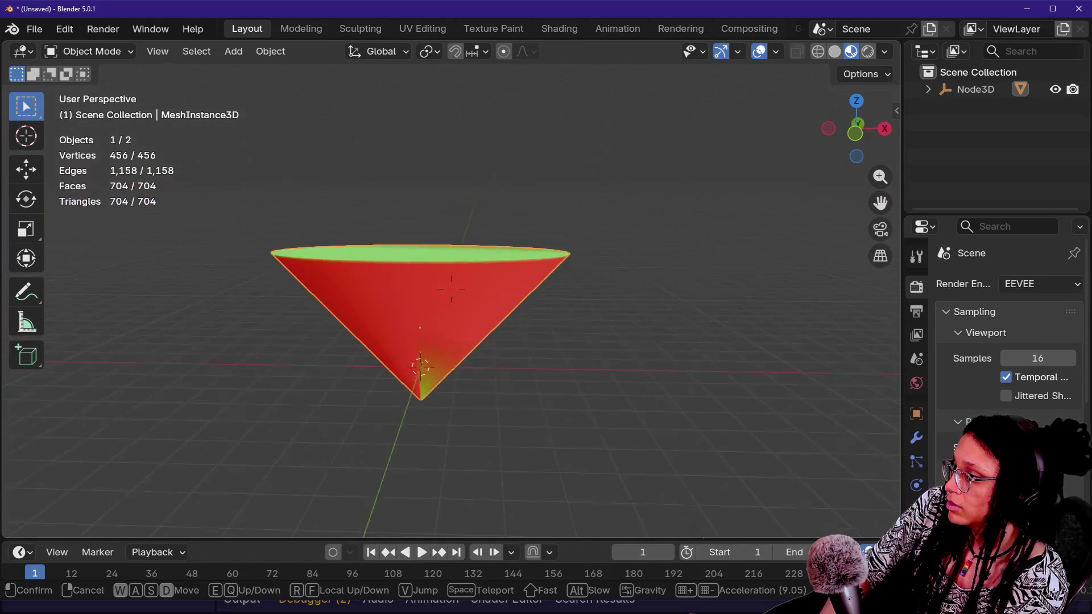
key("s")
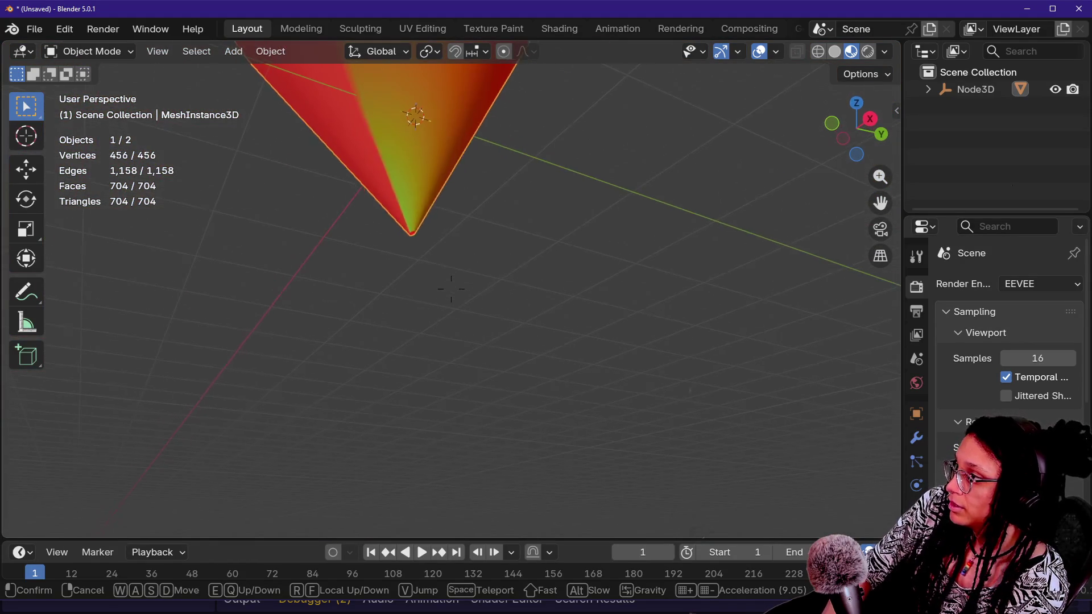
key("s")
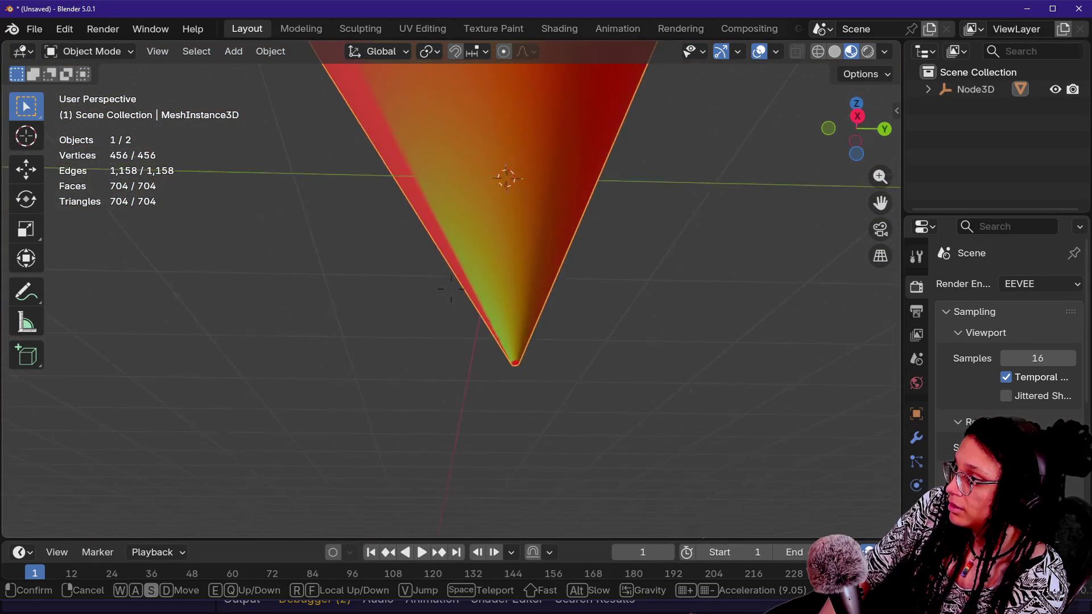
key("e")
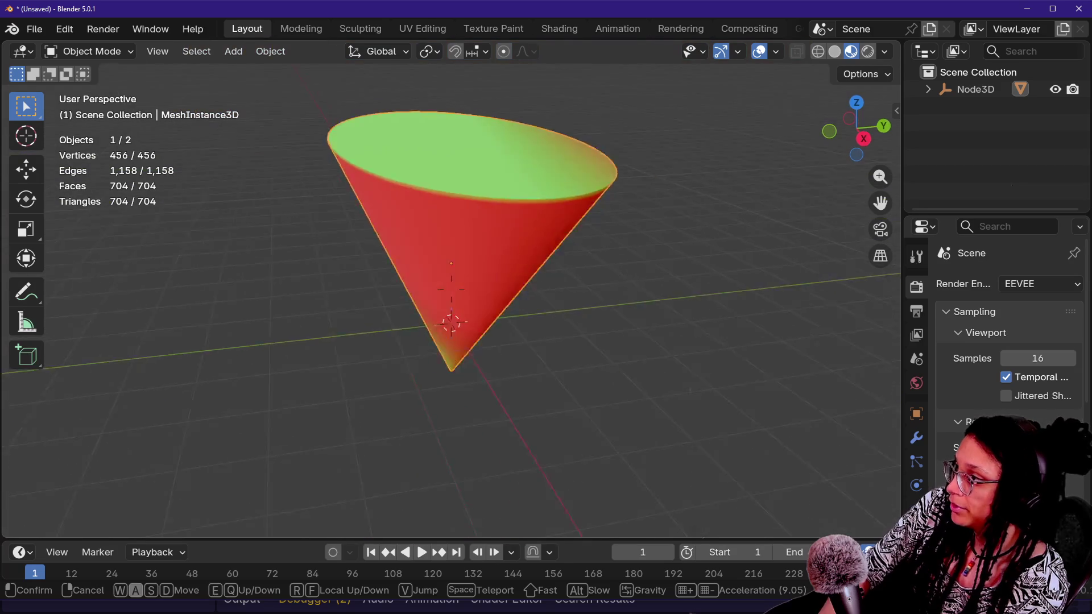
key("shift+d")
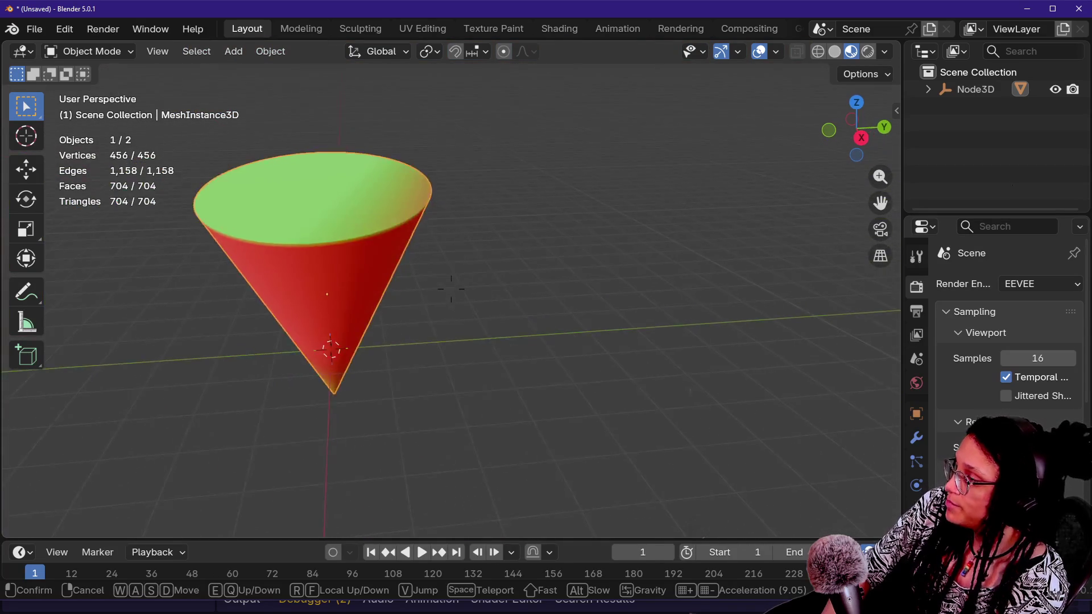
key("a")
left_click(529, 265)
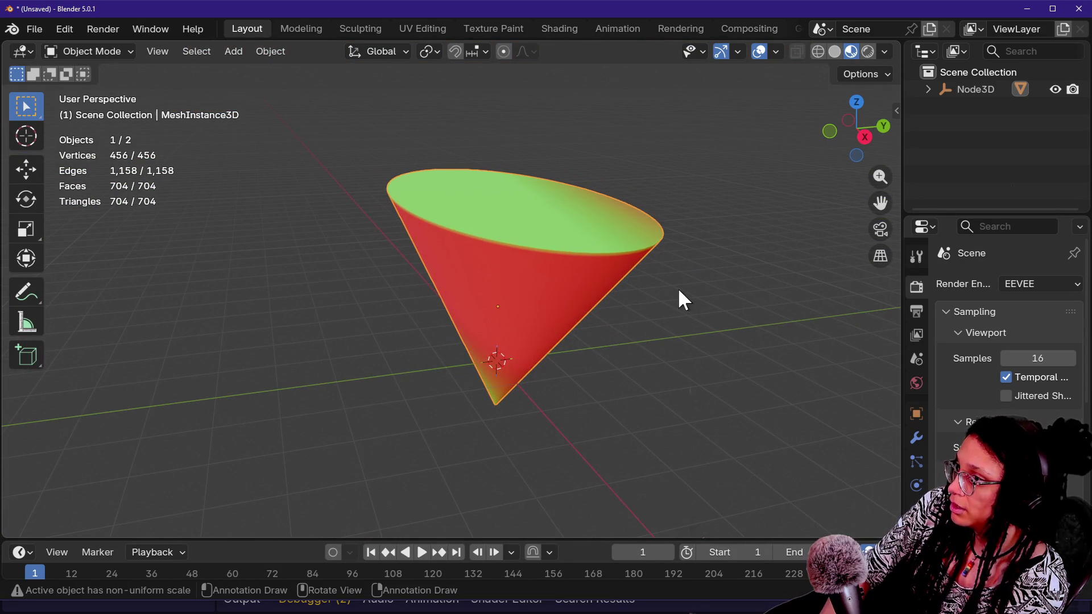
key("Tab")
key("Tab")
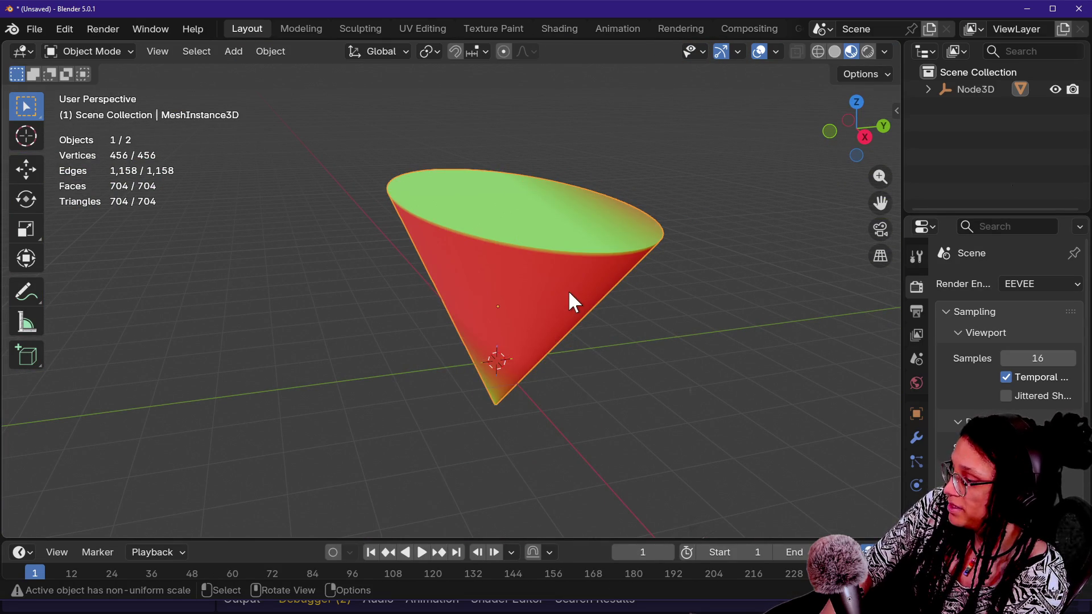
key("ctrl+a")
- Apply the cone's scale via Ctrl+A > Scale
left_click(558, 323)
key("shift+grave")
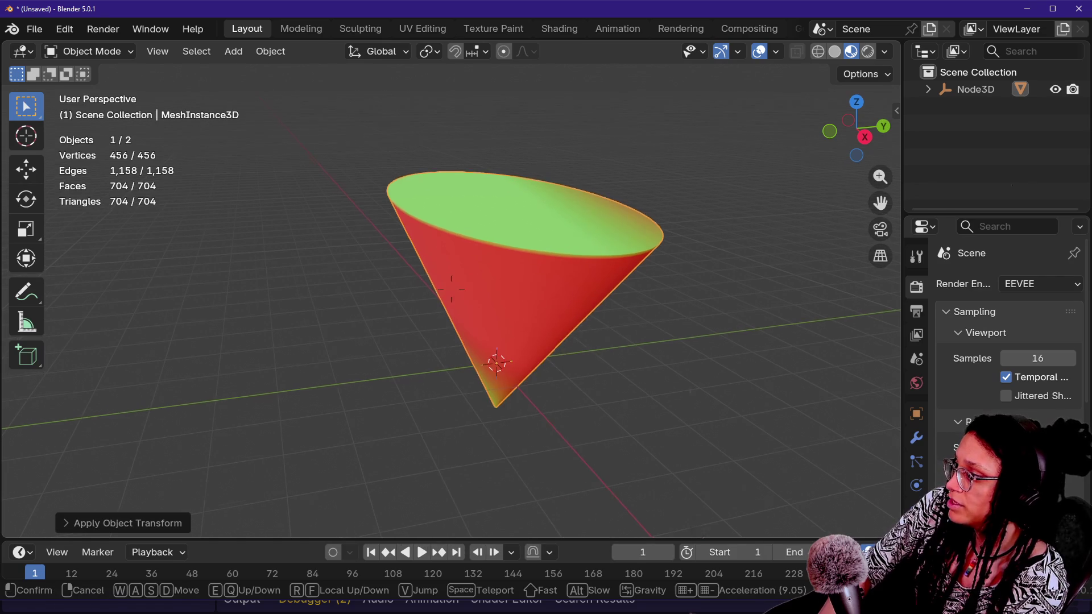
key("w")
key("e")
key("a")
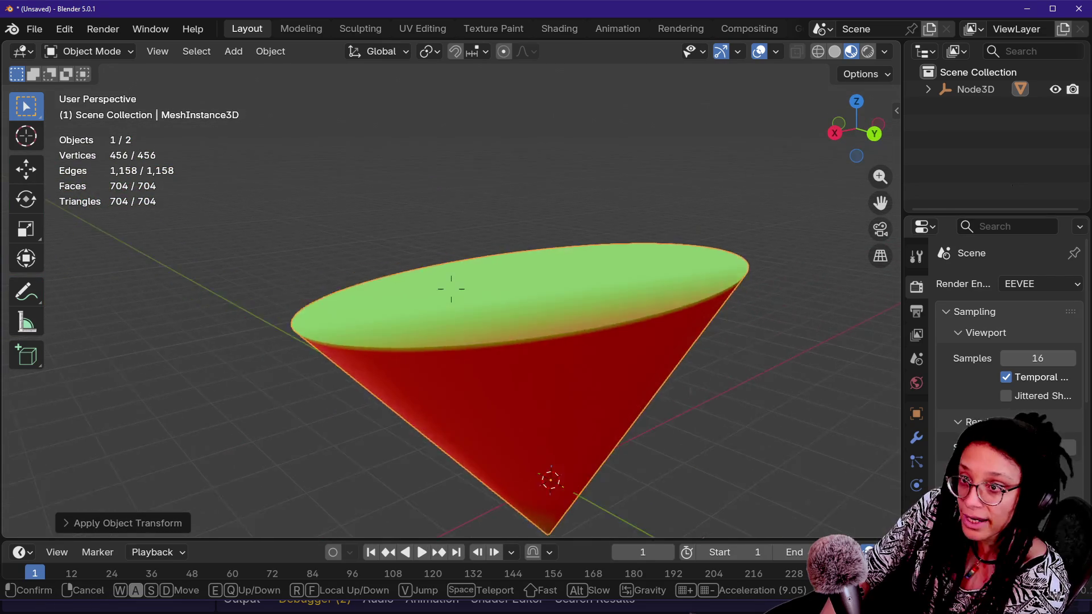
key("w")
key("Escape")
- Confirm scale reads 1.000 on all axes in the sidebar, then enter Edit Mode on the cone
left_click(897, 110)
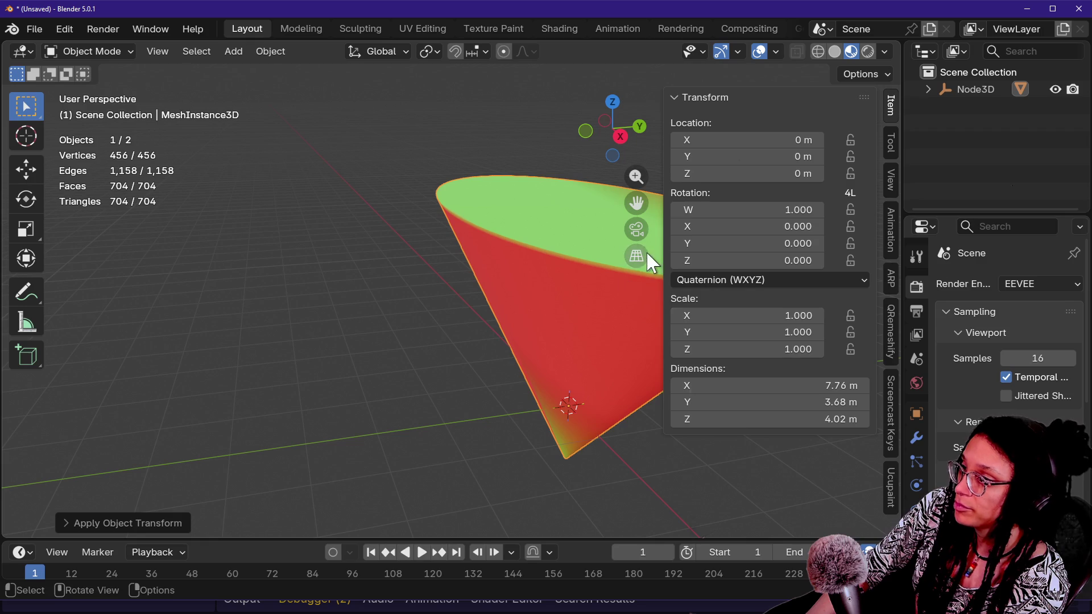
left_click_drag(661, 253, 955, 307)
left_click(575, 130)
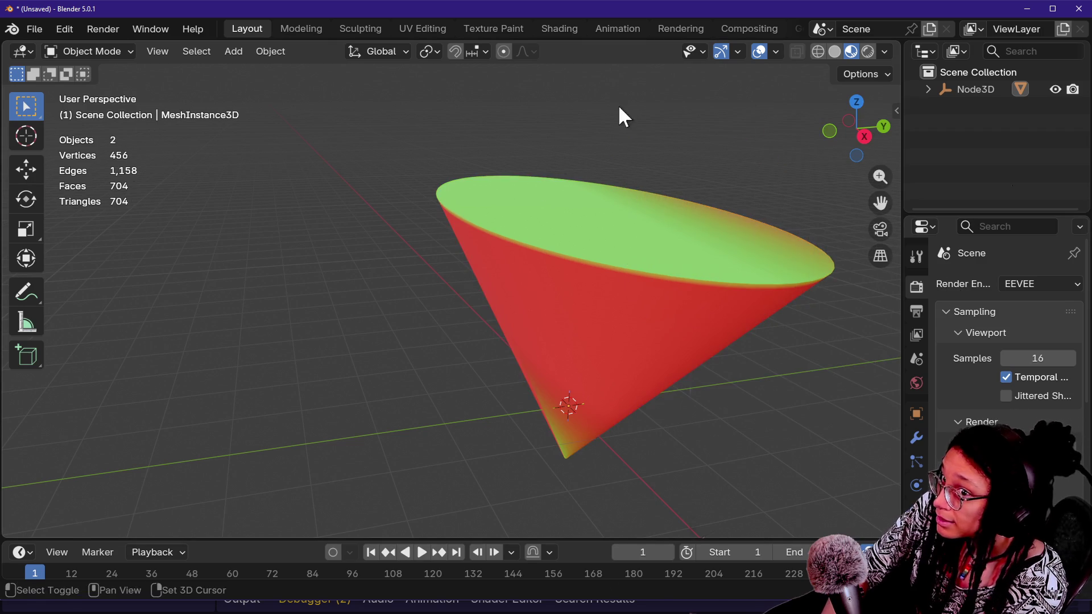
key("shift+grave")
key("w")
key("e")
key("d")
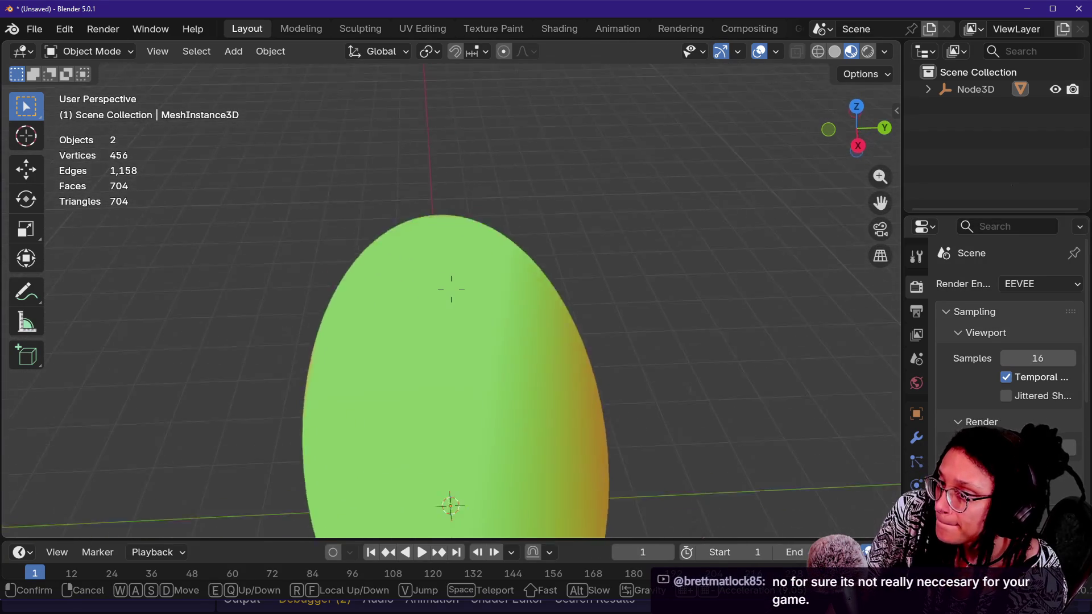
key("e")
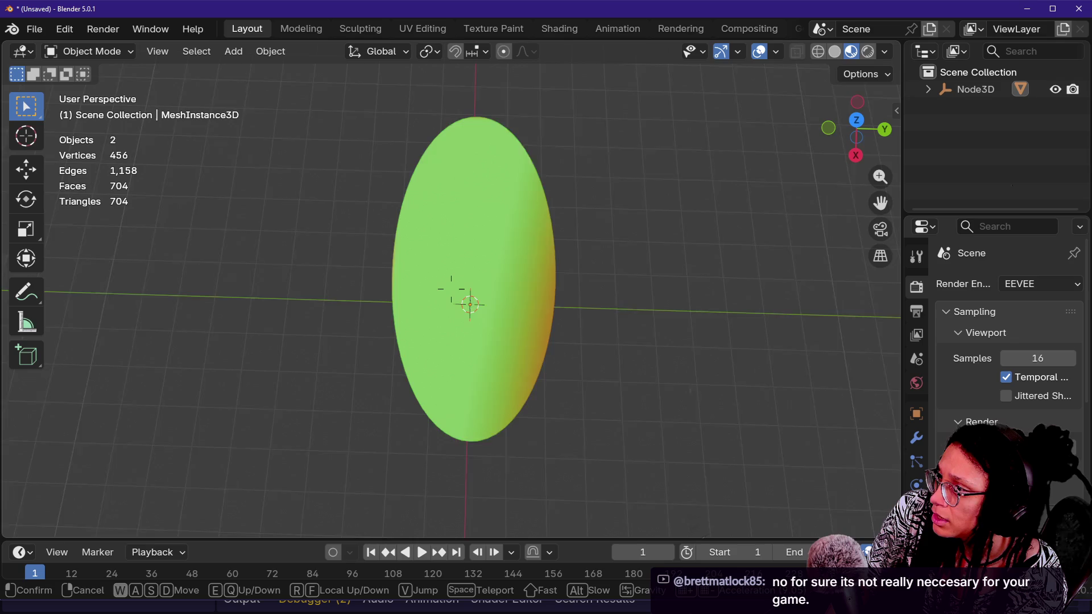
left_click(616, 107)
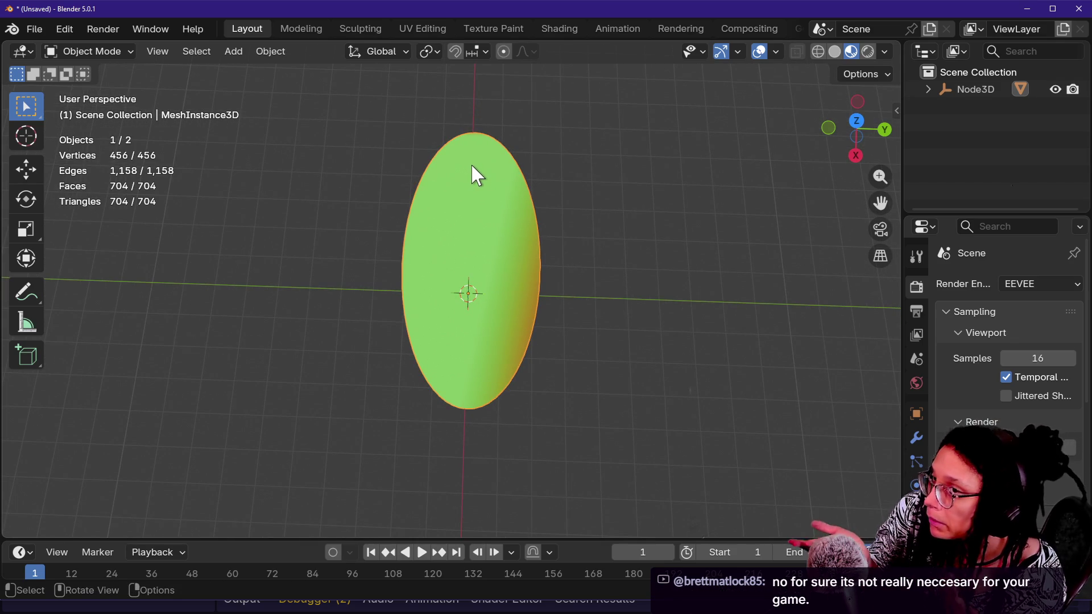
key("Tab")
key("shift+grave")
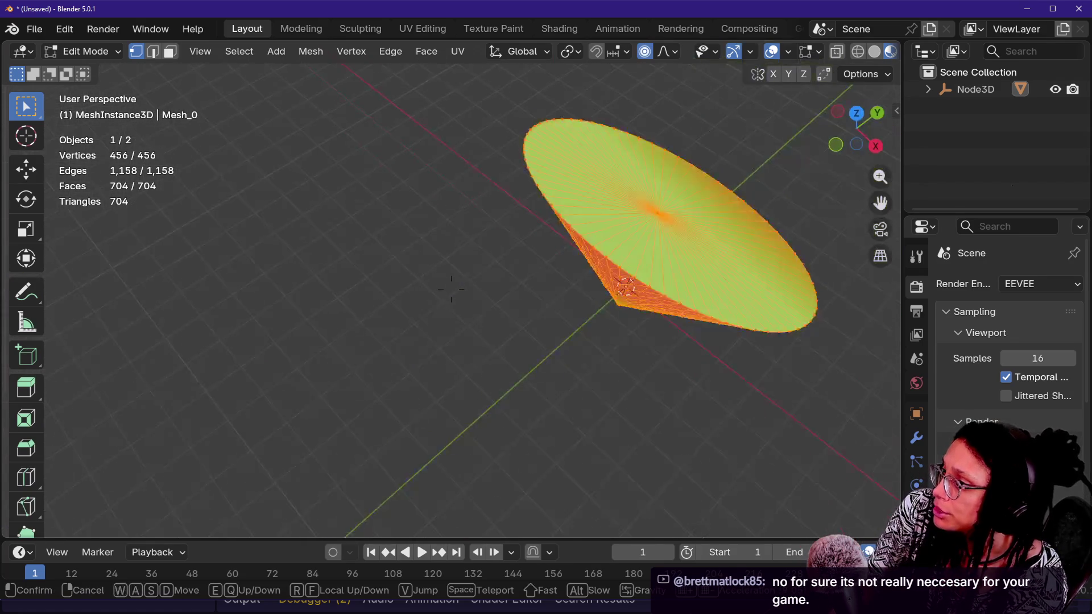
- Recentre the view on the cone and deselect all of its vertices
key("w")
key("s")
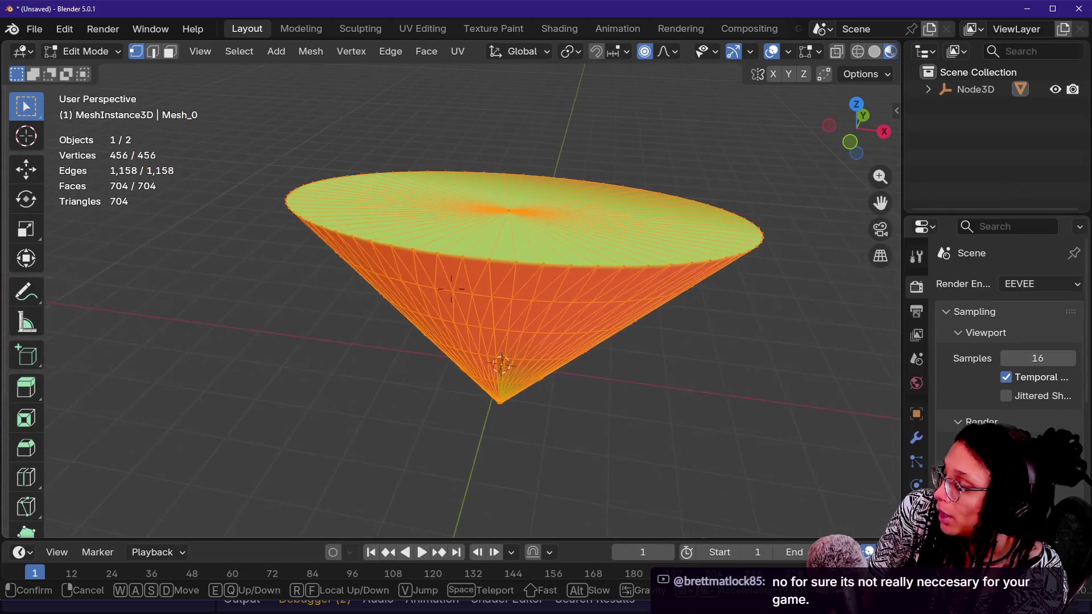
left_click(542, 276)
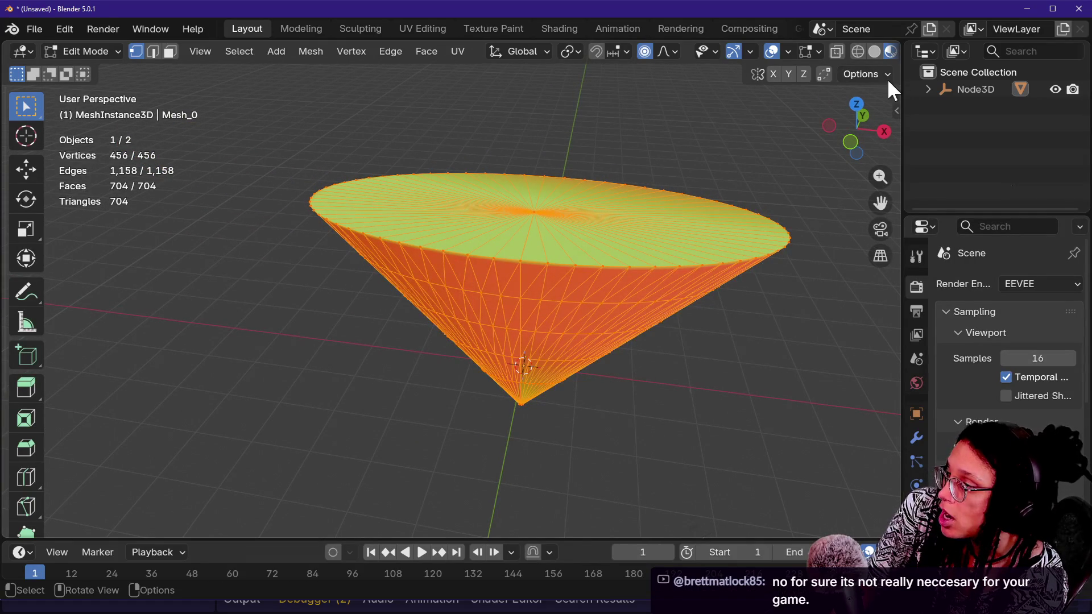
left_click(728, 139)
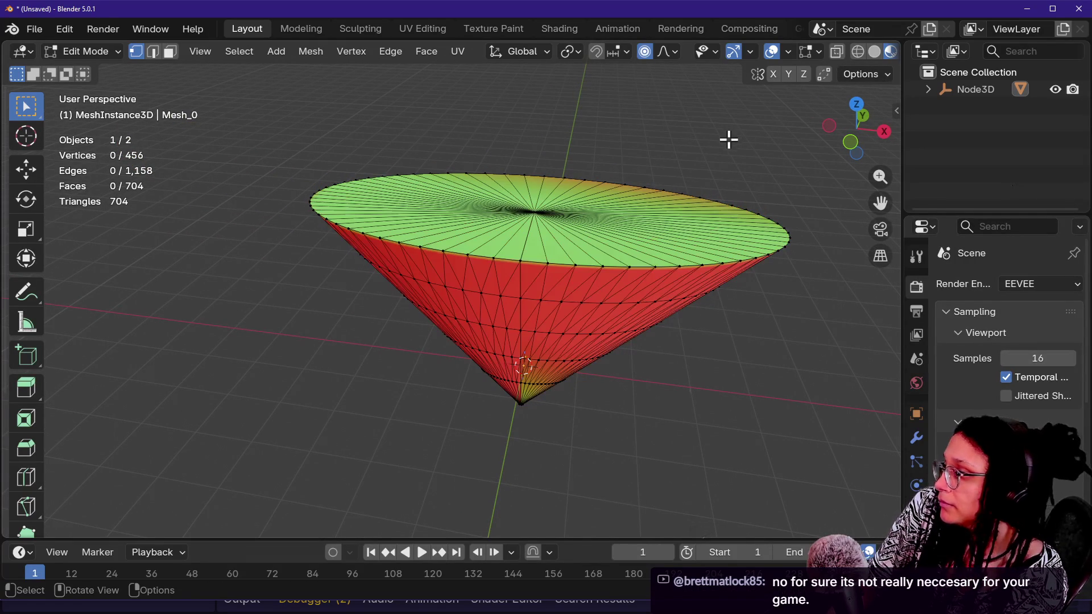
- Fly toward the cone's tip and back, then bring up the Shift+A Add Mesh menu
key("shift+grave")
key("w")
key("s")
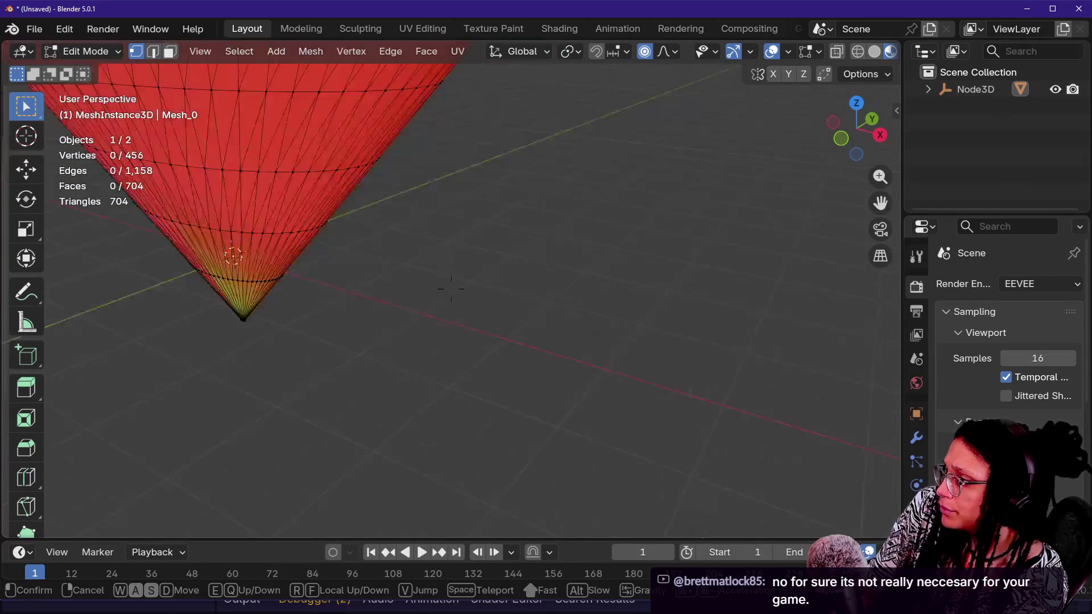
key("s")
left_click(737, 186)
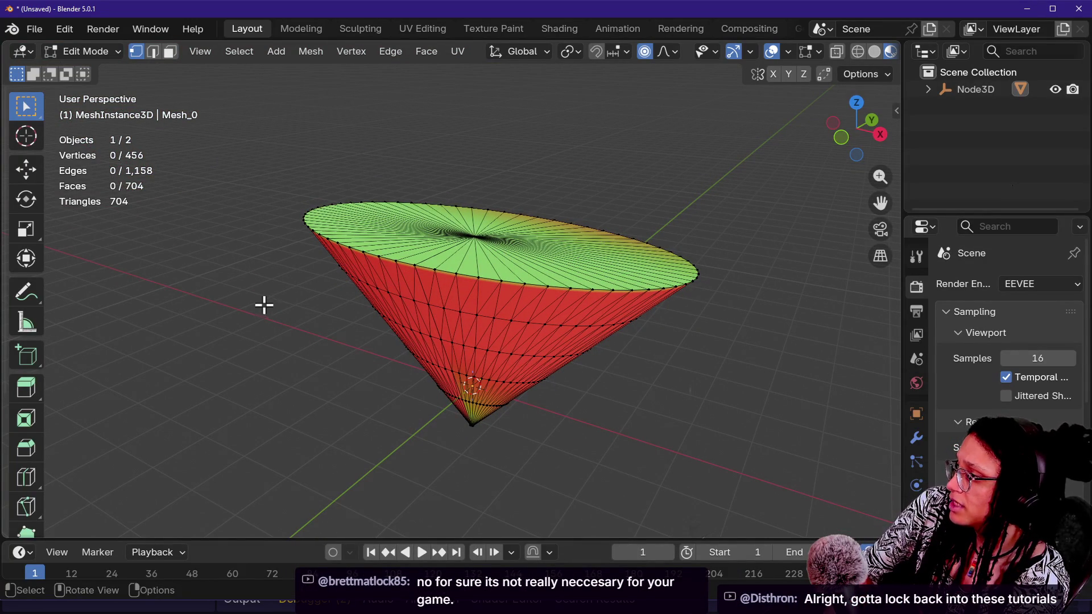
key("shift+a")
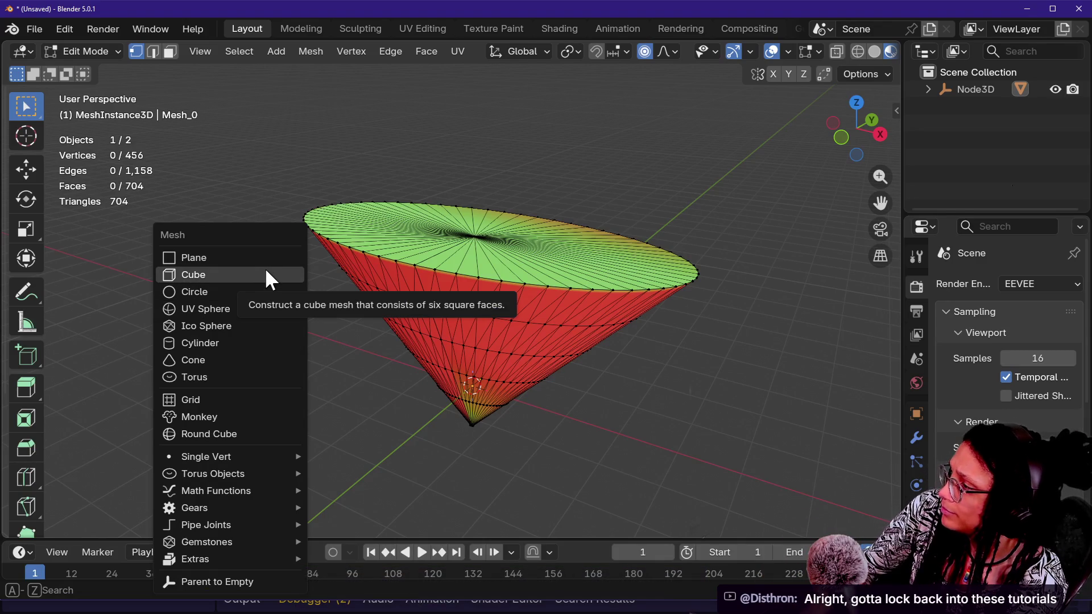
- Undo the cube that was added inside the cone's mesh
left_click(265, 274)
key("shift+grave")
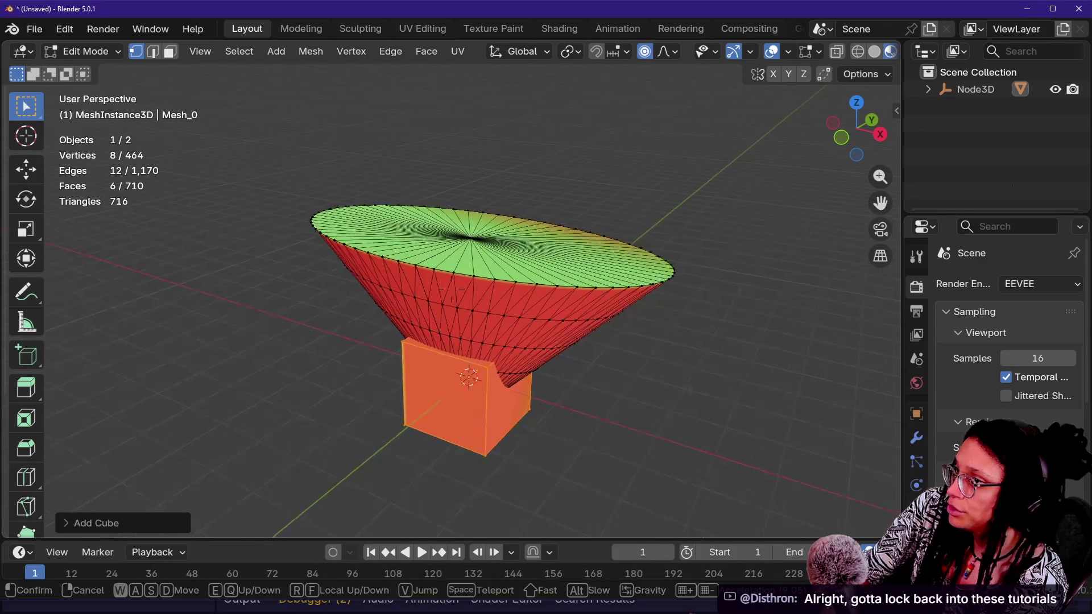
left_click(757, 386)
key("ctrl+z")
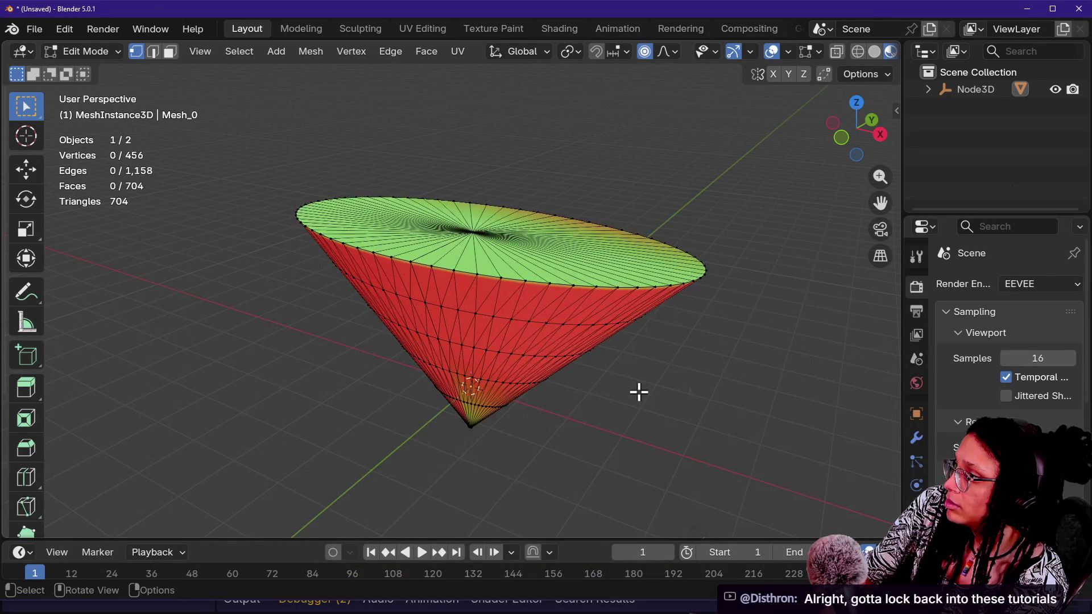
- Back in Object Mode, add a new separate Cube object
key("Tab")
key("shift+a")
mouse_move(631, 387)
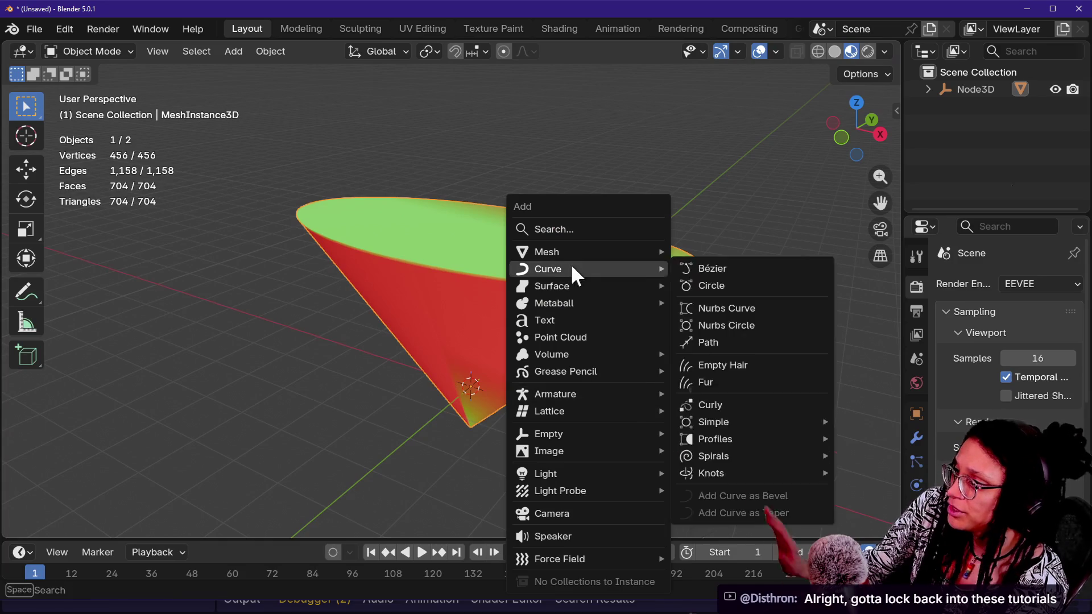
mouse_move(575, 254)
left_click(746, 270)
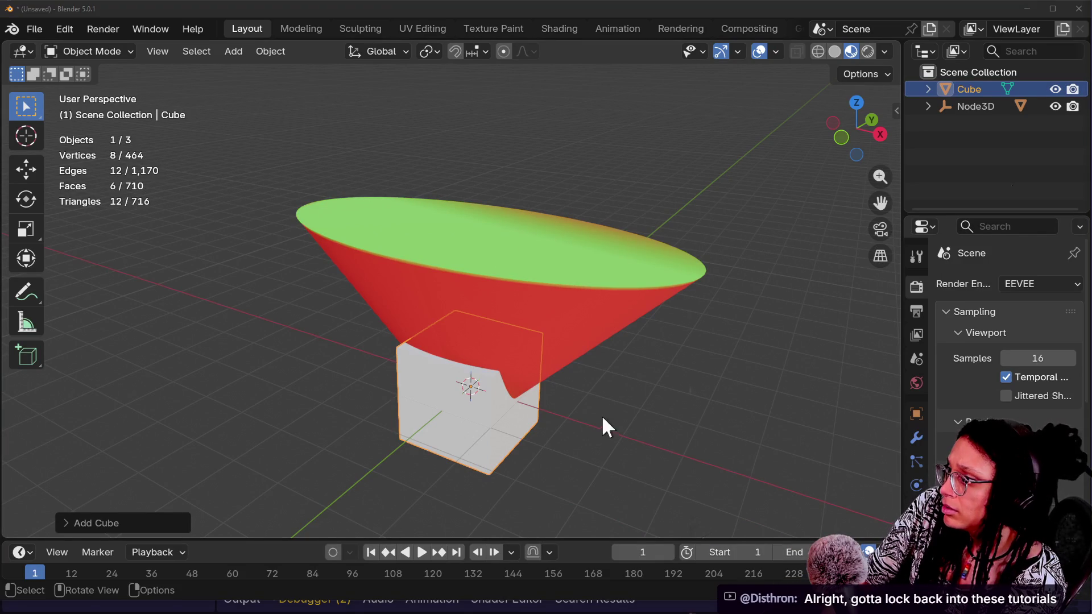
- In Edit Mode, stretch the cube along Z and move it vertically under the cone
key("Tab")
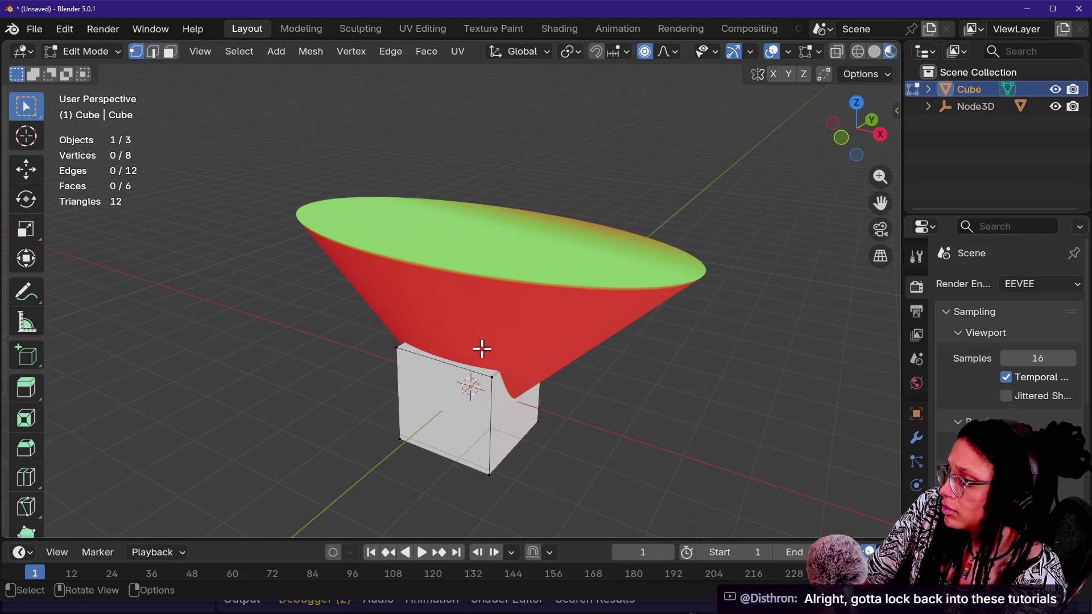
key("s")
key("z")
left_click(550, 309)
key("g")
key("z")
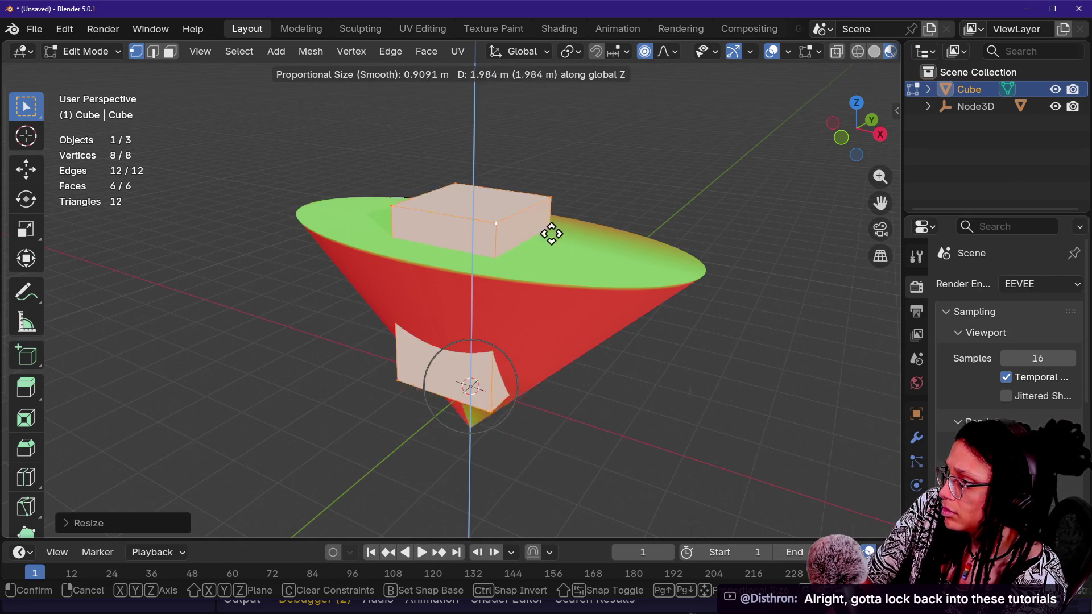
left_click(555, 268)
- Fly the view around the cone and cube, then switch to Godot Engine
key("shift+grave")
key("w")
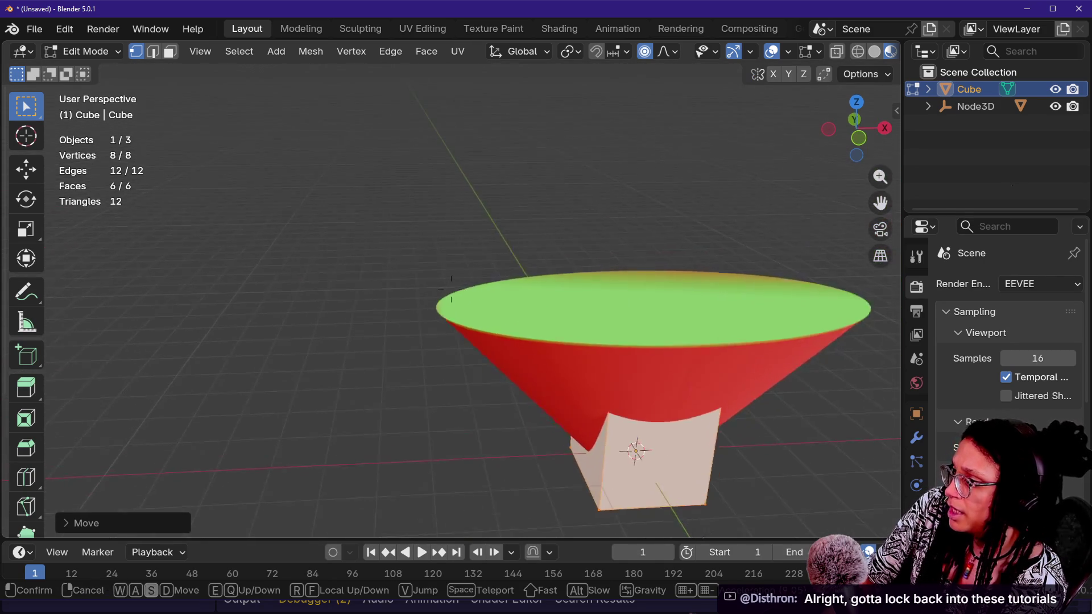
key("d")
key("a")
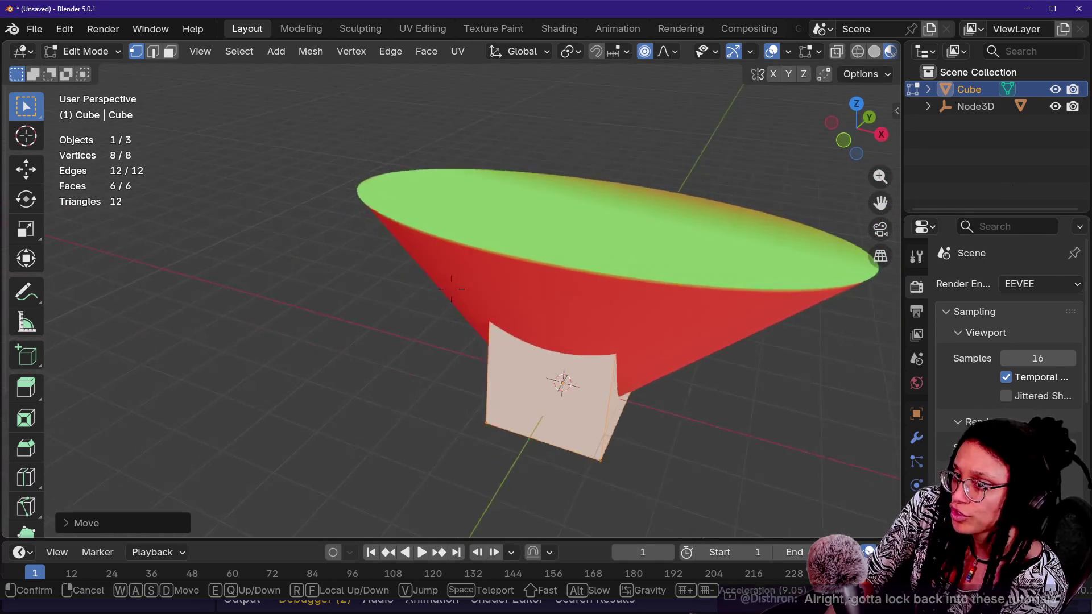
key("s")
key("d")
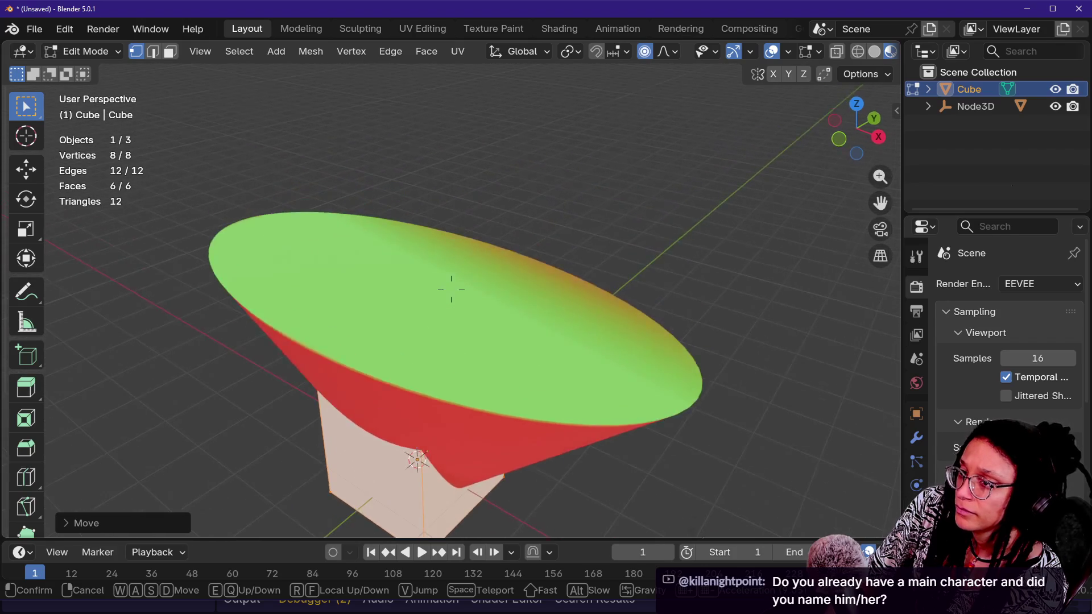
key("s")
key("a")
key("w")
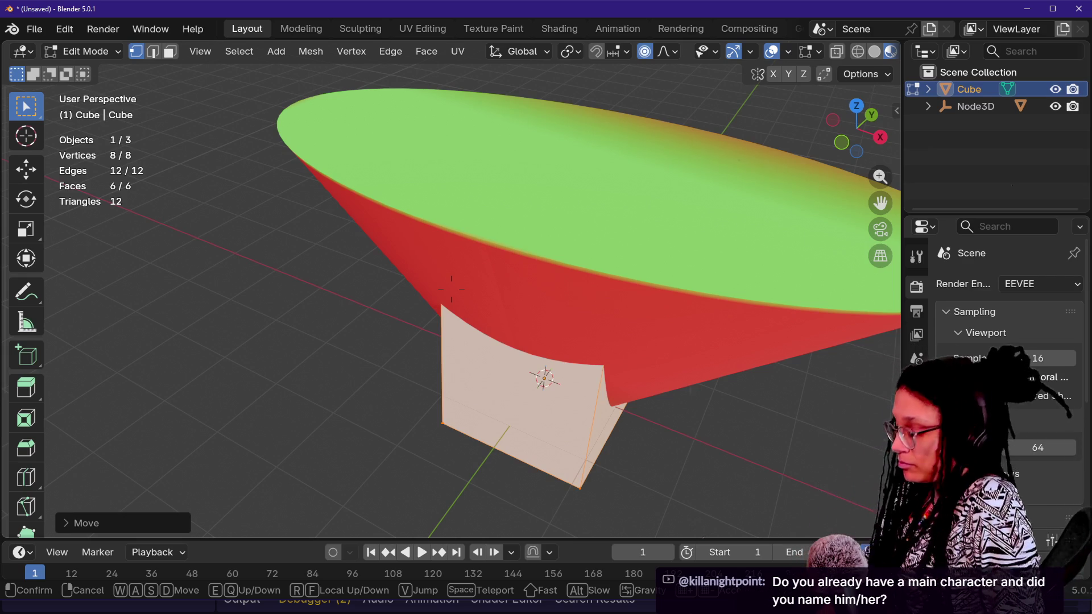
key("alt")
key("alt+Tab")
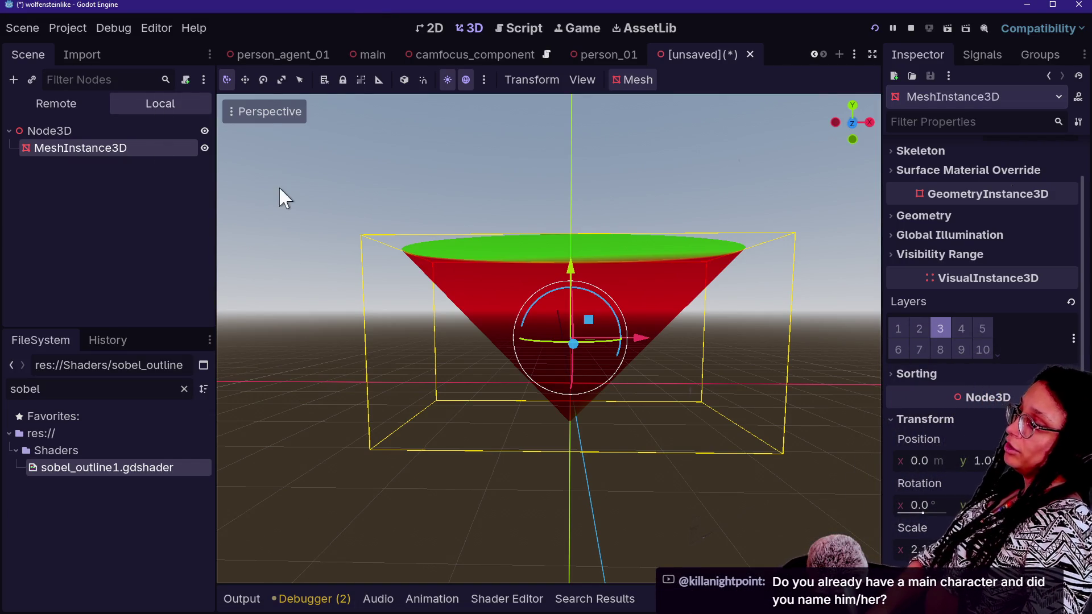
- Clear the sobel file filter and open ise_open_ideas.md in the script editor
left_click(184, 389)
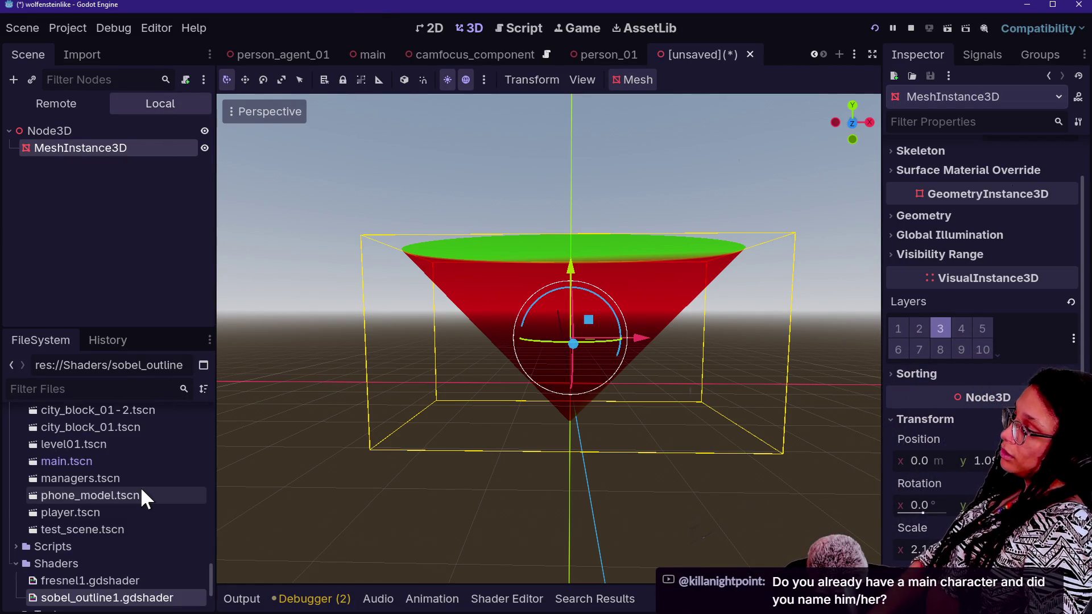
scroll(140, 486, "up", 10)
scroll(142, 490, "up", 10)
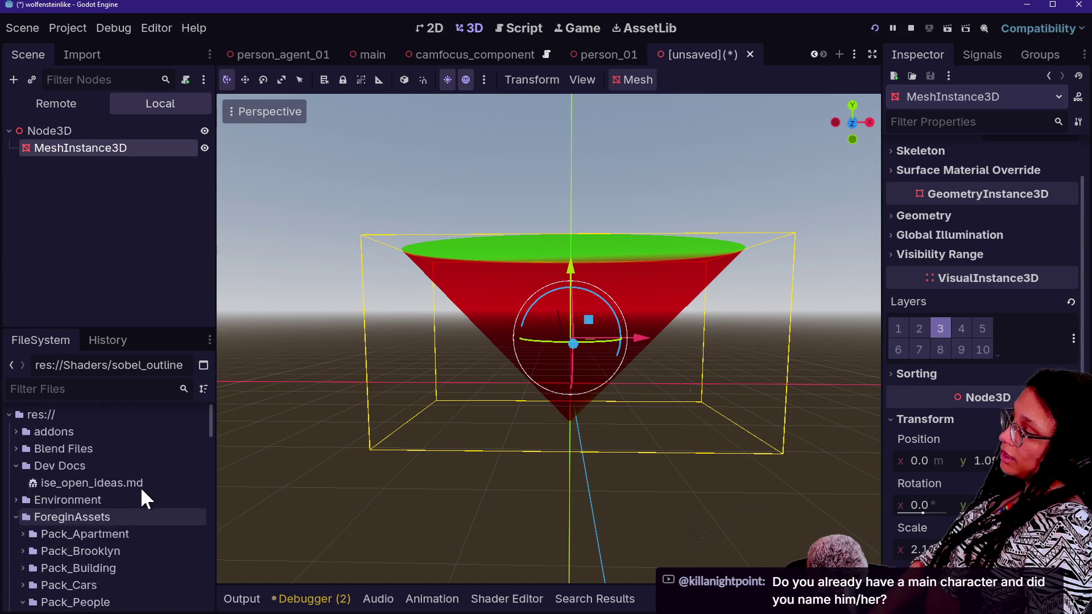
left_click(138, 501)
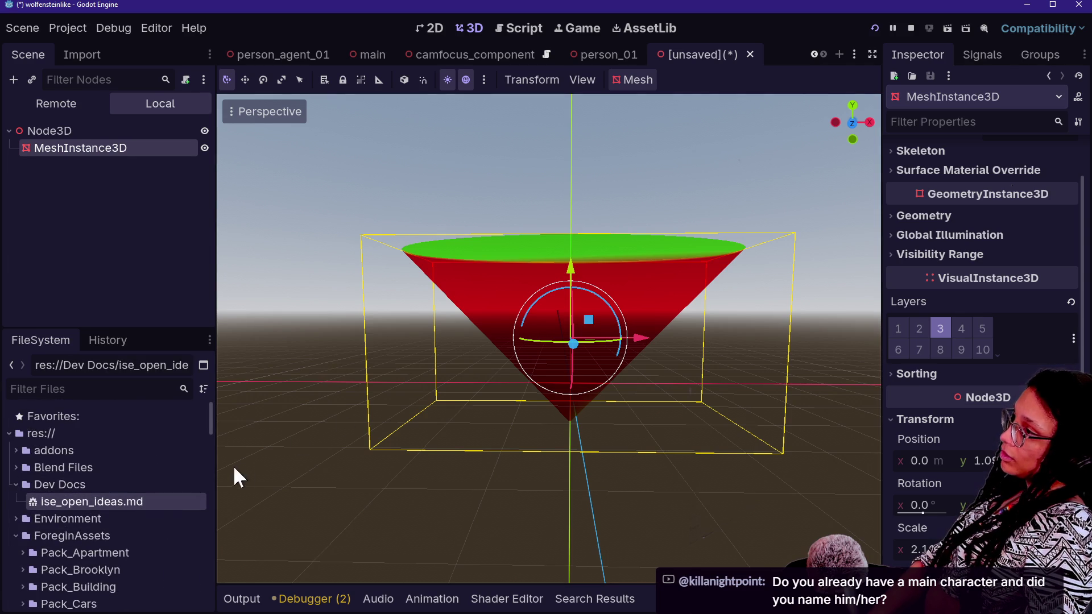
double_click(149, 500)
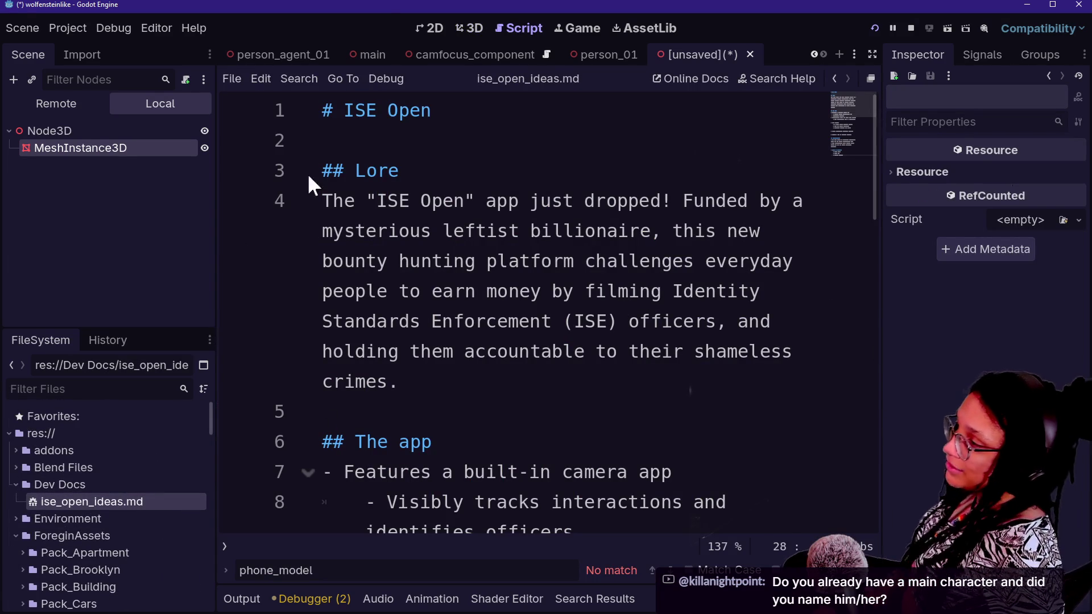
- Read the Lore paragraph, marking and clearing passages like 'earn money by filming'
left_click(525, 227)
left_click(659, 214)
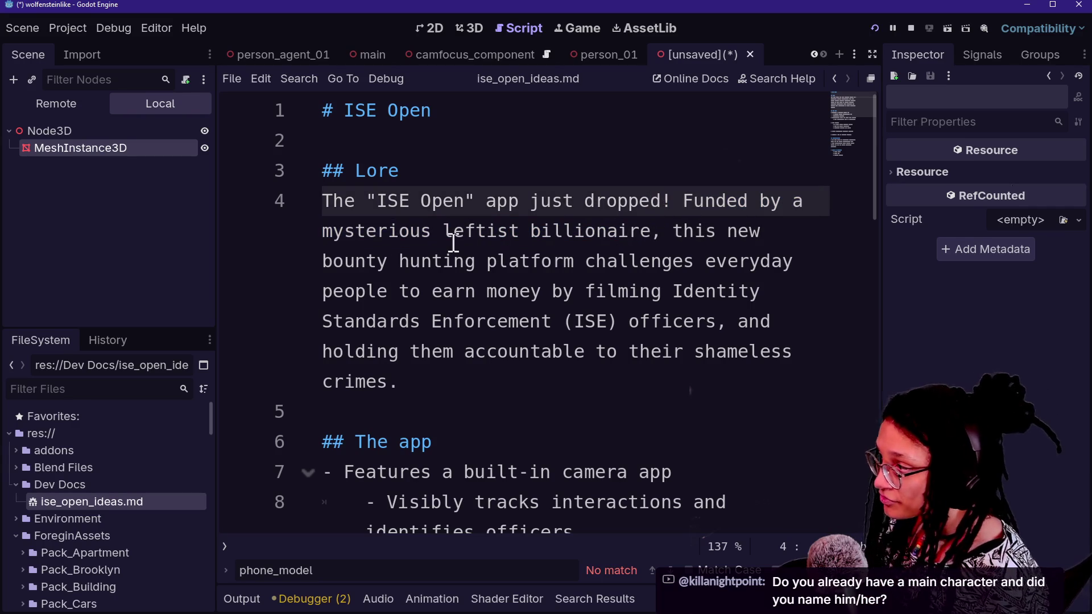
mouse_move(377, 230)
left_mouse_down()
mouse_move(616, 231)
mouse_move(793, 261)
left_mouse_up()
left_click(616, 231)
left_click(794, 261)
left_click_drag(435, 292, 682, 289)
left_click(641, 263)
left_click(769, 284)
left_click(536, 293)
left_click_drag(551, 291, 609, 319)
left_click(597, 316)
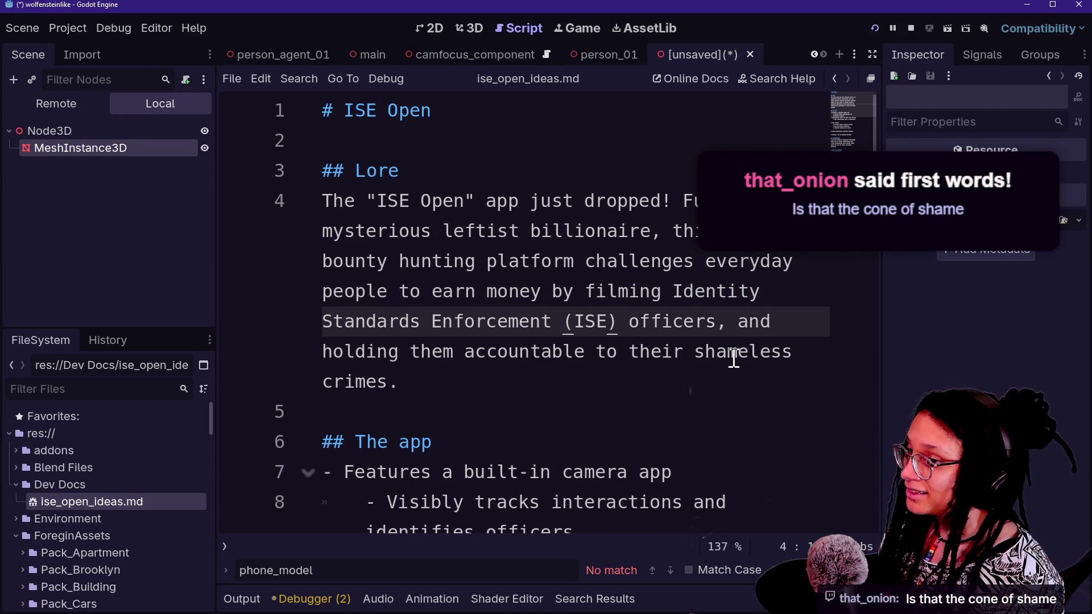
- Step down to line 10 of the notes, jump back to the top, and return to Blender
key("Down")
key("Down")
key("Down")
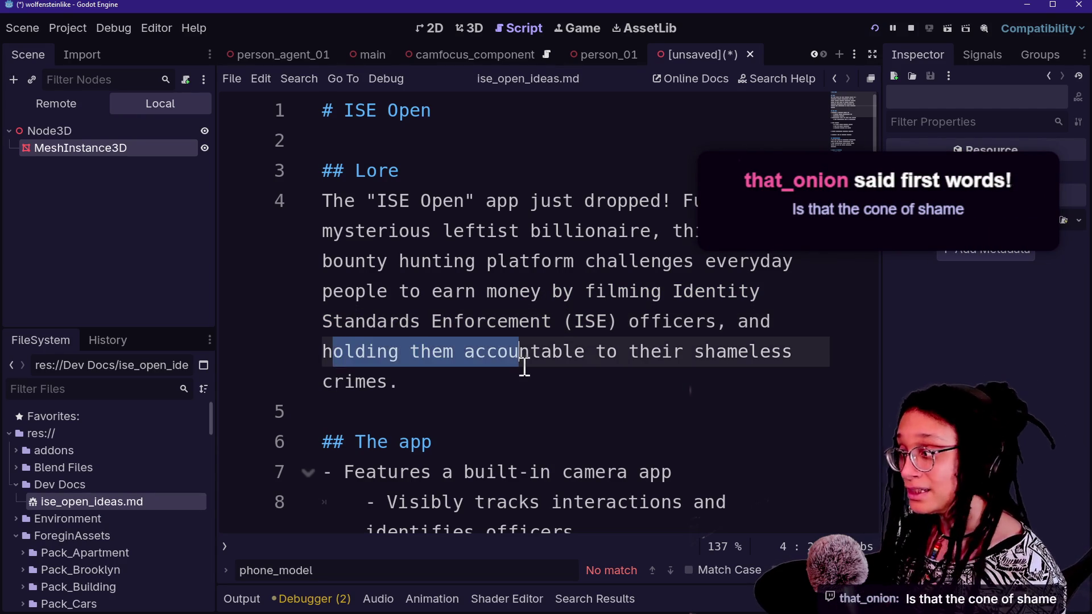
key("Down")
key("Down")
key("Down")
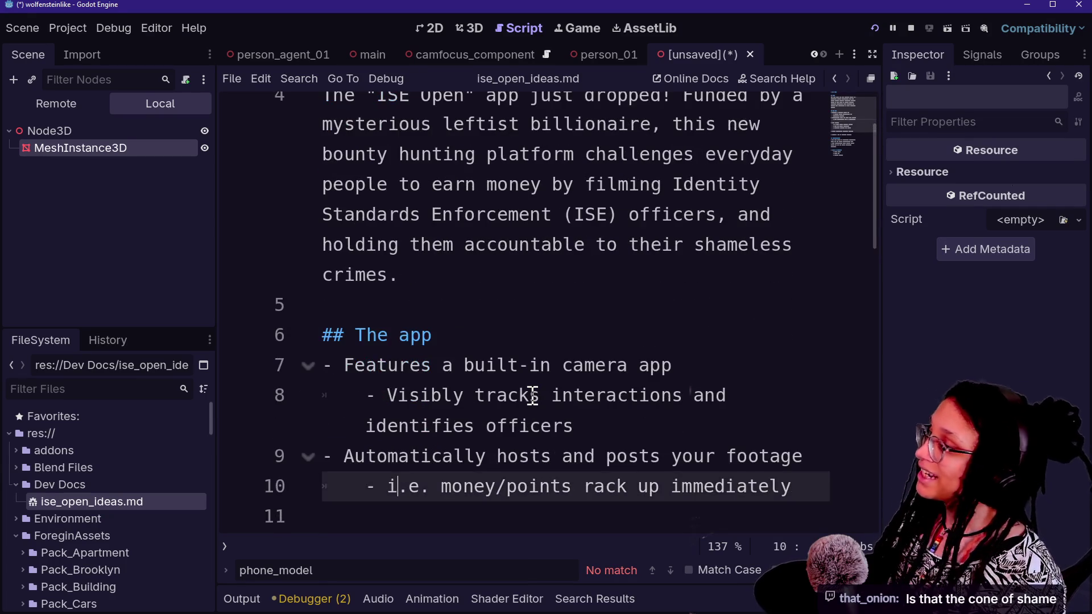
key("Up")
key("Up")
key("ctrl+Home")
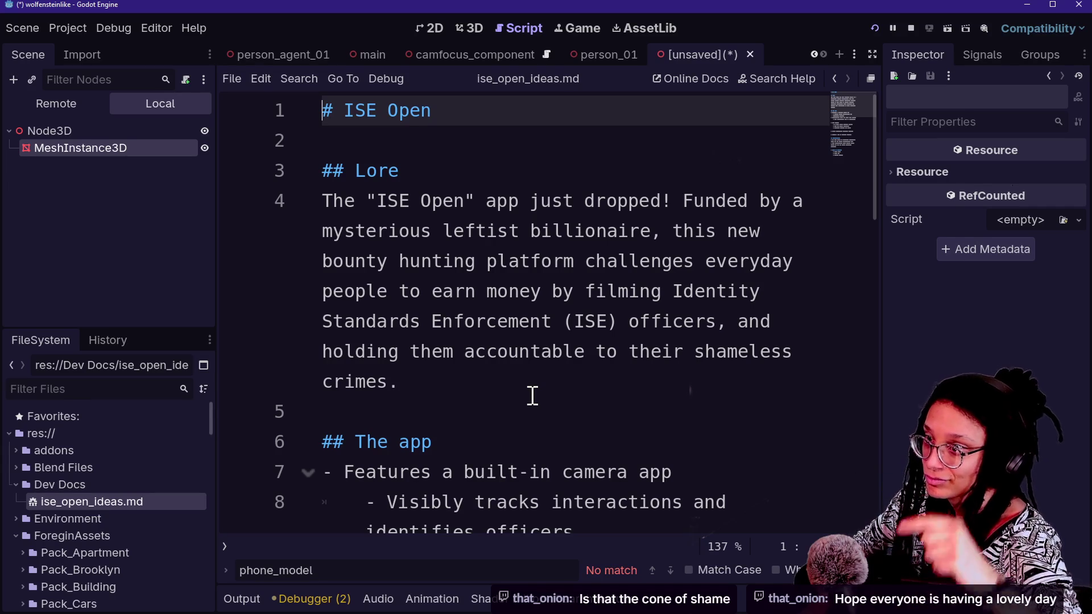
key("alt+Tab")
key("shift+grave")
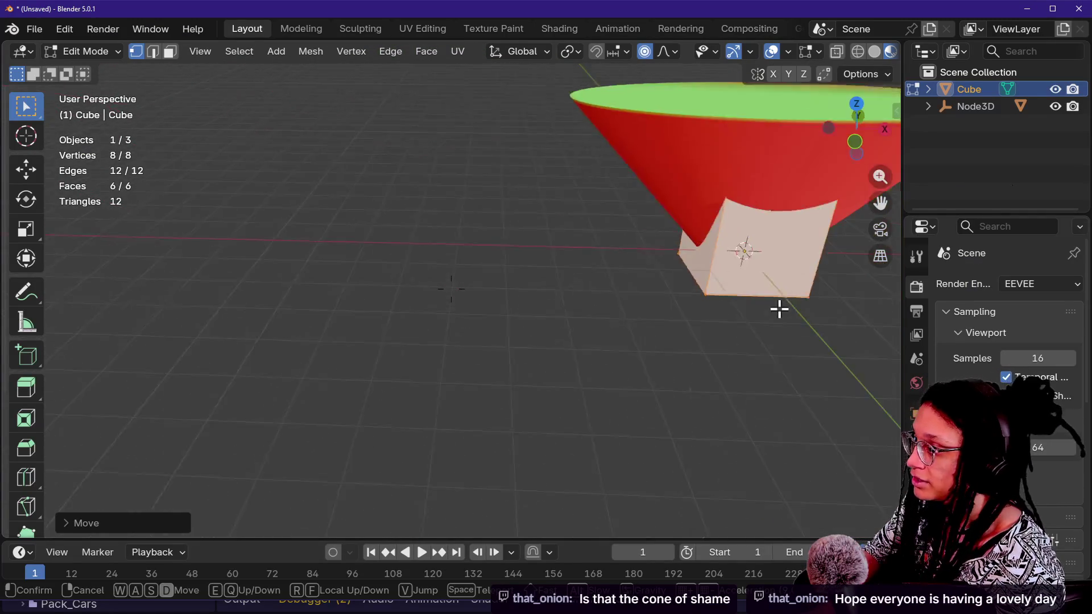
- Walk the view around the cone's top, exit Edit Mode with Tab and select the cone
mouse_move(136, 309)
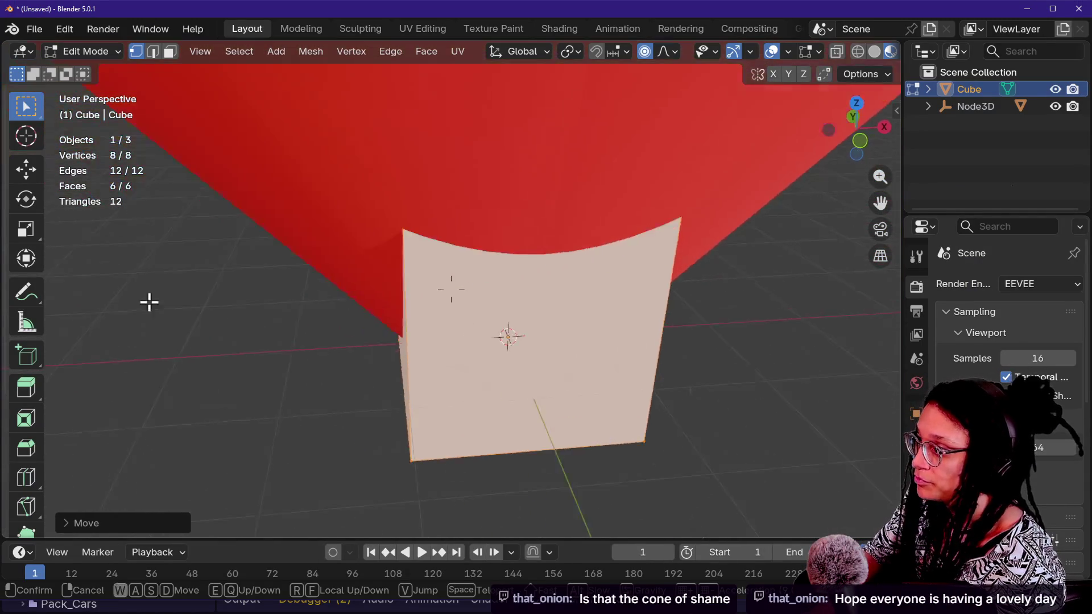
left_click(557, 266)
key("shift+grave")
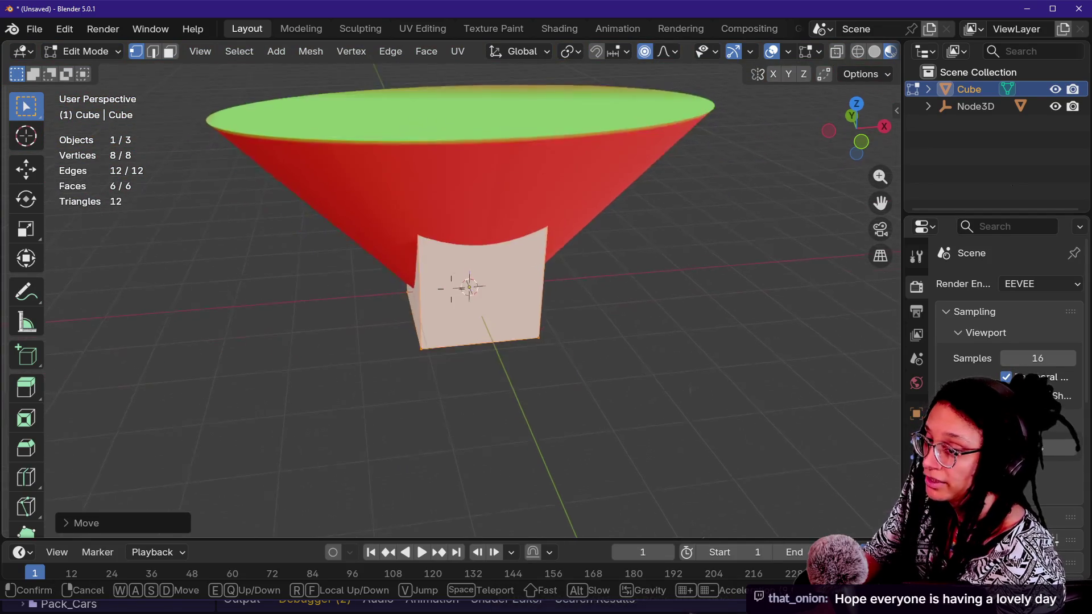
left_click(464, 288)
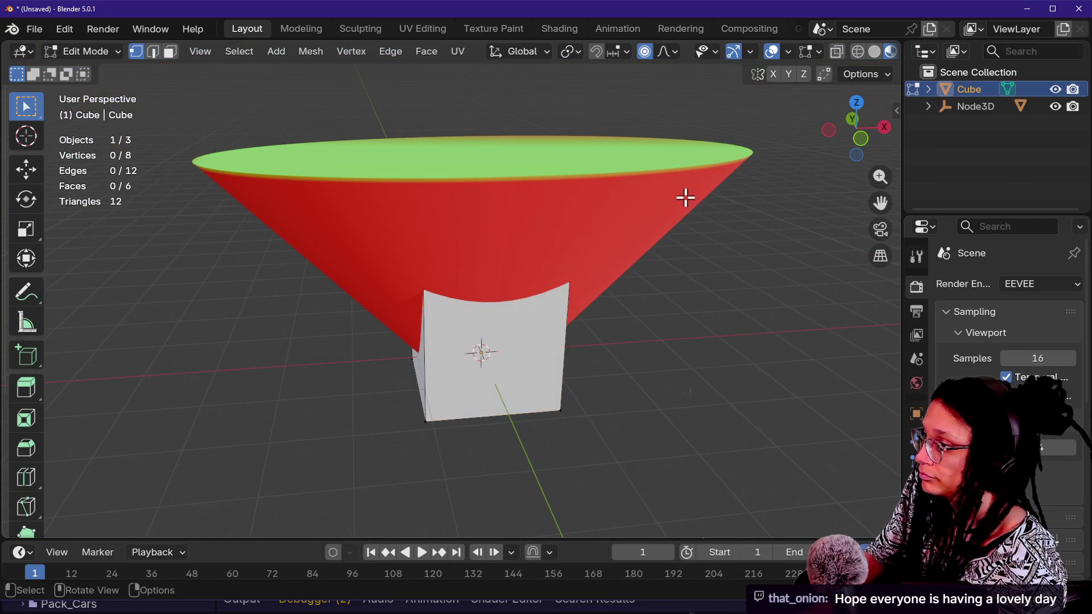
key("Tab")
left_click(663, 178)
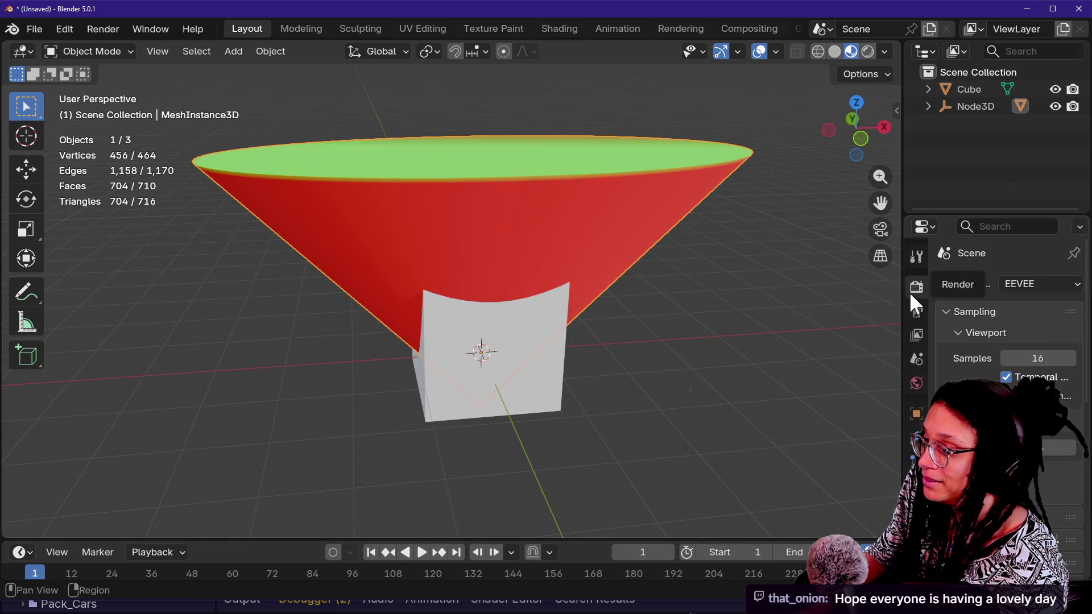
left_click_drag(739, 363, 685, 374)
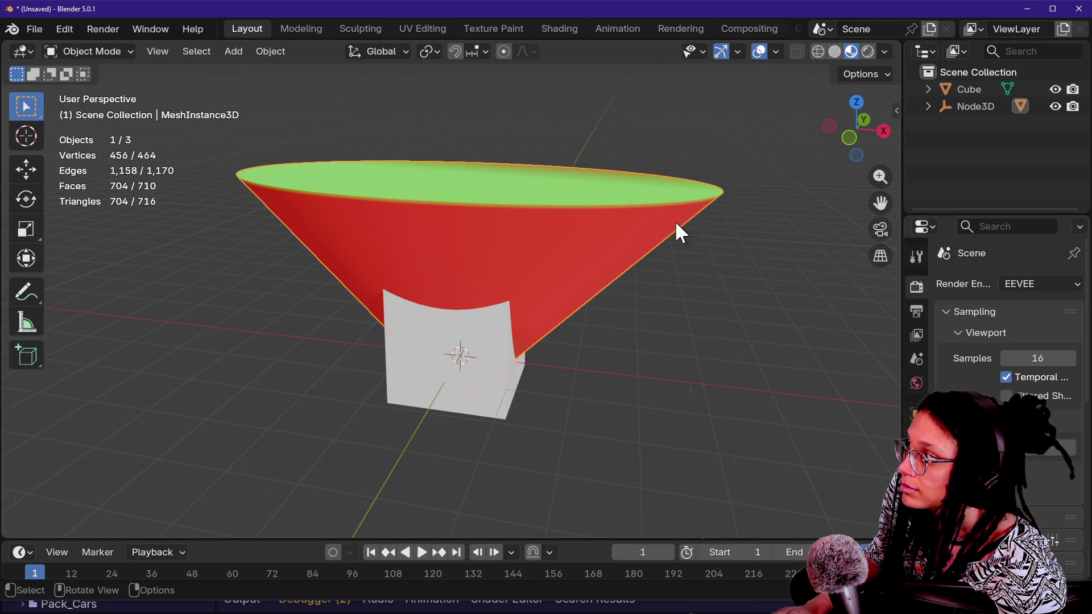
- Browse the Properties panel, expanding and collapsing the Performance viewport settings
scroll(979, 365, "down", 2)
scroll(982, 367, "down", 10)
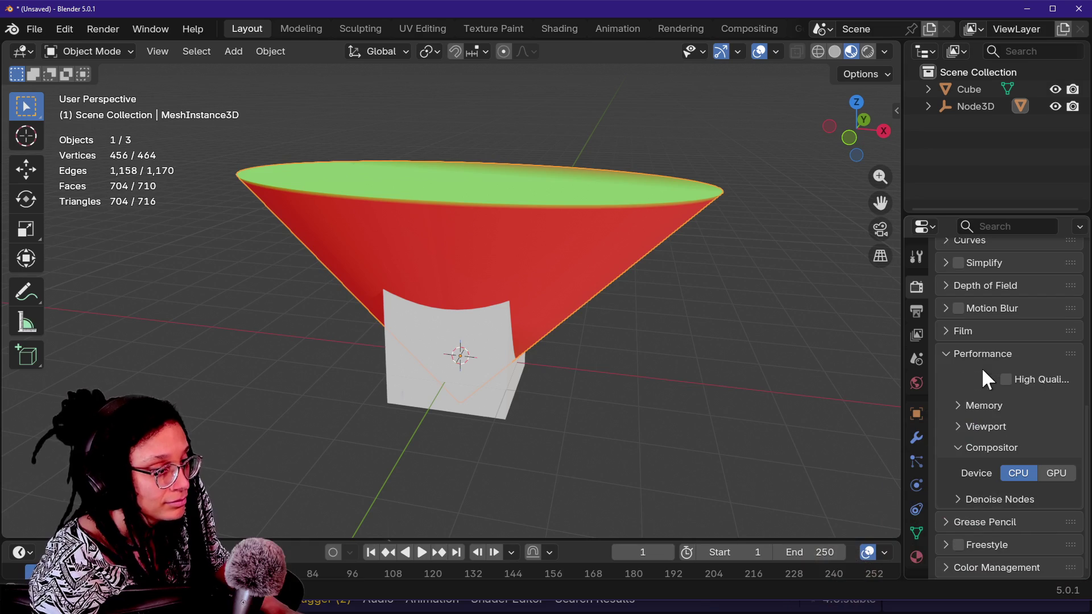
scroll(970, 463, "up", 2)
left_click(970, 461)
scroll(968, 458, "down", 2)
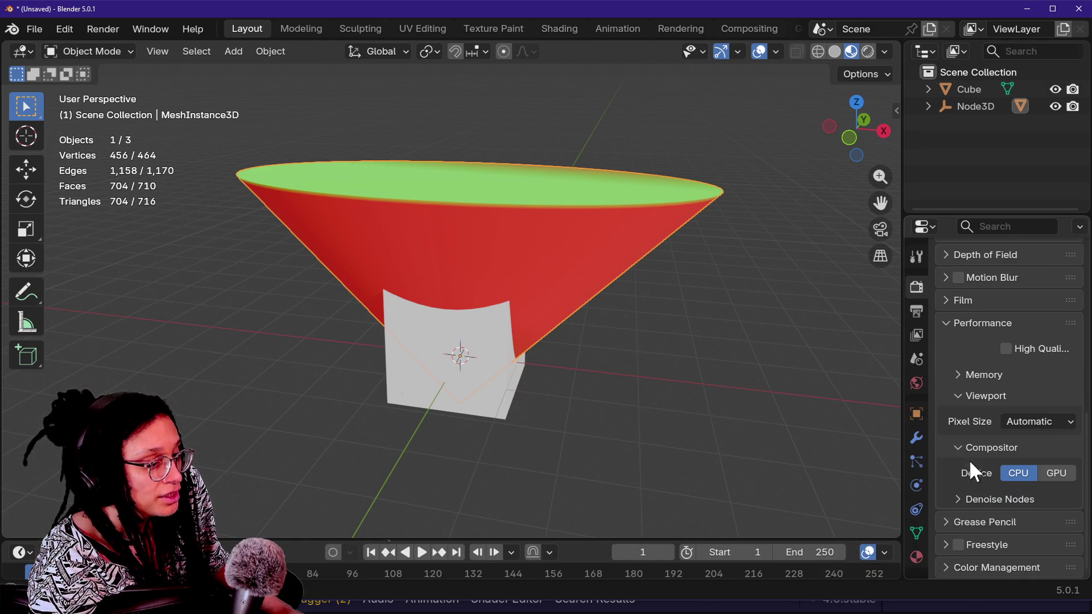
left_click(967, 398)
scroll(968, 392, "up", 4)
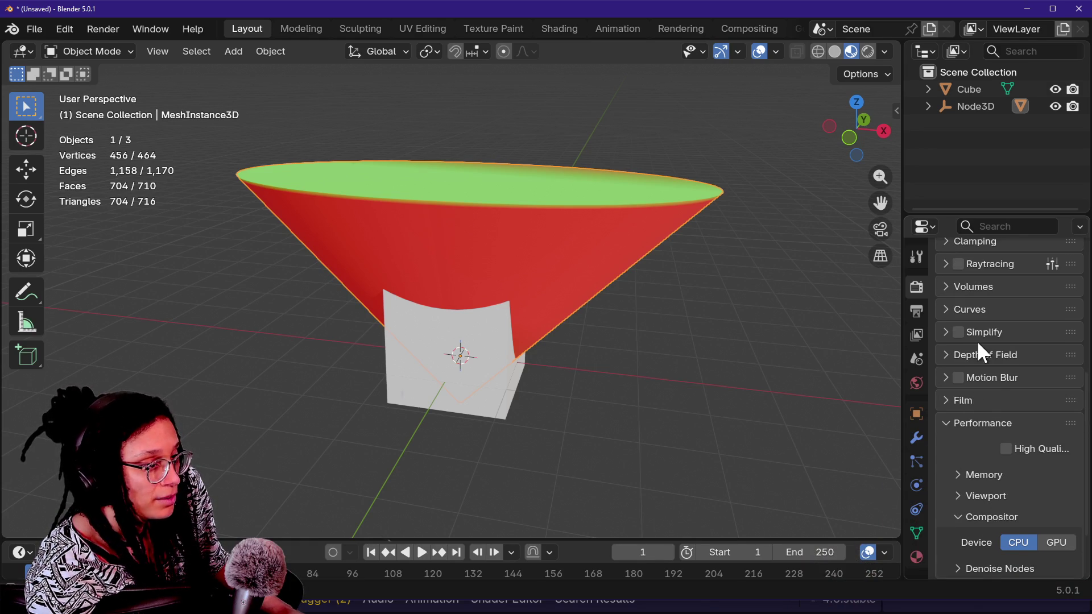
scroll(979, 343, "up", 2)
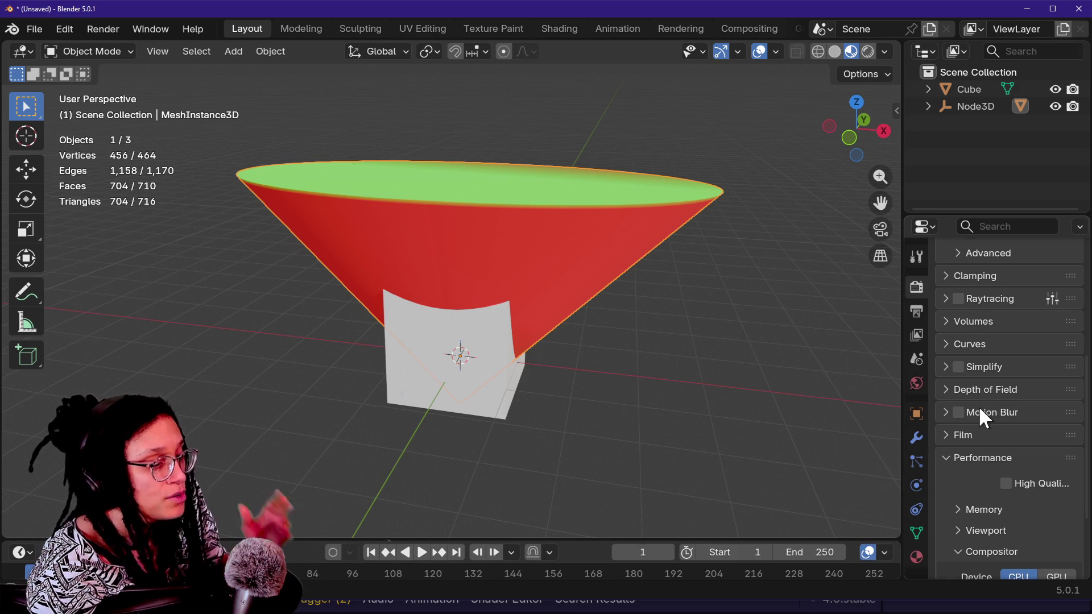
scroll(980, 410, "down", 5)
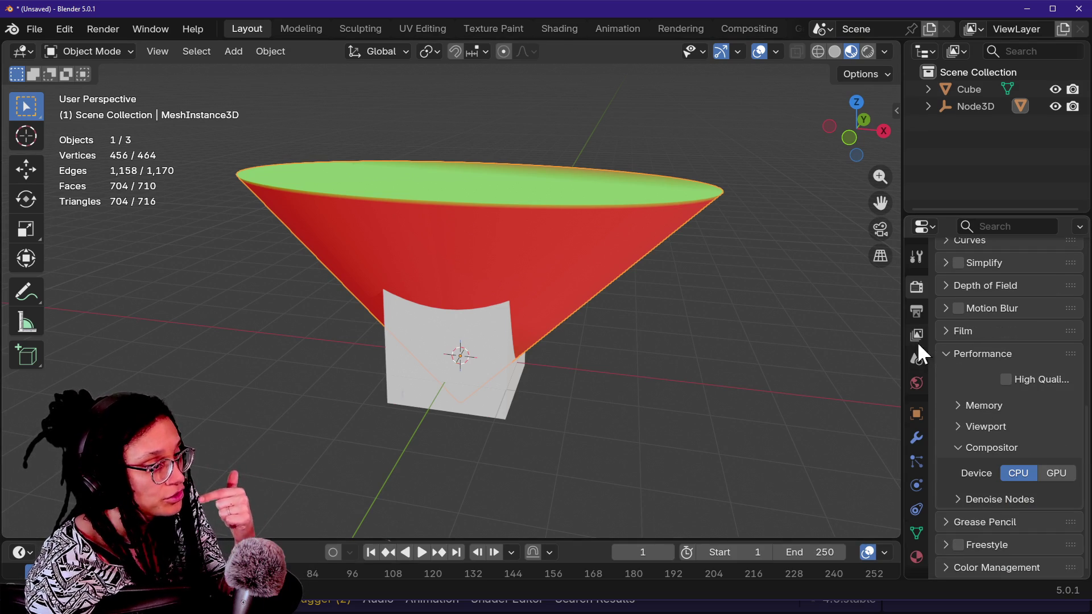
- Widen the side panels so the properties are easier to read
left_click_drag(901, 340, 729, 353)
scroll(872, 376, "up", 15)
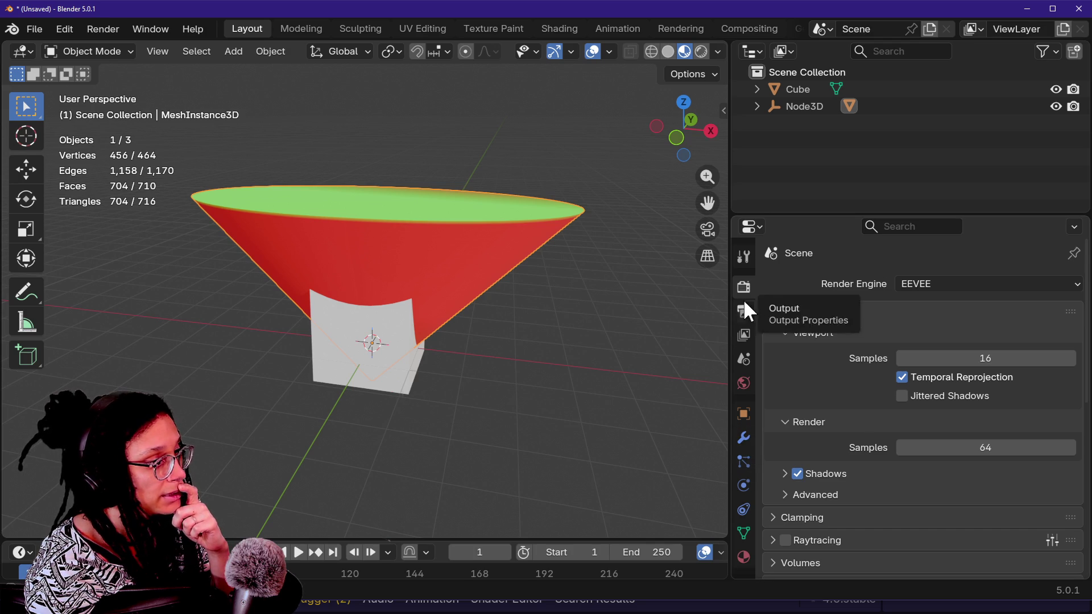
scroll(881, 351, "down", 8)
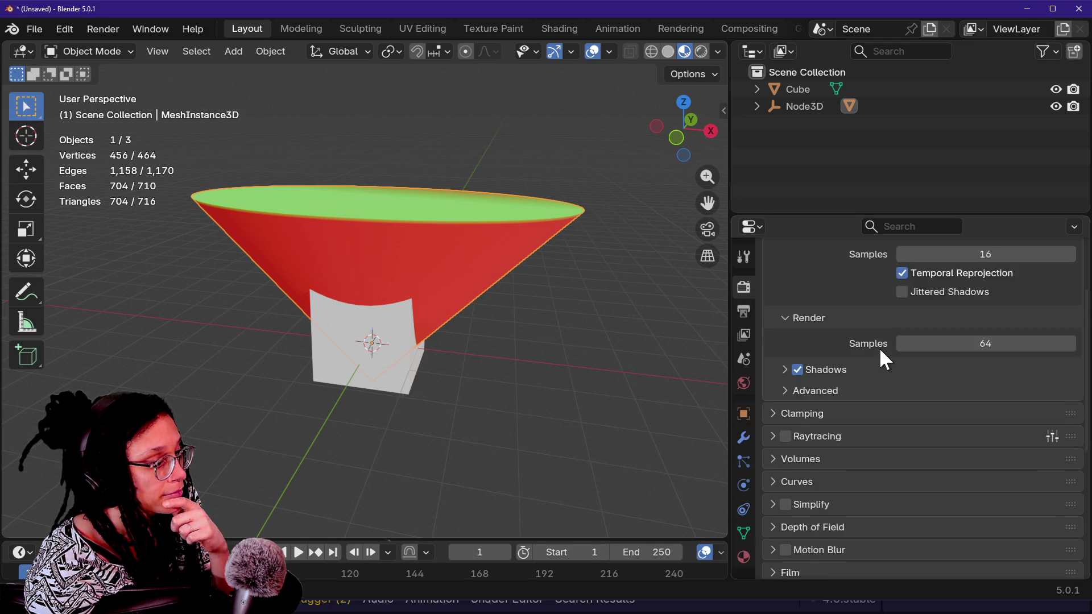
scroll(880, 352, "down", 3)
scroll(870, 371, "down", 3)
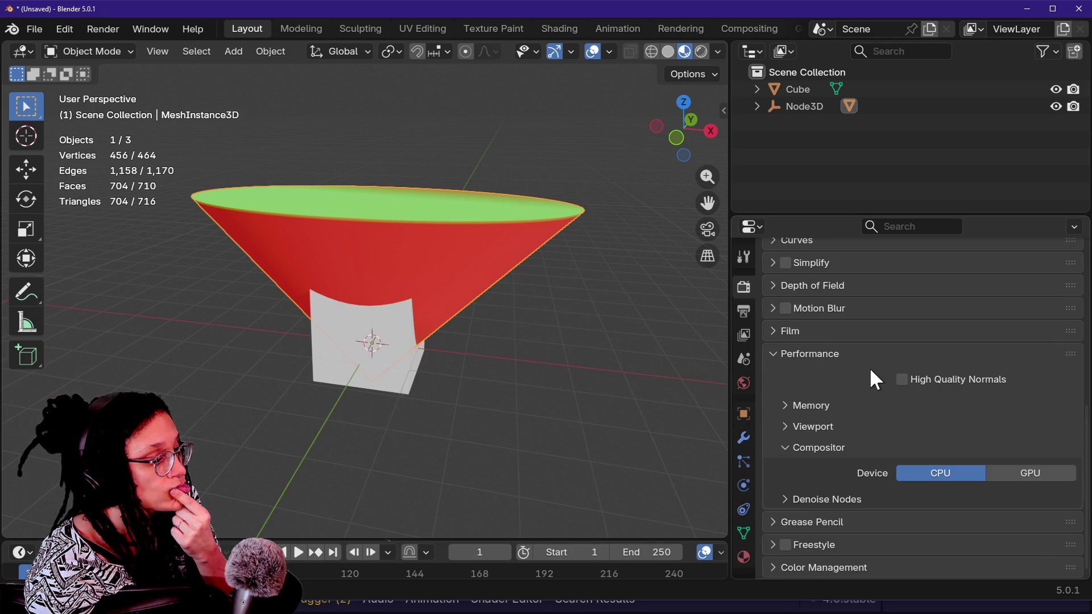
- Set the cone's Object Properties > Viewport Display > Display As to Wire
left_click(744, 412)
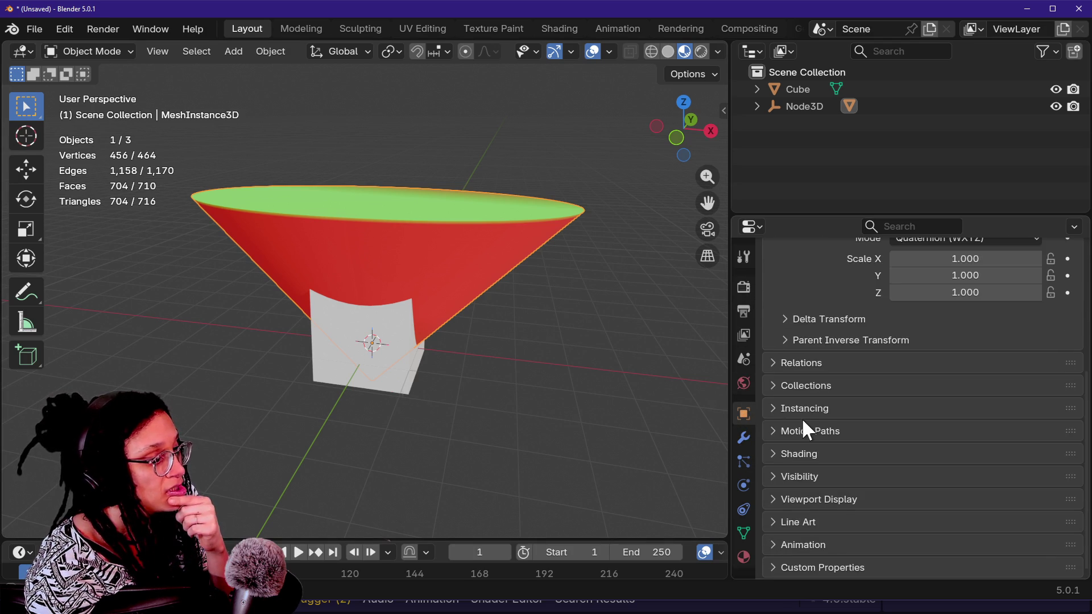
left_click(843, 500)
scroll(845, 500, "down", 8)
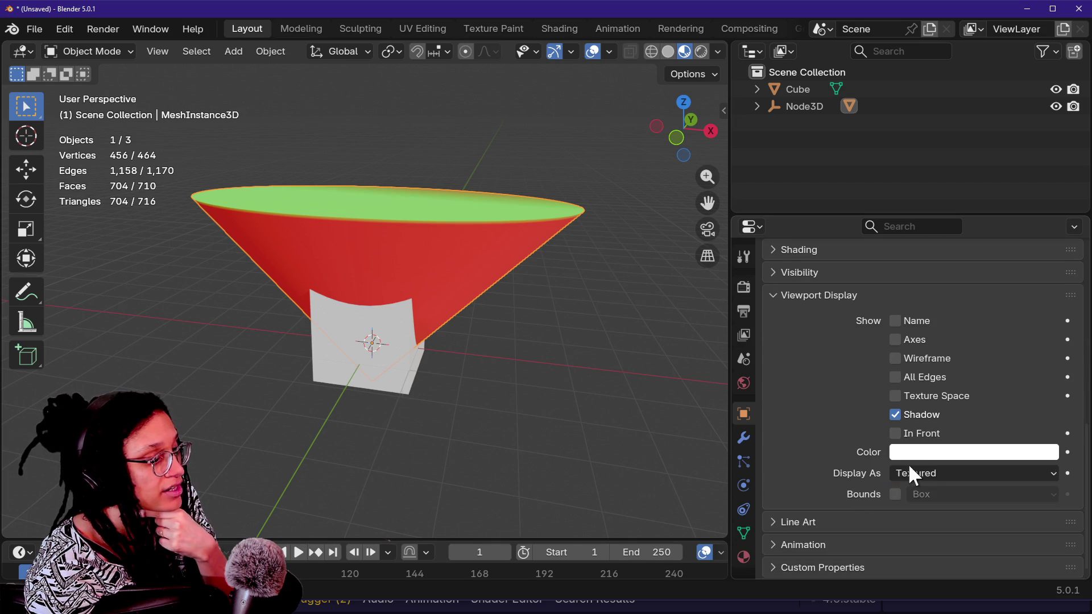
left_click(931, 474)
left_click(944, 511)
left_click(943, 514)
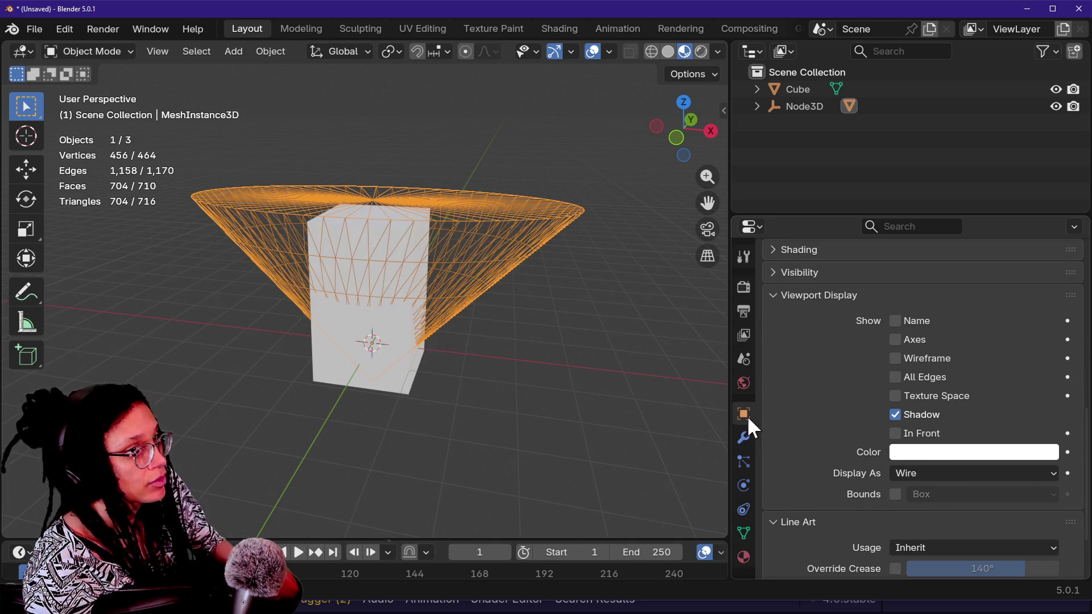
left_click(637, 363)
- Give the 3D view more room again and select the Cube object
scroll(637, 362, "up", 2)
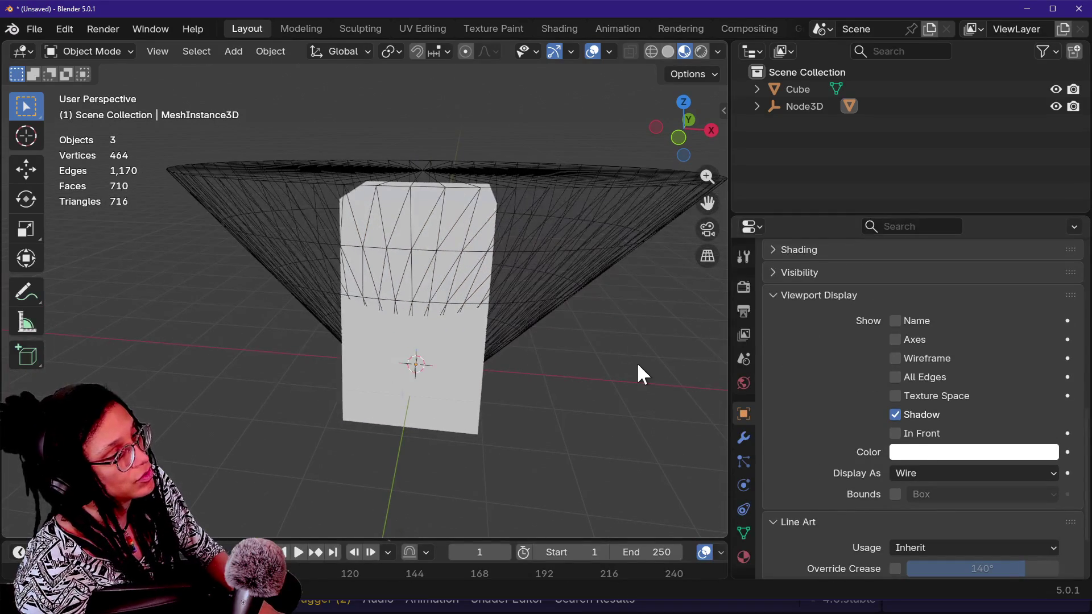
left_click_drag(728, 307, 836, 309)
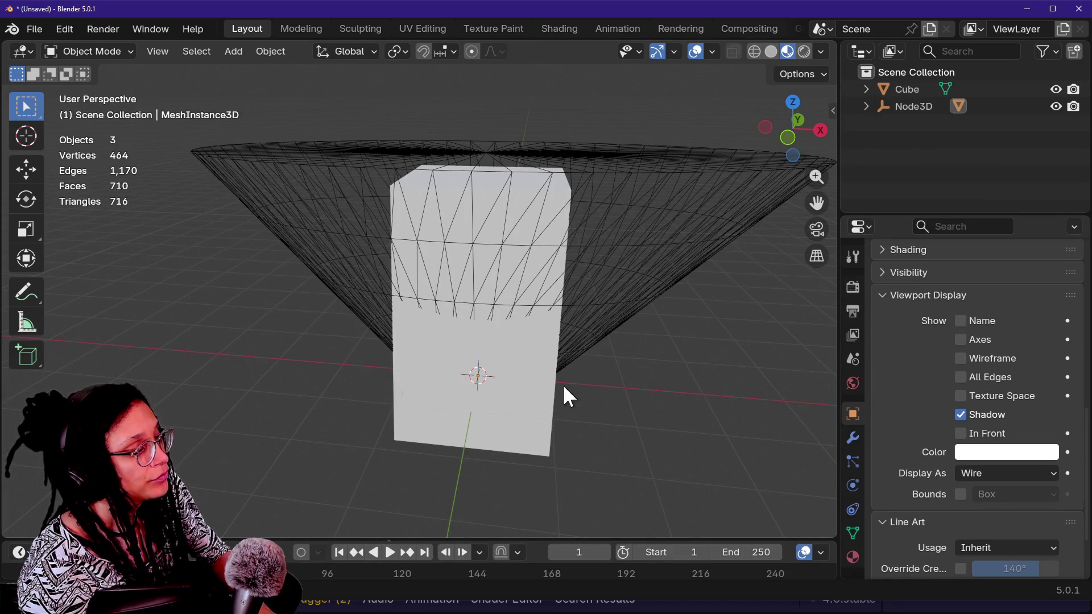
left_click(543, 390)
key("shift+grave")
- In Edit Mode, select all the cube's vertices and stretch them wide along X
key("s")
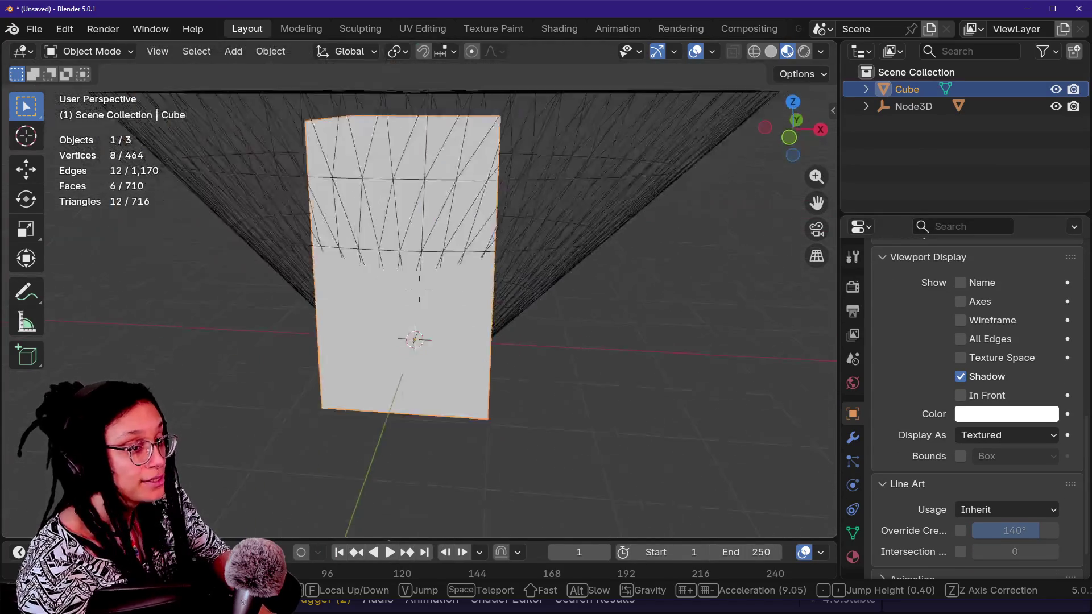
left_click(539, 380)
key("Tab")
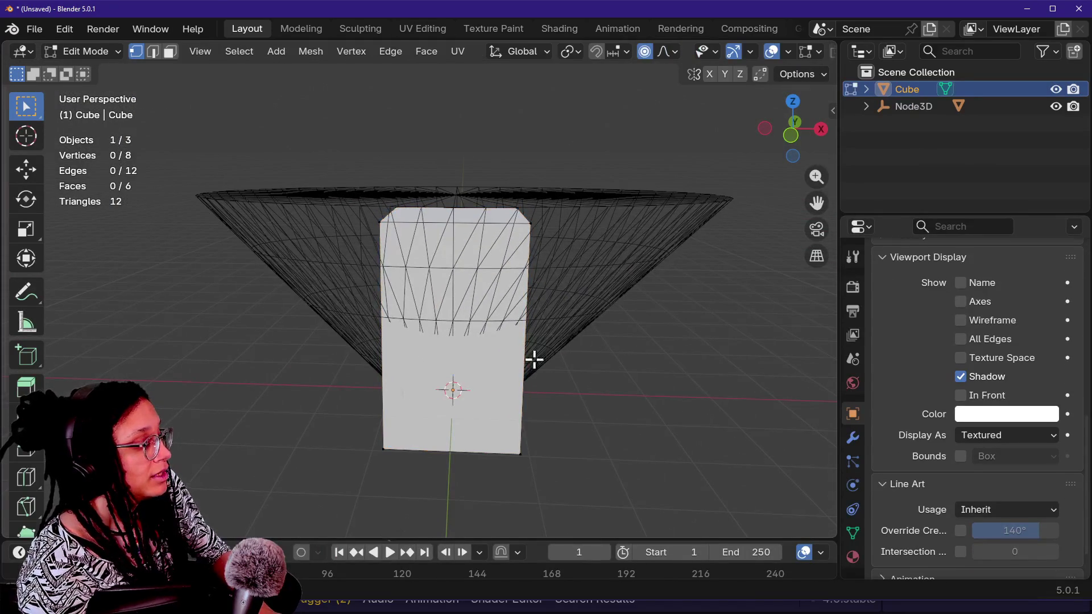
key("Tab")
key("Tab")
key("a")
key("s")
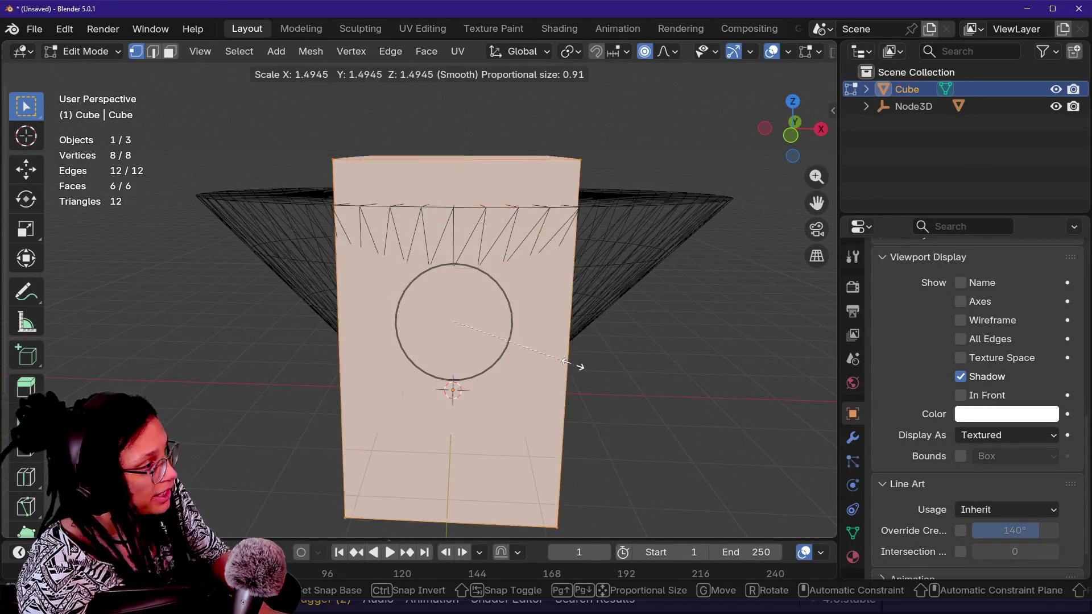
key("z")
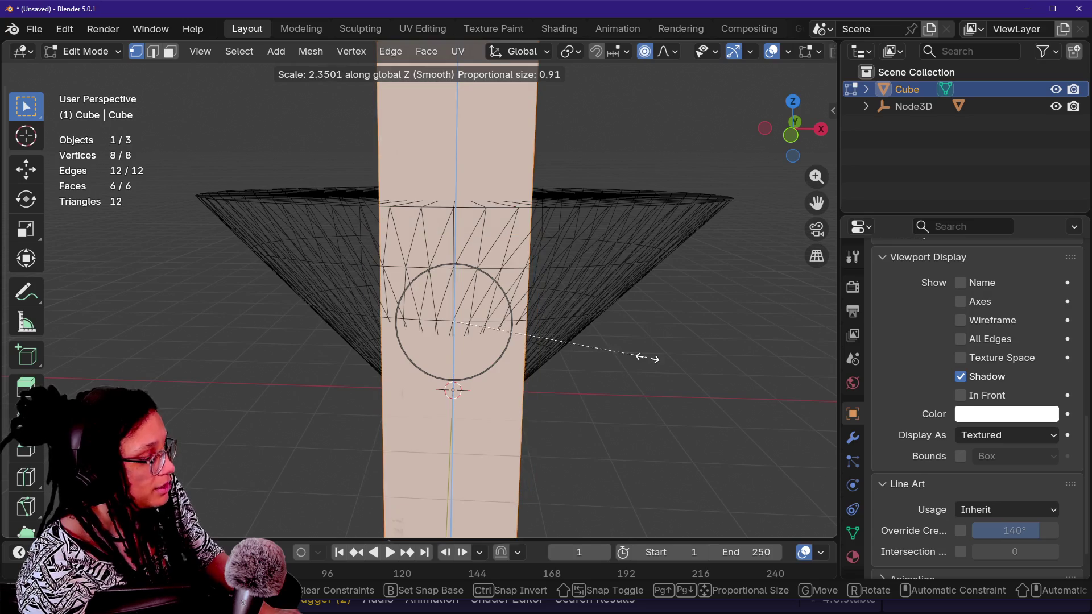
key("x")
left_click(740, 345)
- Move the cube's top face along Z with G Z
key("shift+grave")
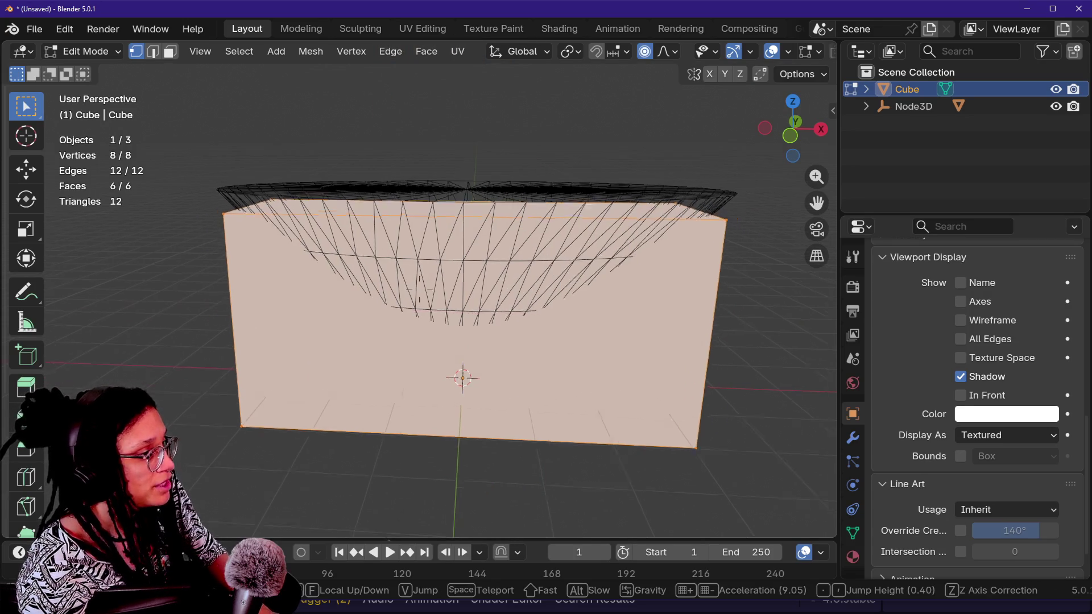
left_click(741, 344)
left_click(531, 303)
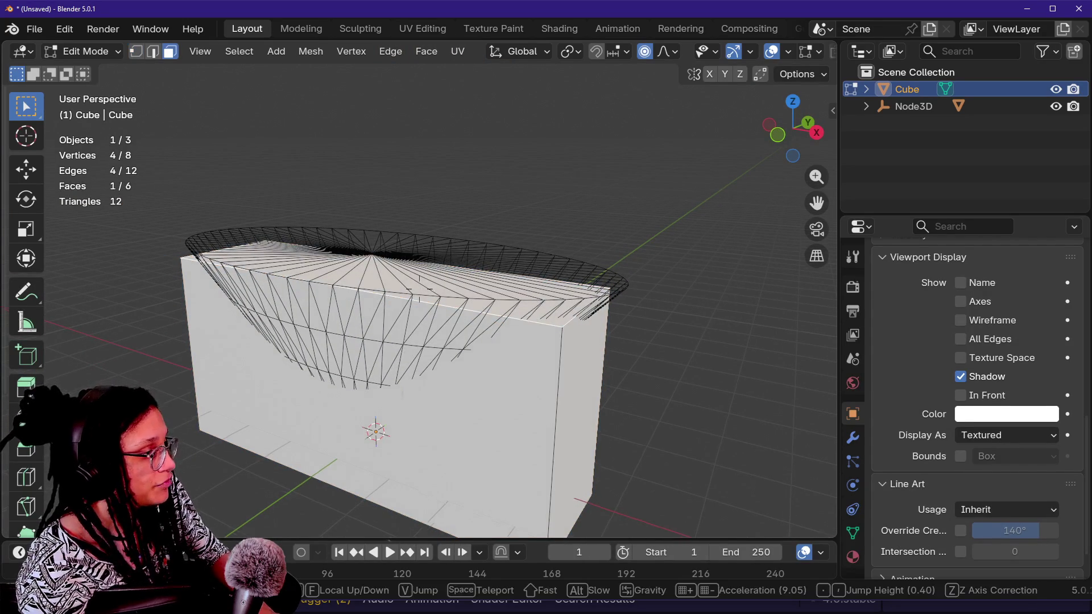
key("g")
key("z")
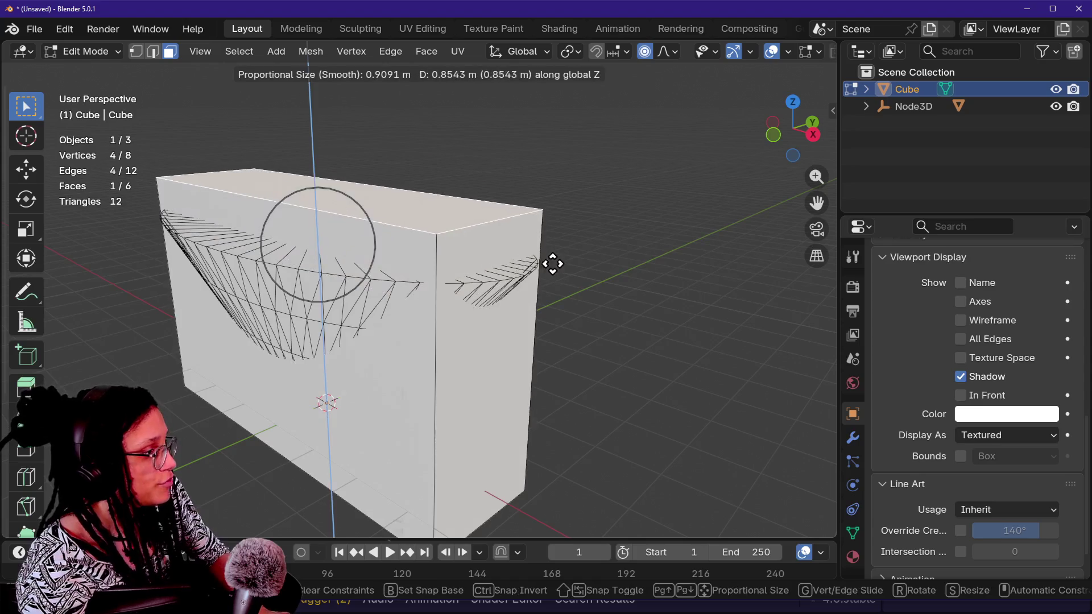
left_click(552, 298)
- Stretch the top face along Y, after undoing a trial X scale
key("shift+grave")
key("w")
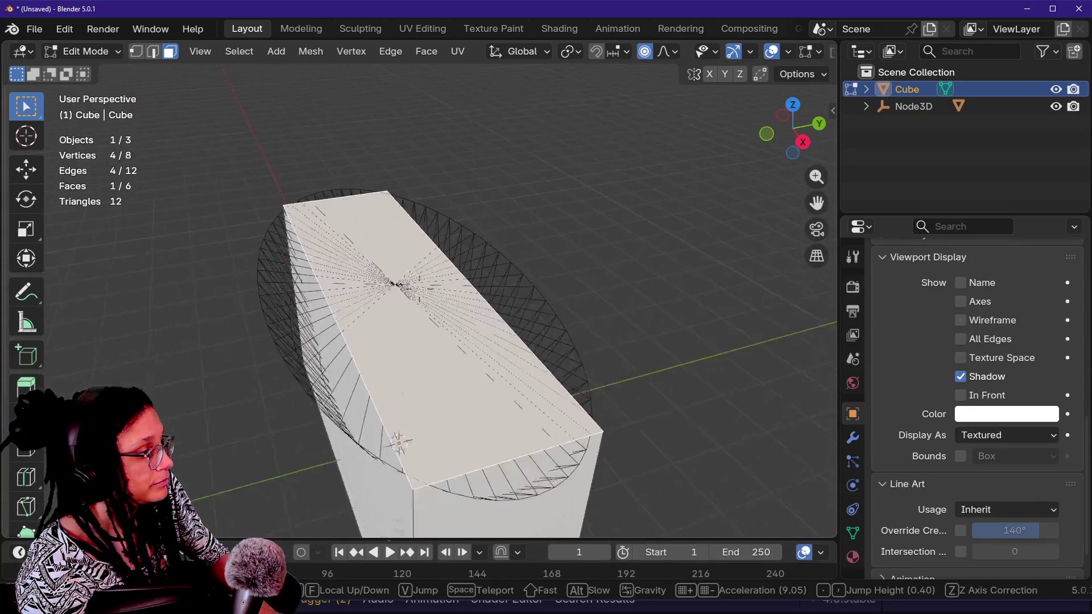
left_click(537, 286)
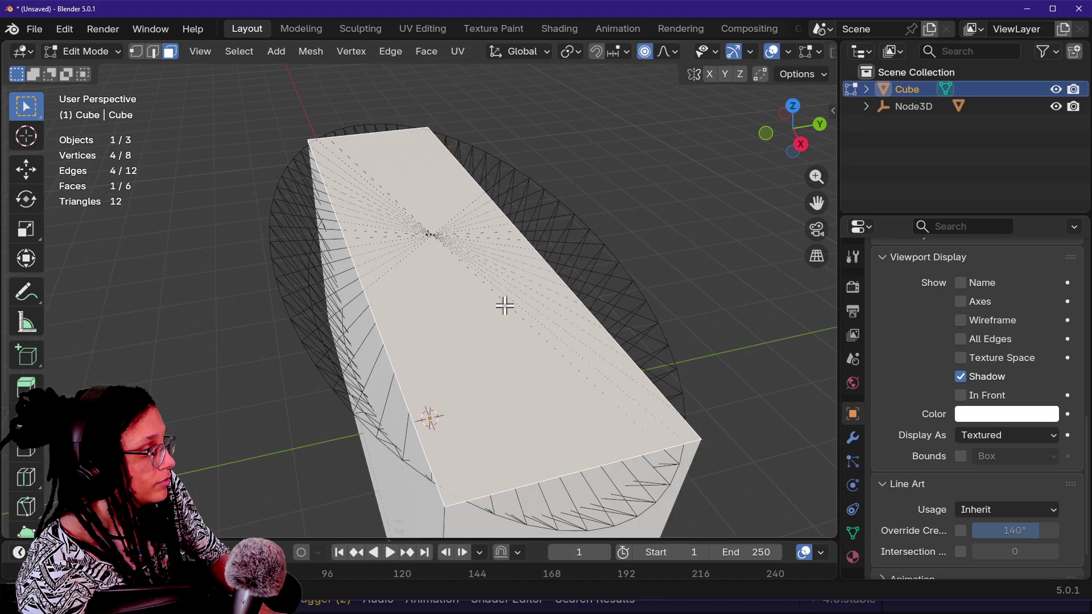
key("s")
key("x")
left_click(603, 293)
key("ctrl+z")
key("s")
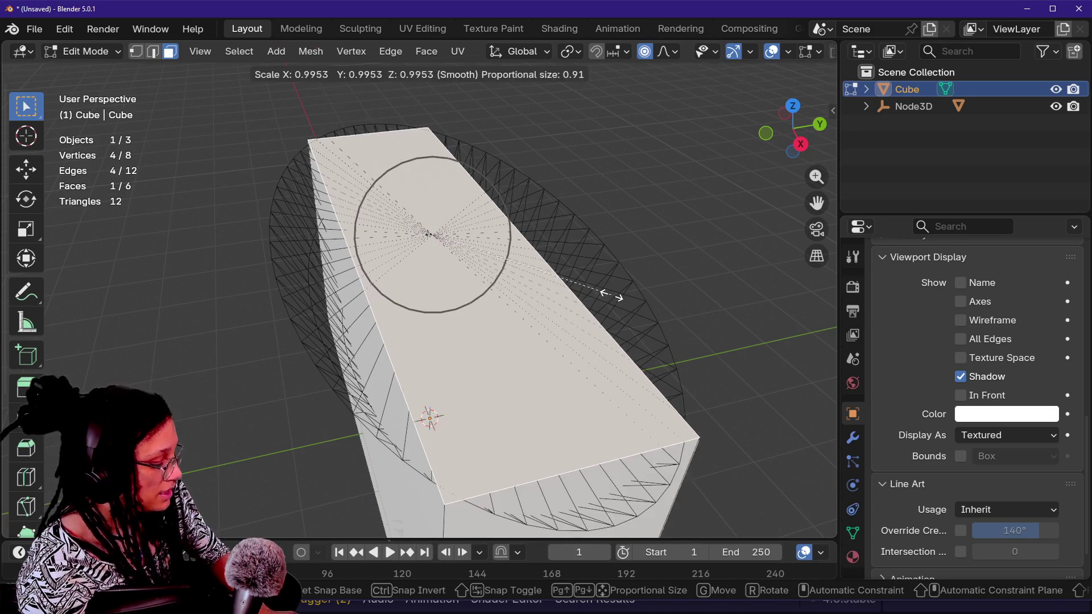
key("y")
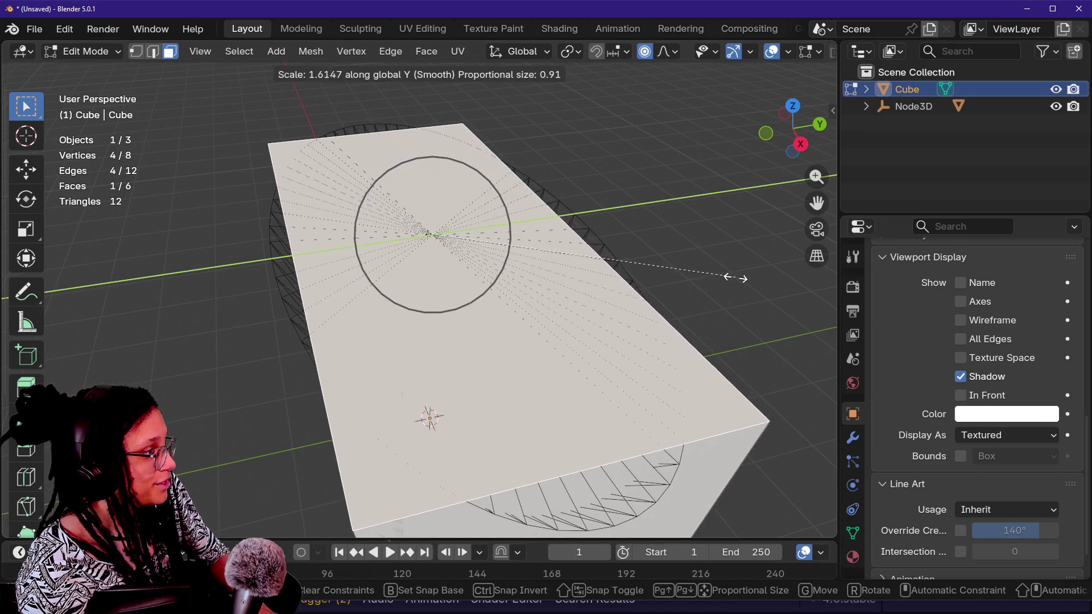
left_click(736, 278)
left_click_drag(793, 122, 865, 144)
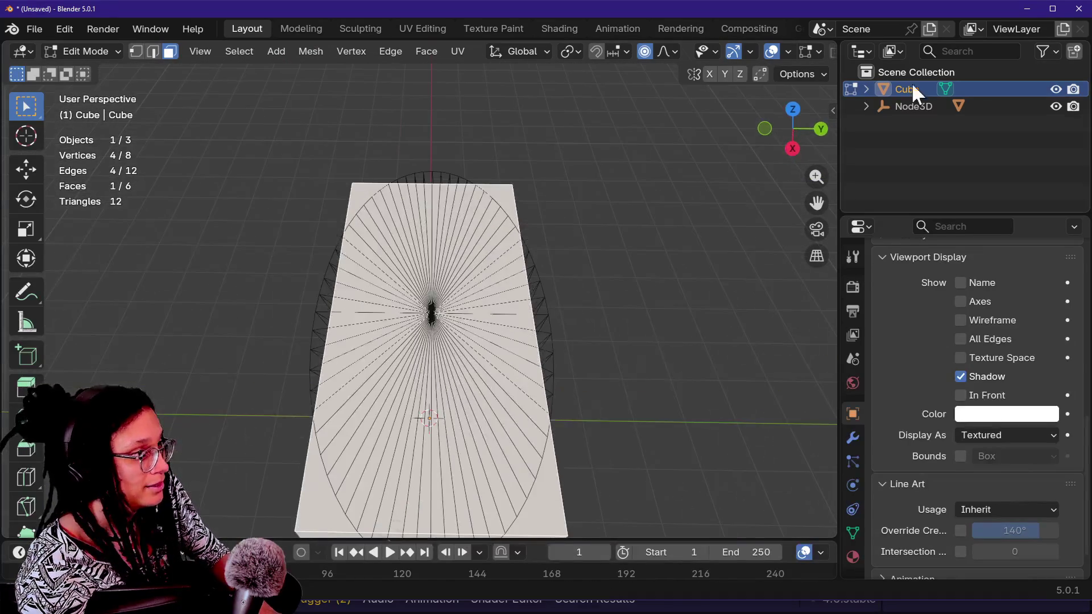
- Switch to Top Orthographic view and frame the cube's top face
left_click(791, 111)
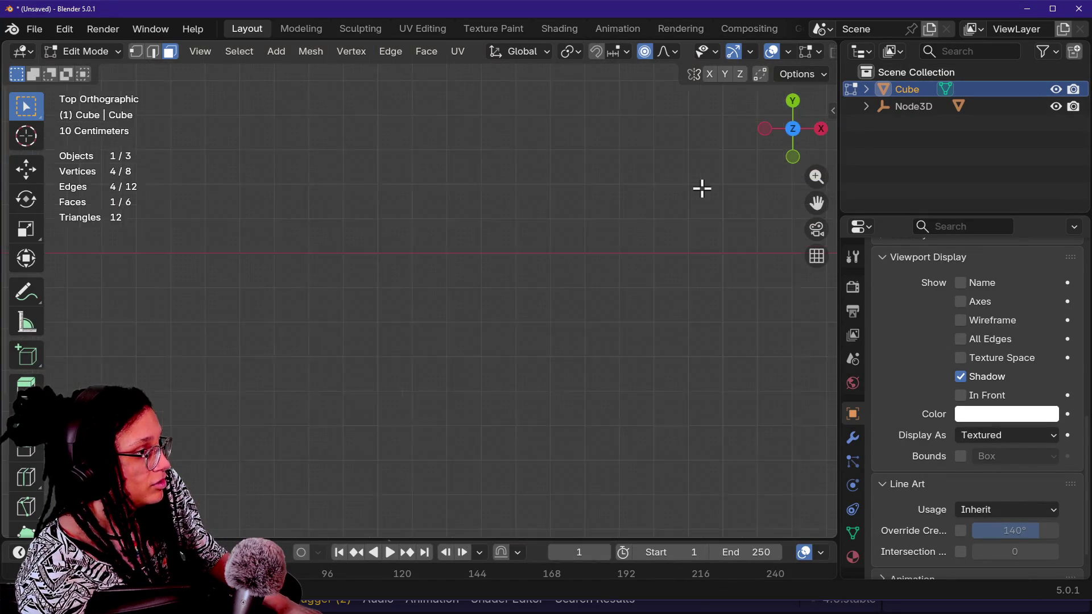
scroll(702, 188, "up", 3)
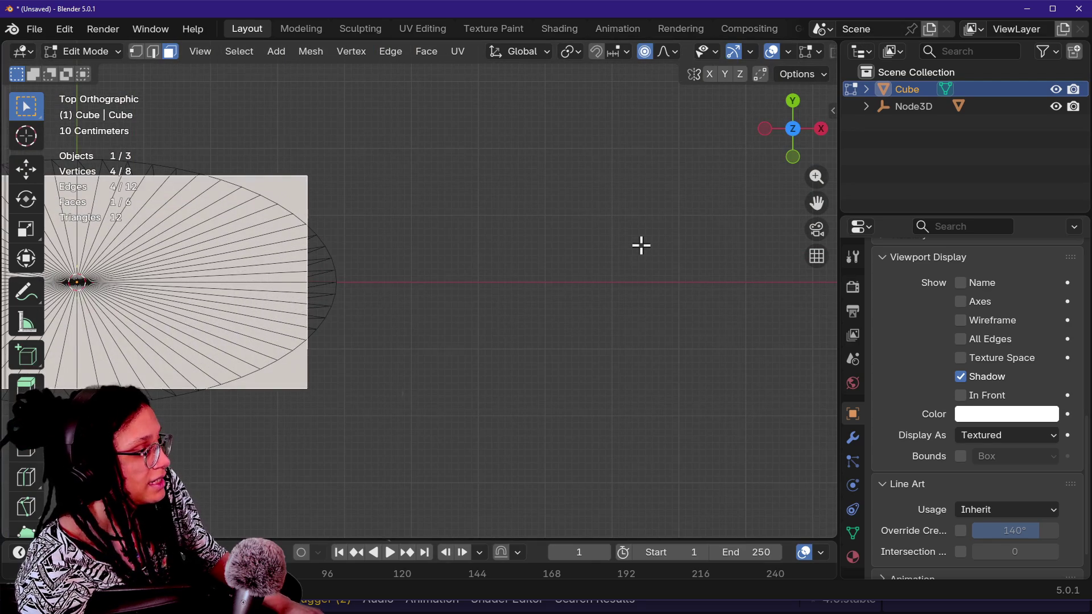
right_click(534, 273)
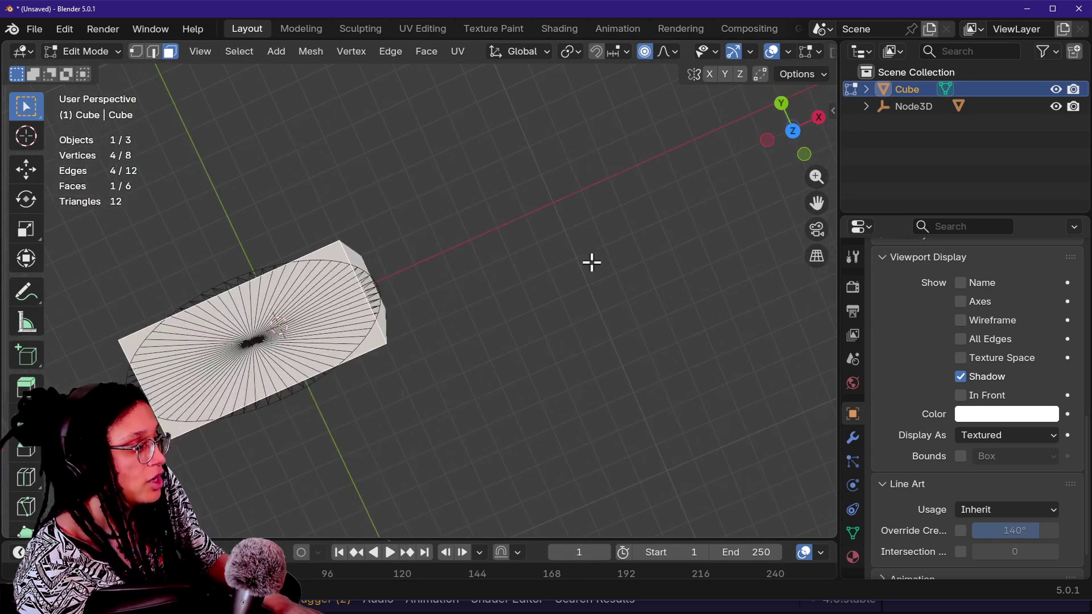
left_click(789, 136)
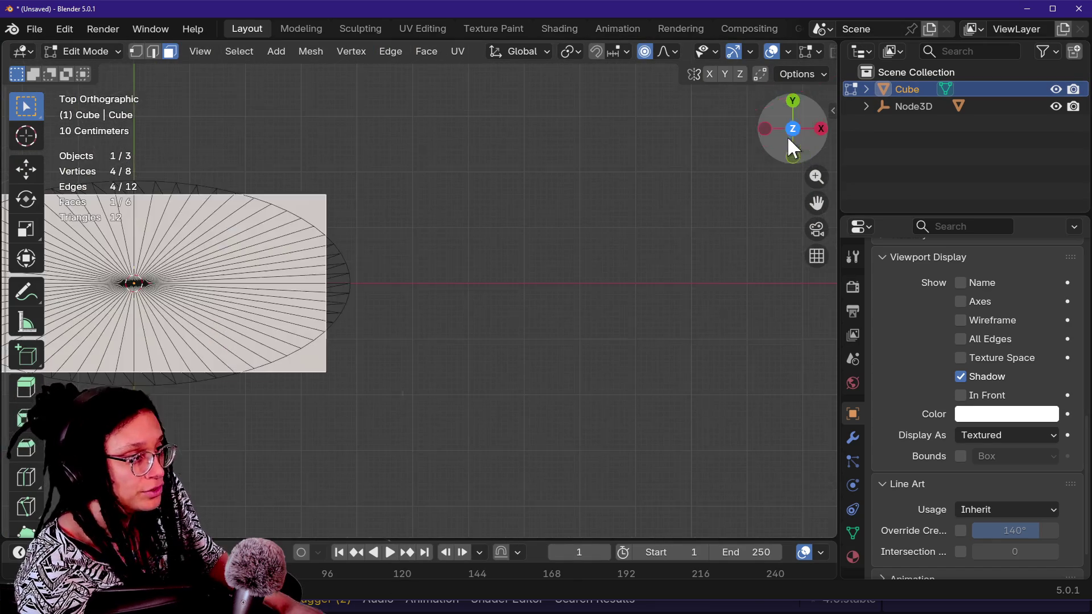
scroll(663, 356, "left", 5)
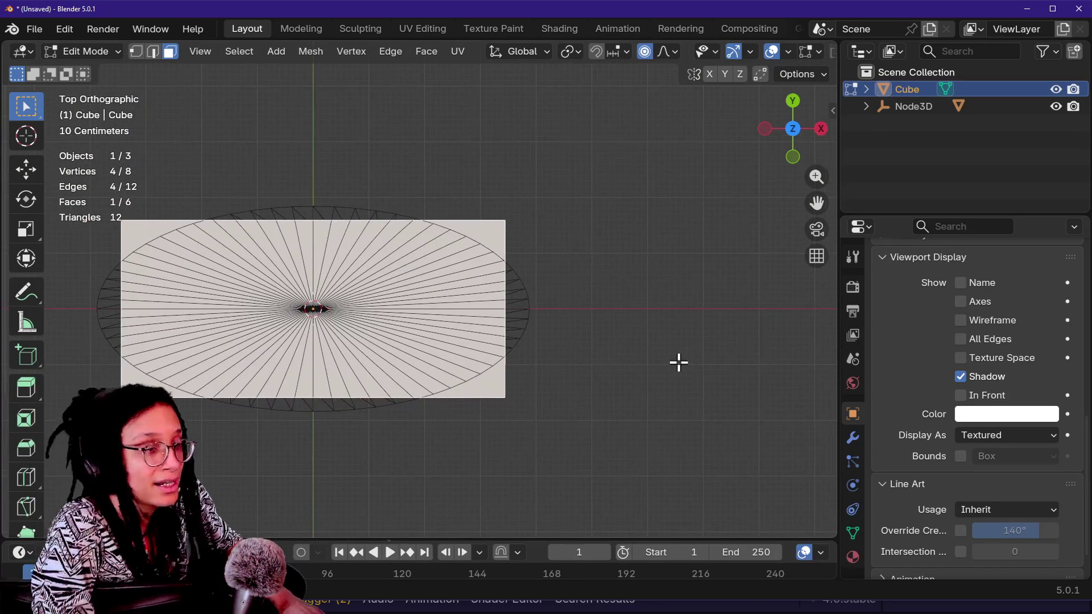
key("Caps_Lock")
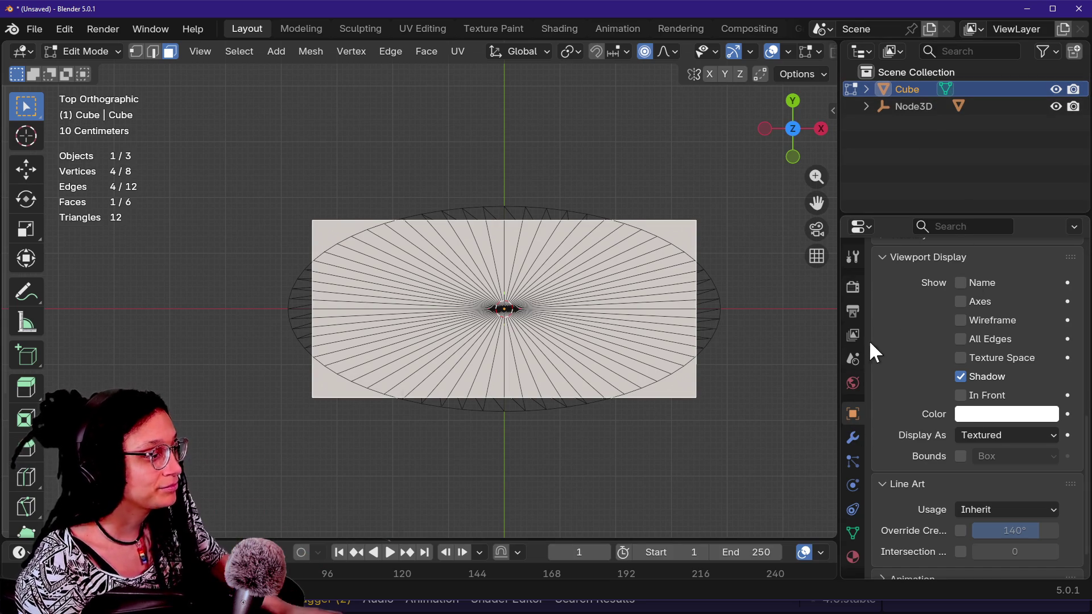
scroll(864, 359, "up", 10)
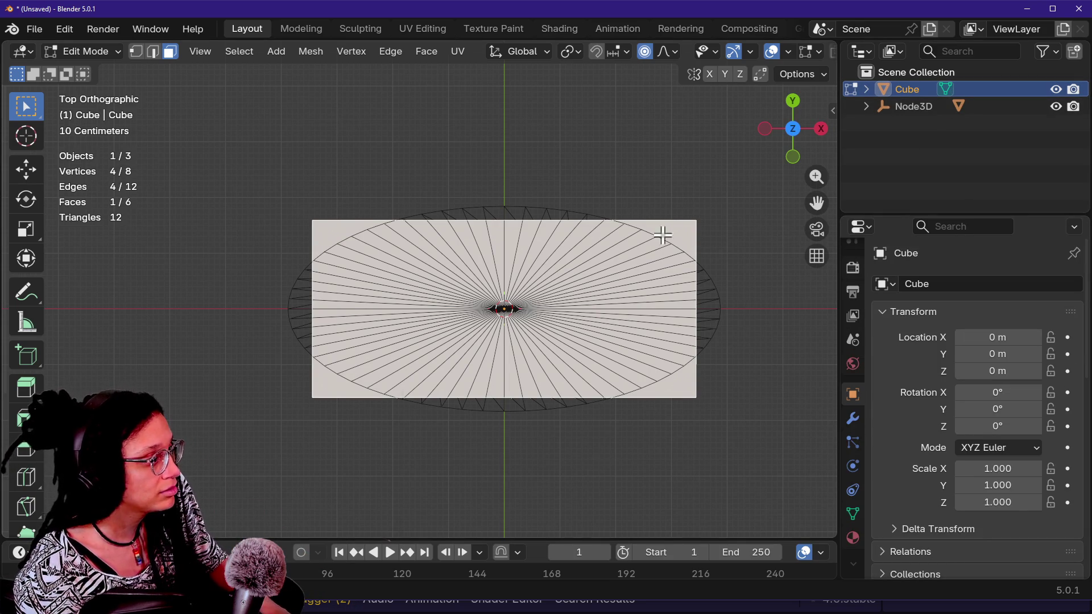
- Scale the top face outward with S X, then S Y, to enclose the cone's oval end
key("Tab")
key("Tab")
key("s")
key("x")
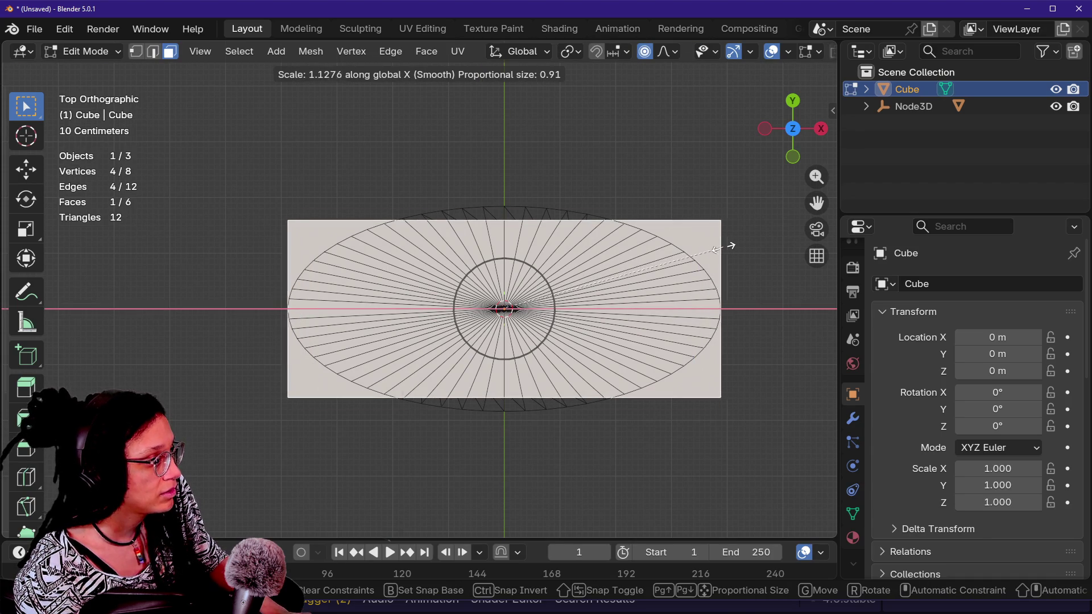
left_click(723, 246)
key("s")
key("y")
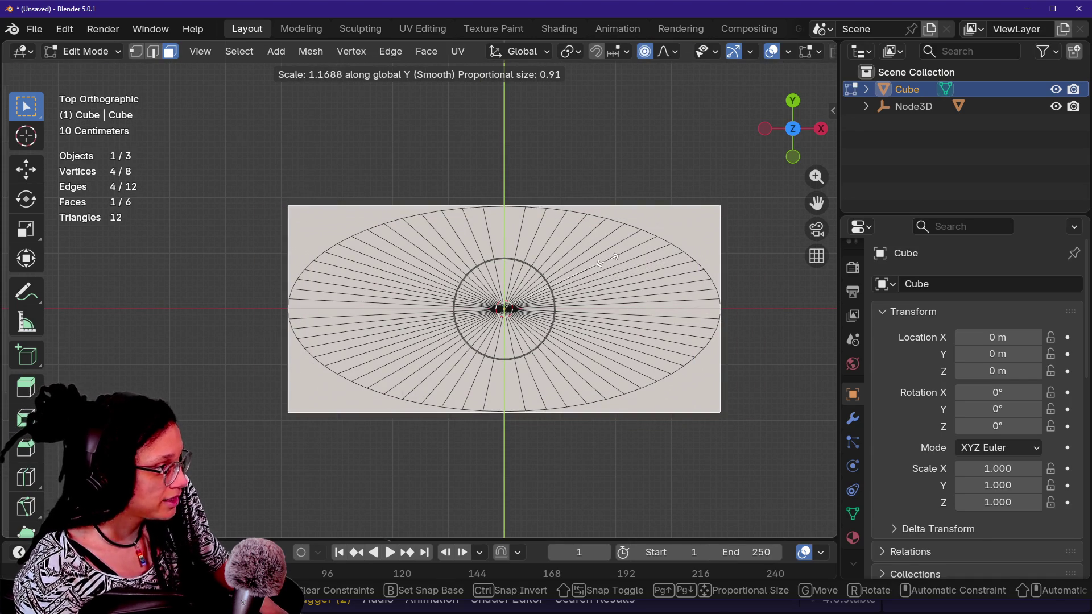
left_click(606, 259)
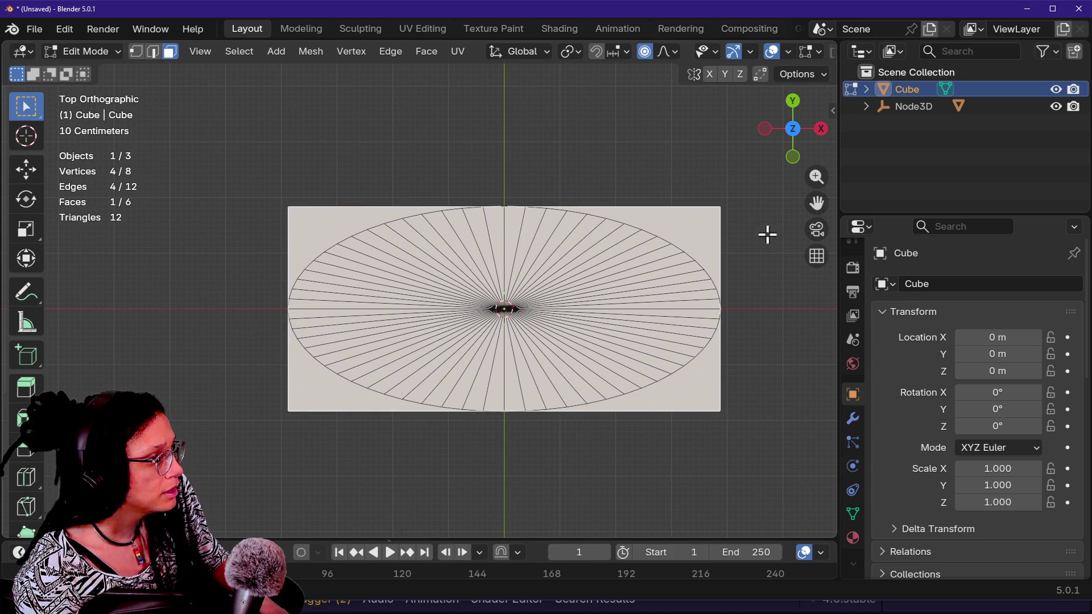
left_click_drag(793, 154, 808, 85)
- Orbit beneath the box in Front view and select its bottom face
left_click(797, 142)
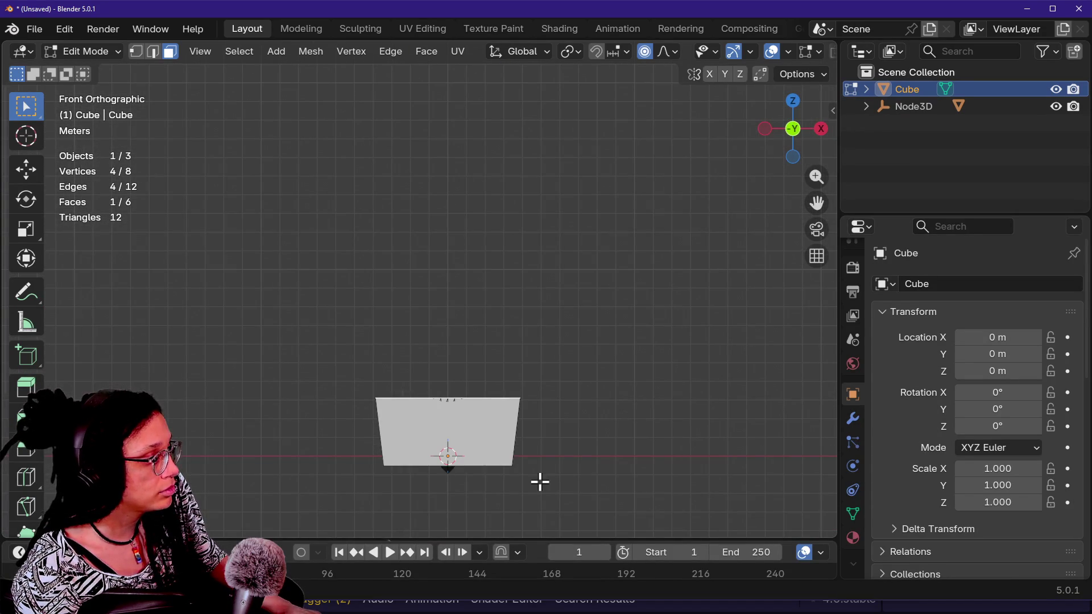
scroll(540, 482, "up", 3)
right_click(629, 409)
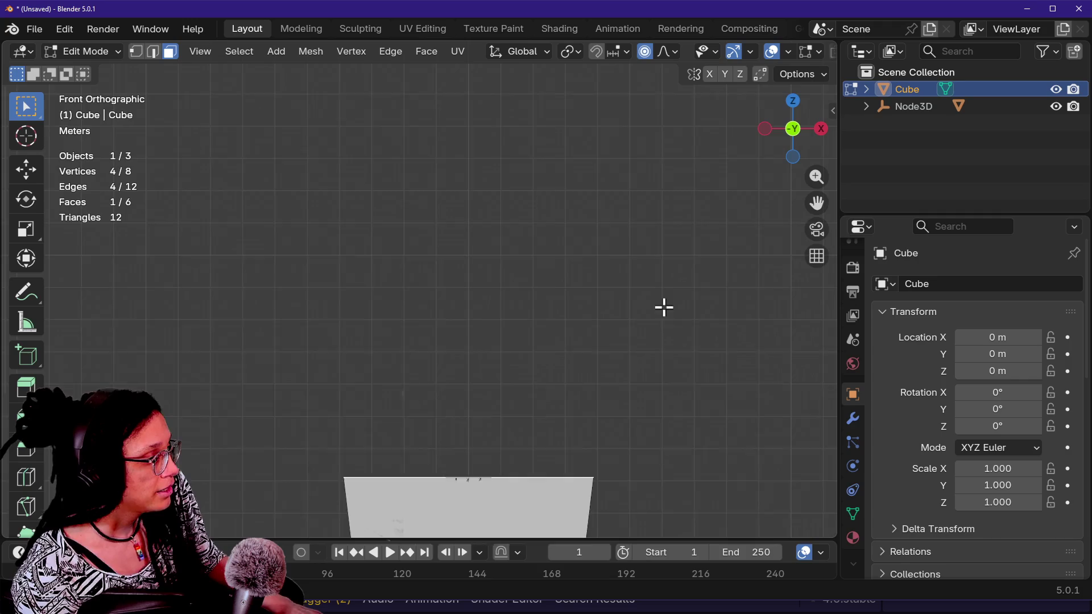
left_click_drag(664, 309, 640, 96)
scroll(480, 348, "up", 3)
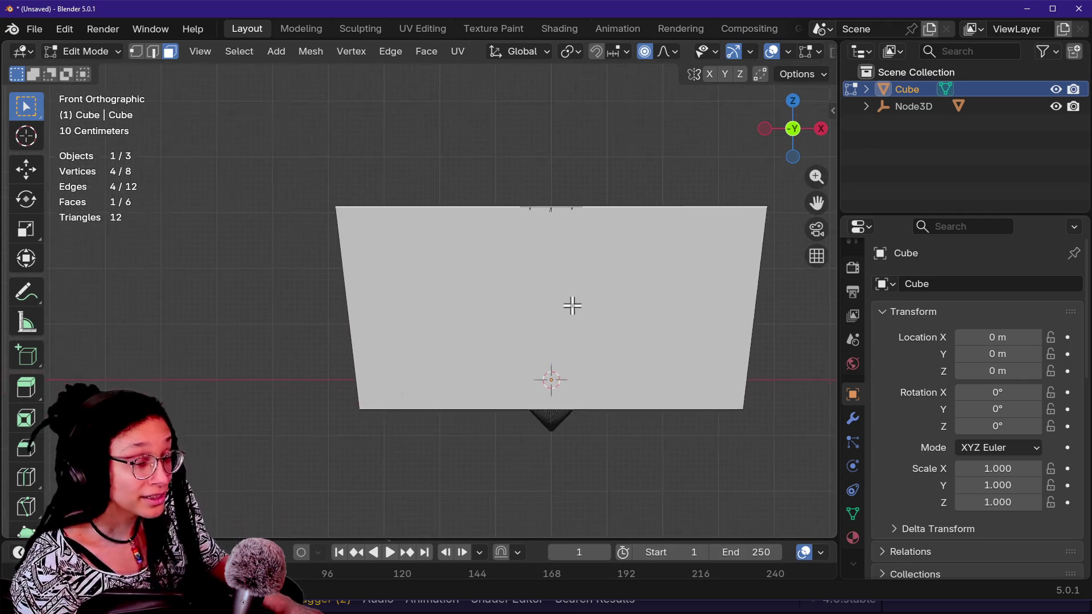
scroll(556, 296, "up", 1)
scroll(556, 297, "down", 3)
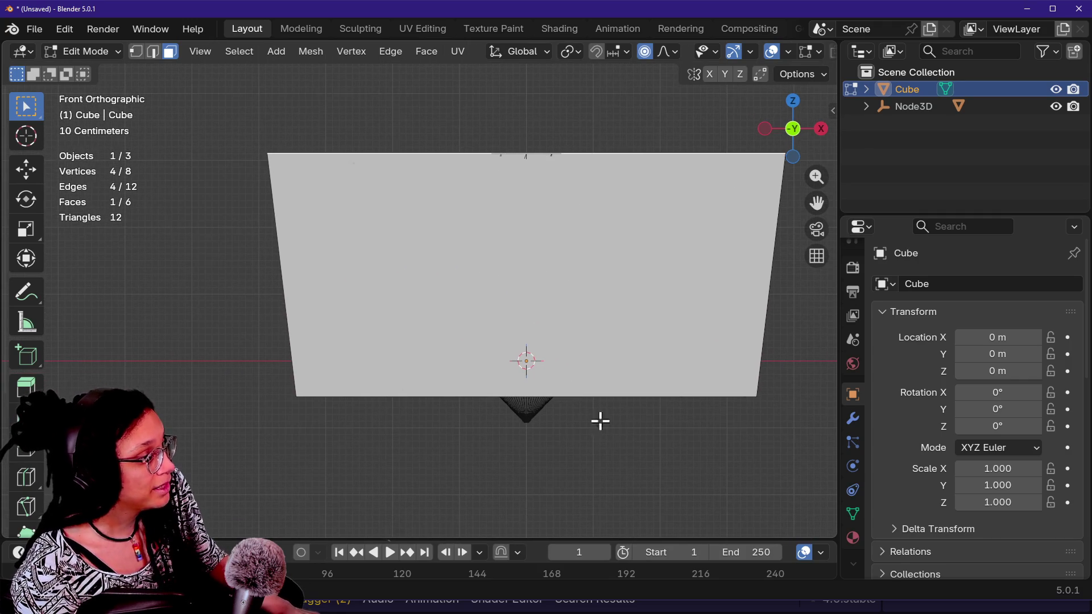
mouse_move(768, 111)
left_mouse_down()
mouse_move(570, 244)
mouse_move(605, 305)
left_mouse_up()
left_click(605, 277)
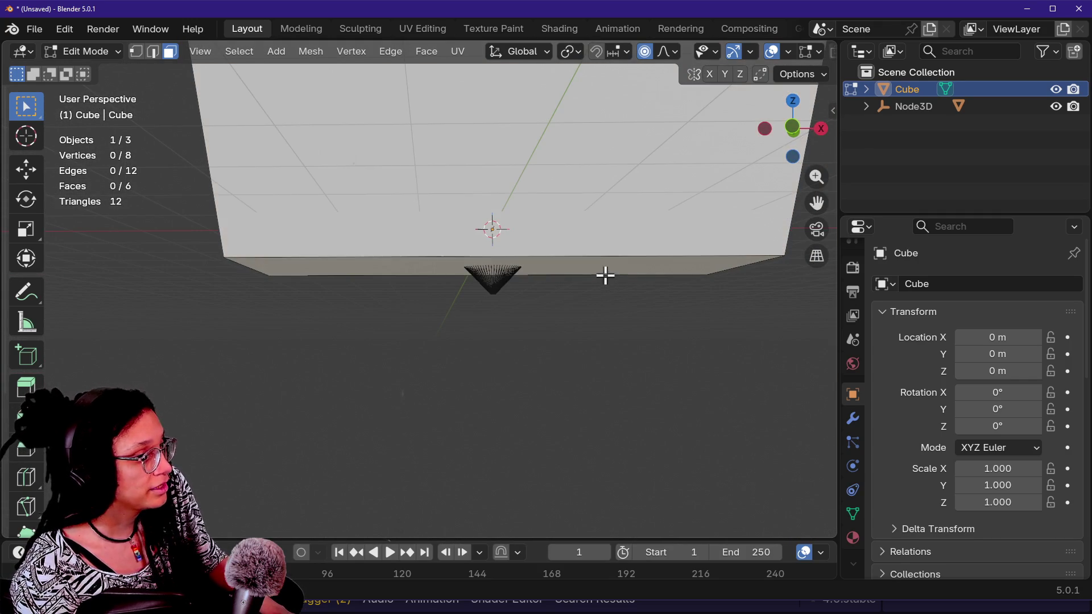
left_click(598, 271)
- Move the bottom face along Z, then try an extrusion and undo it
key("g")
key("z")
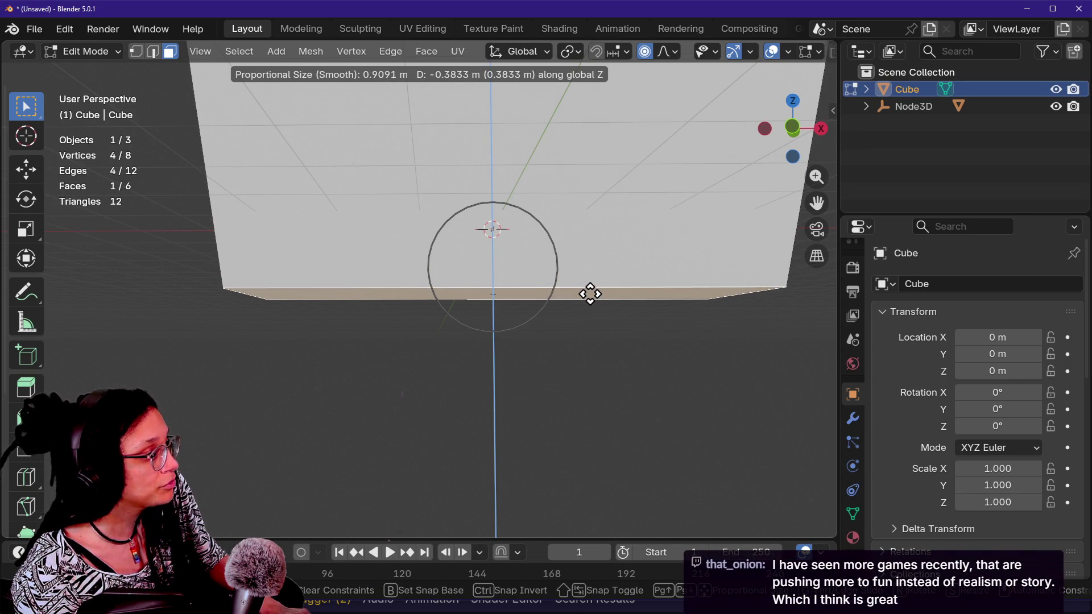
left_click(590, 294)
key("e")
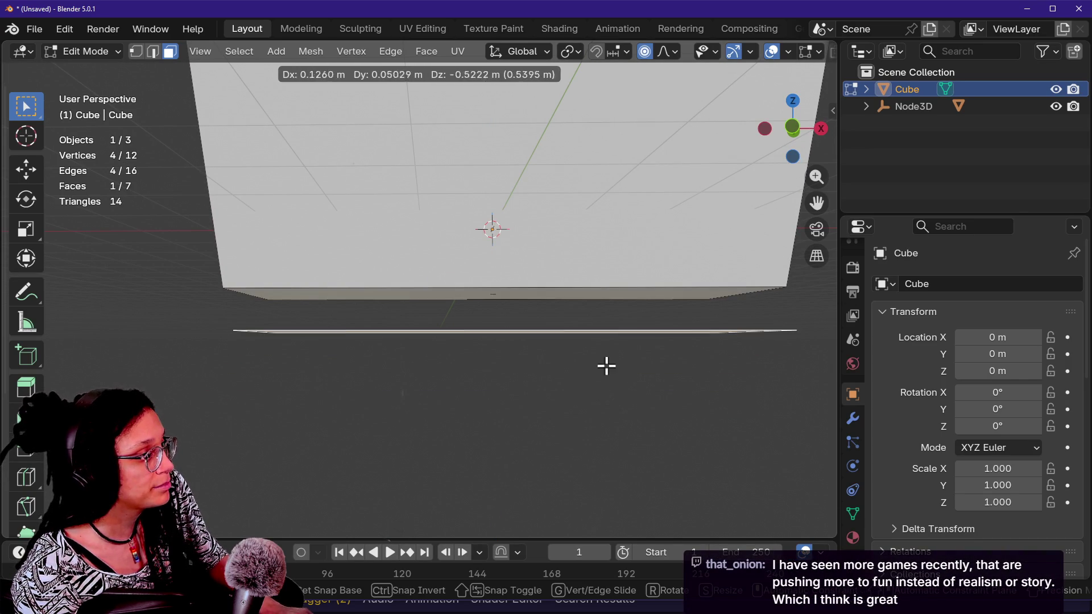
left_click(606, 367)
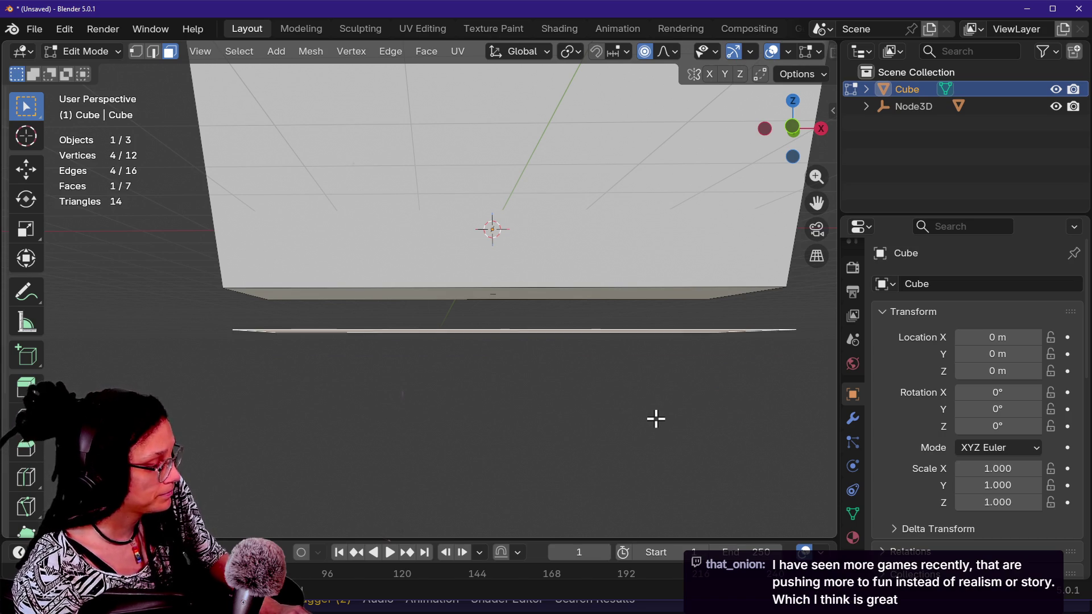
key("ctrl+z")
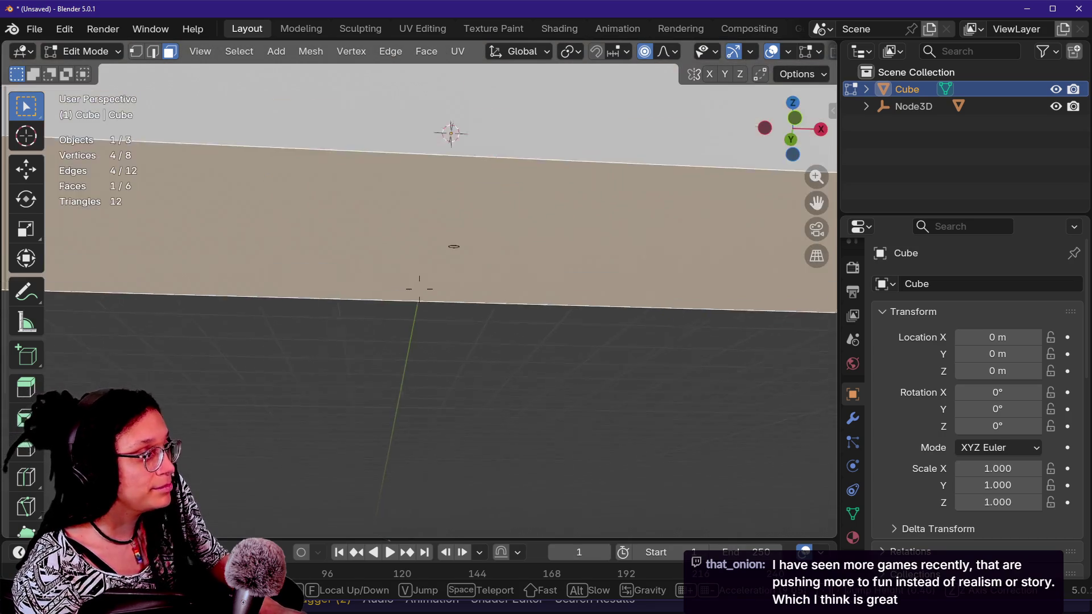
- Delete the bottom face with X > Faces
left_click(633, 394)
key("x")
left_click(597, 426)
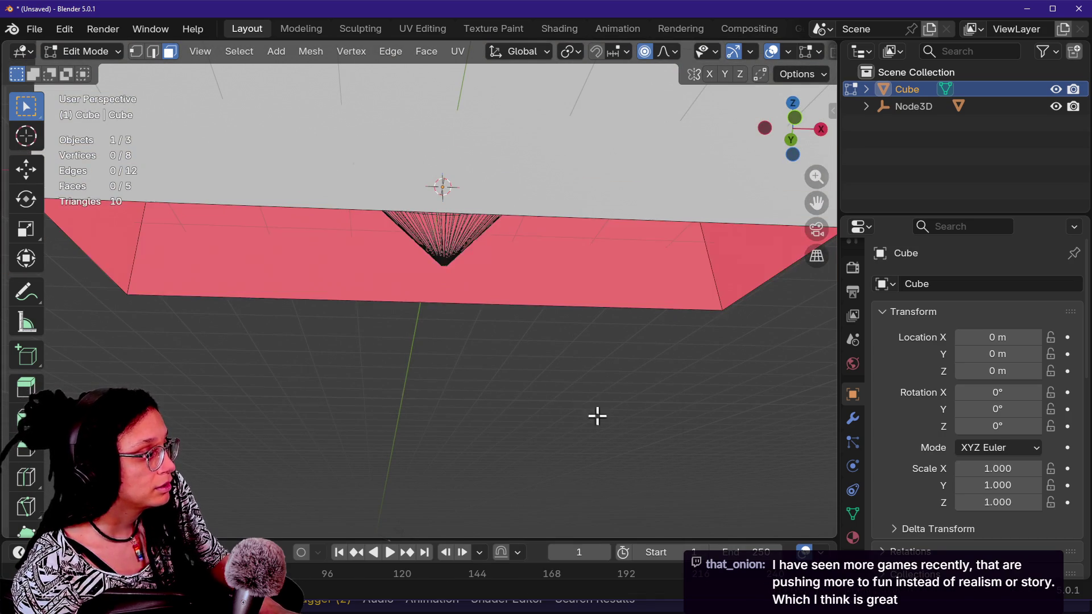
- Fly the view back below the box and select its bottom face
key("shift+grave")
key("s")
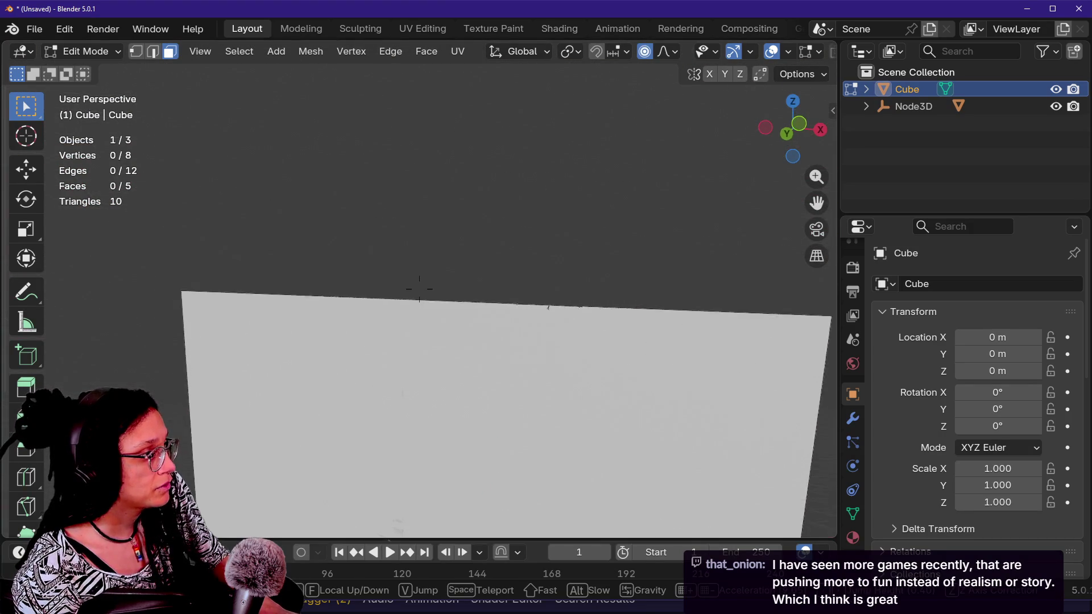
key("w")
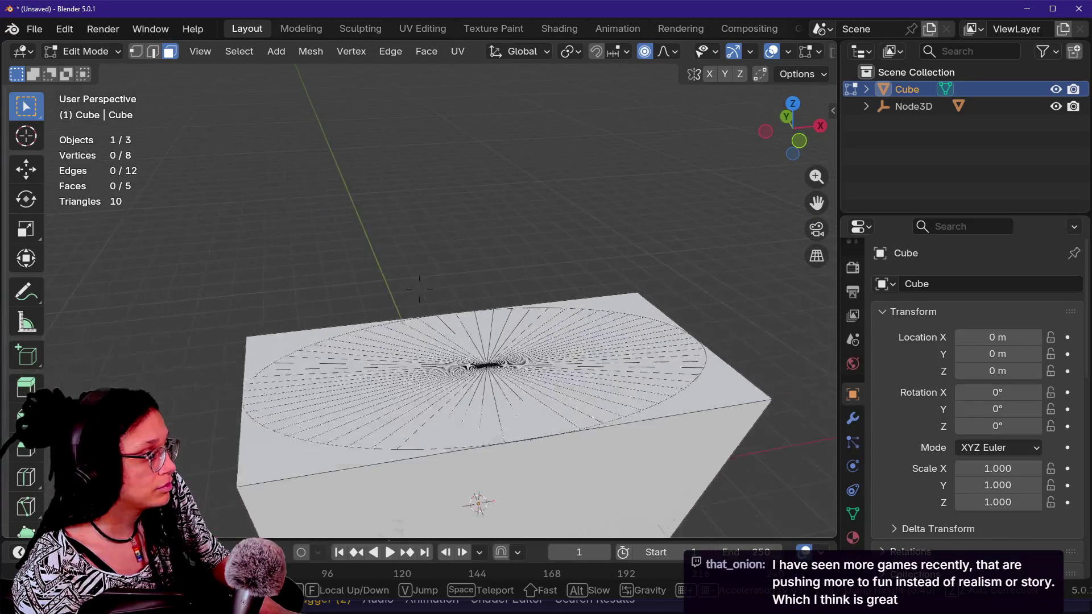
key("s")
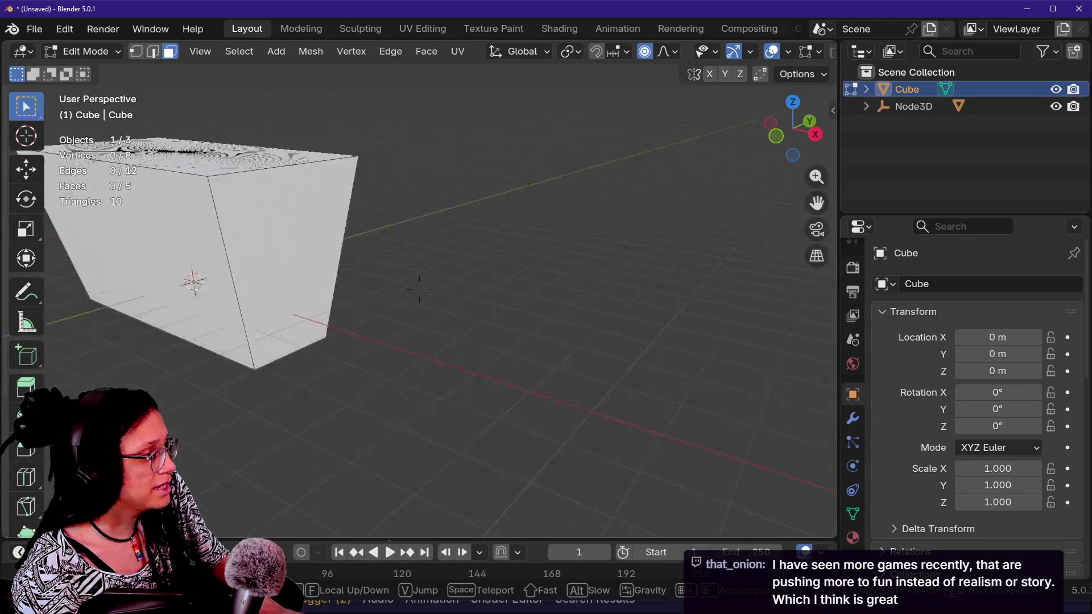
left_click(464, 307)
left_click(464, 307)
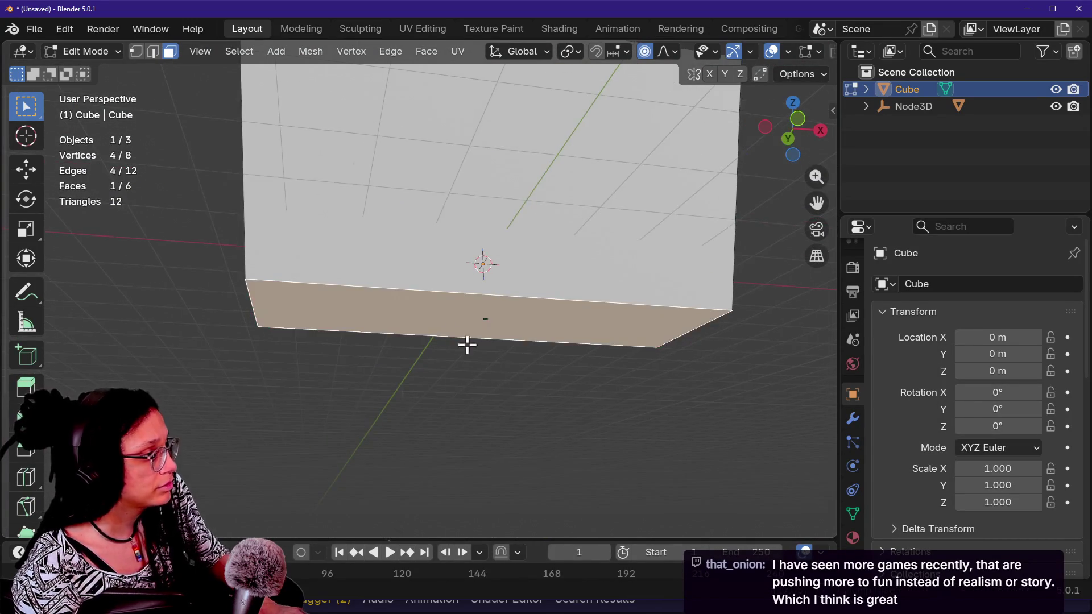
- Shrink the bottom face twice with proportional falloff
key("s")
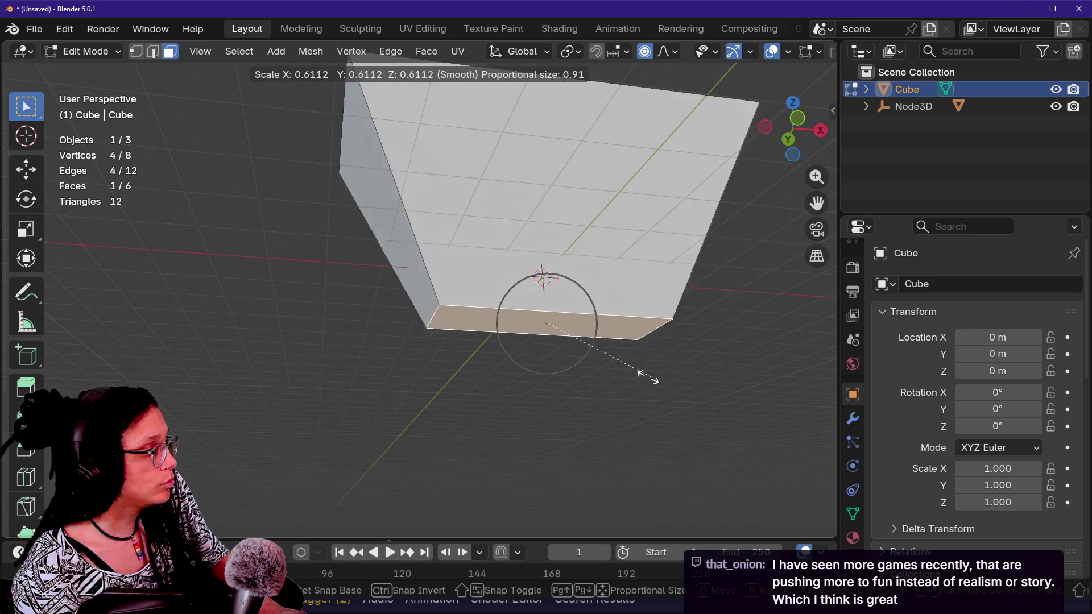
left_click(553, 329)
key("shift+grave")
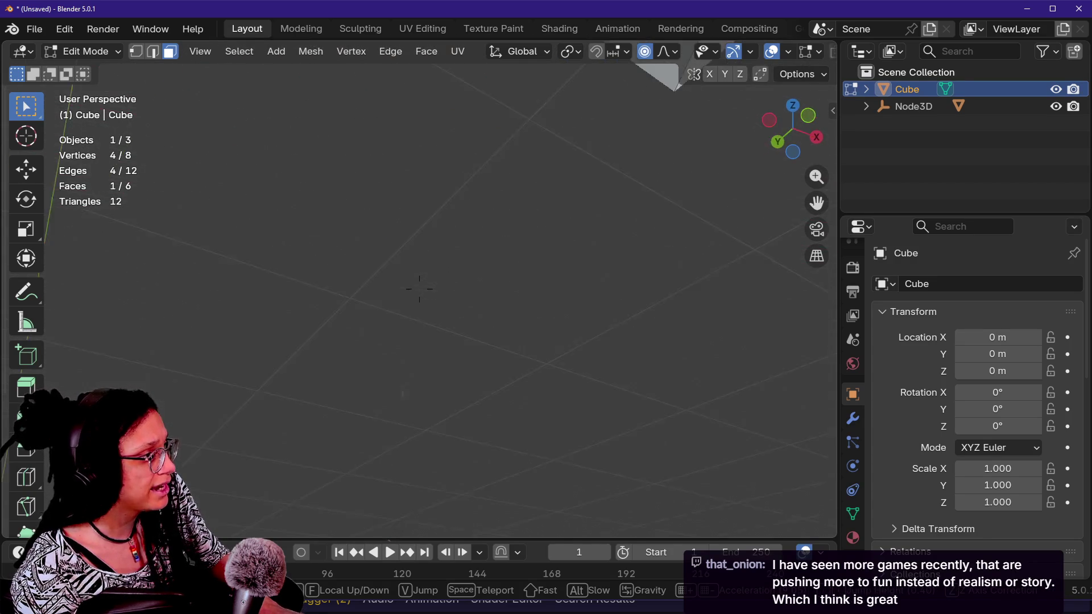
mouse_move(419, 289)
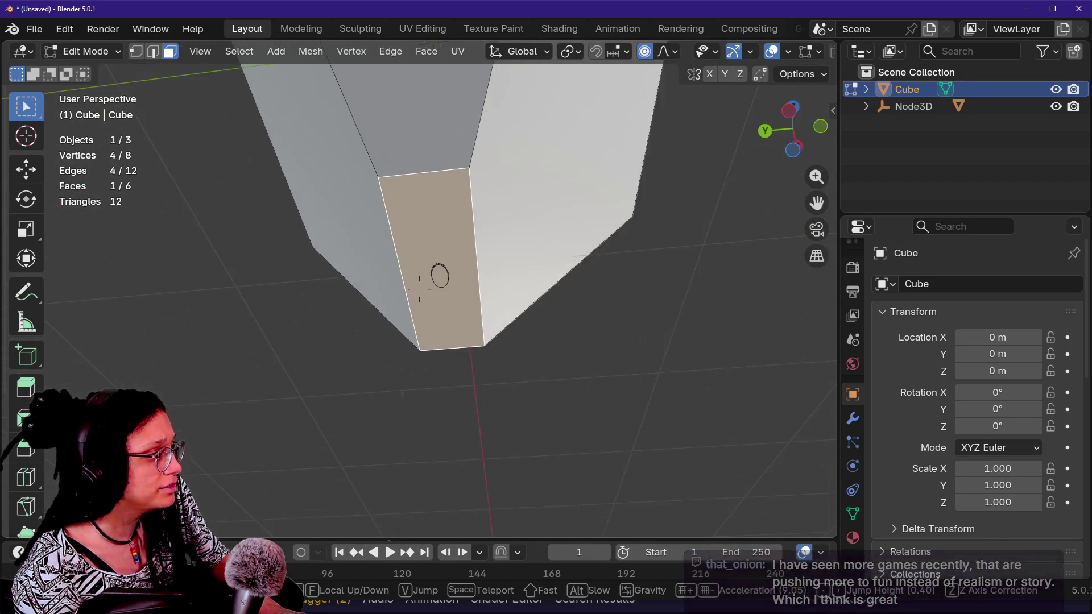
key("w")
key("s")
left_click(419, 289)
key("s")
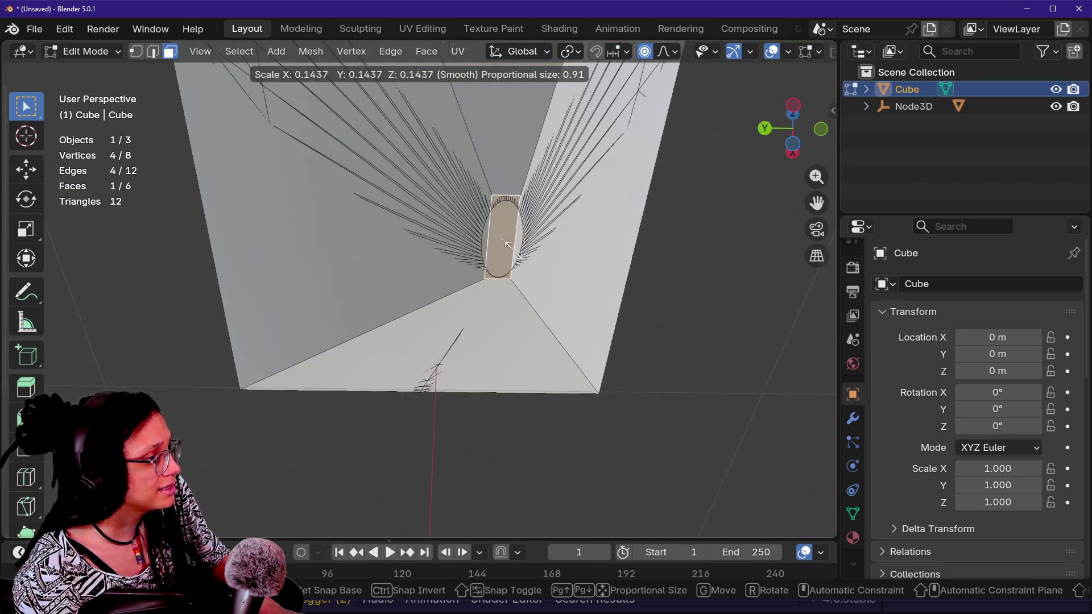
left_click(511, 250)
- Scale the bottom face along X to narrow it
key("shift+grave")
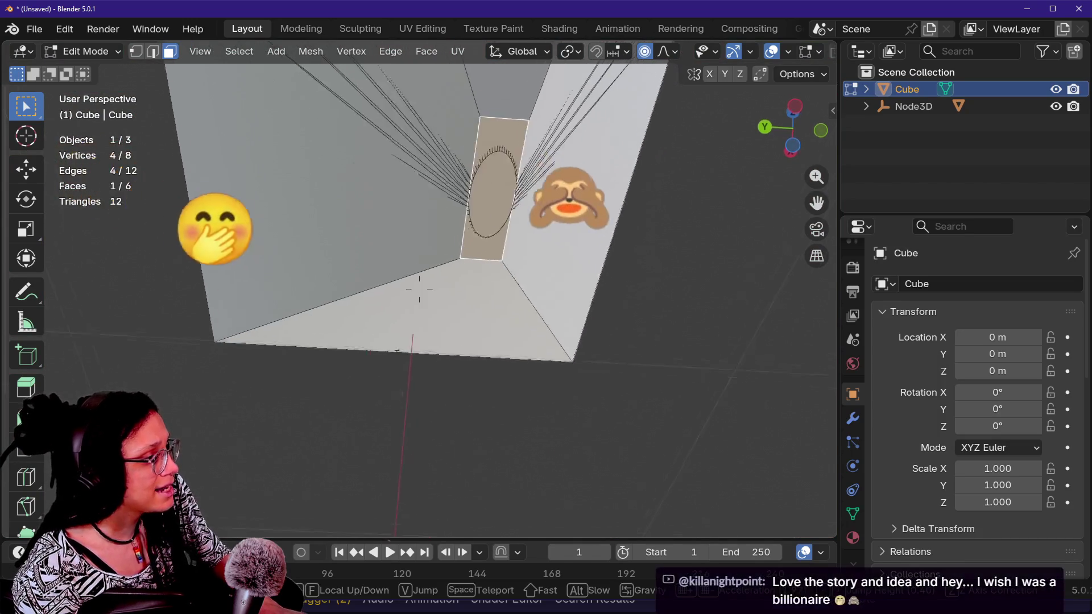
key("s")
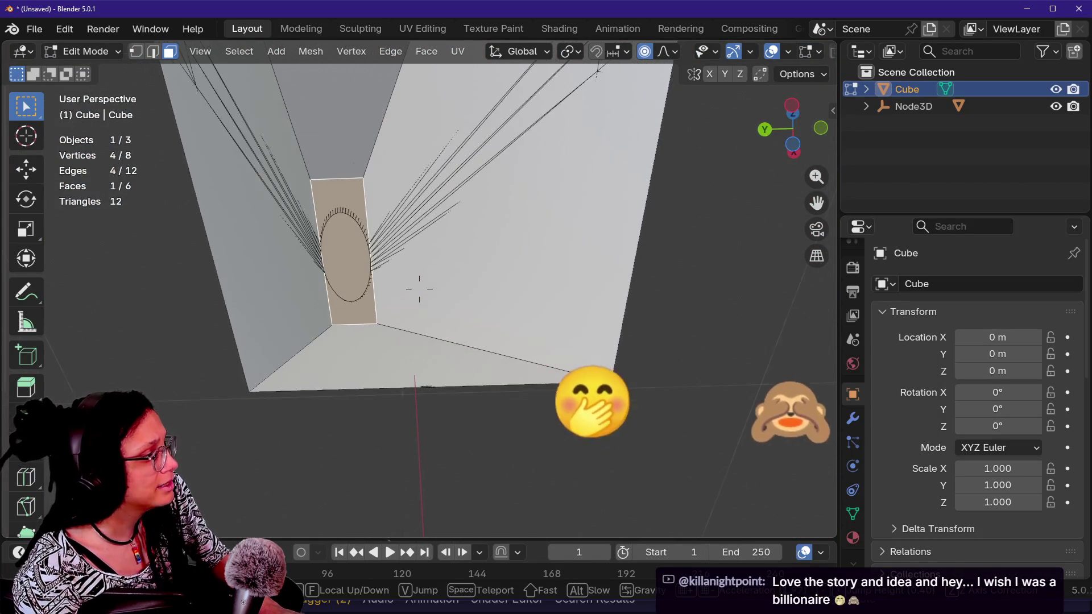
key("w")
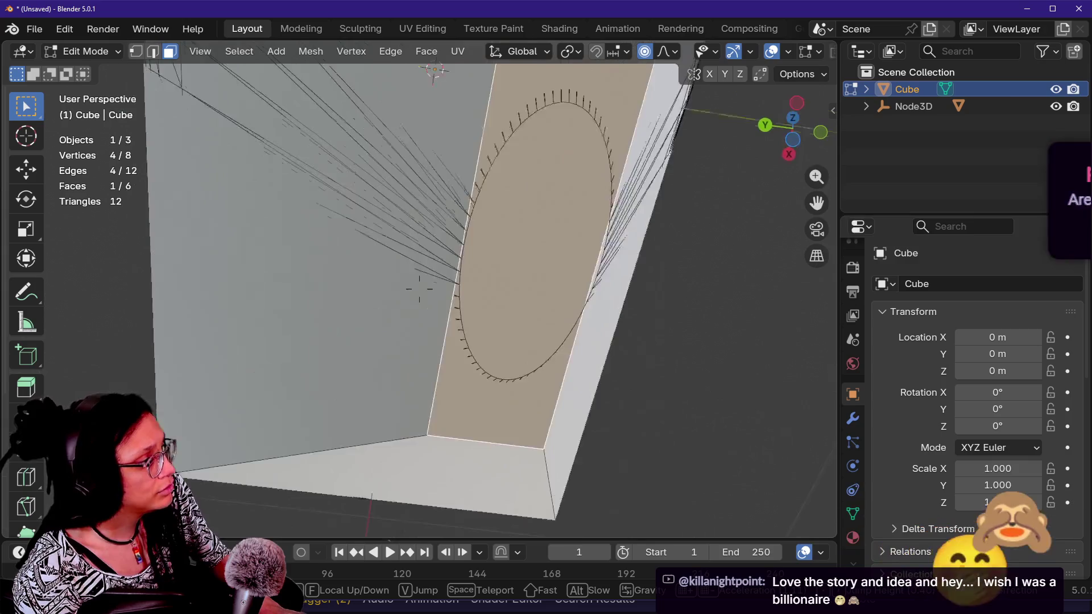
key("Return")
key("s")
key("y")
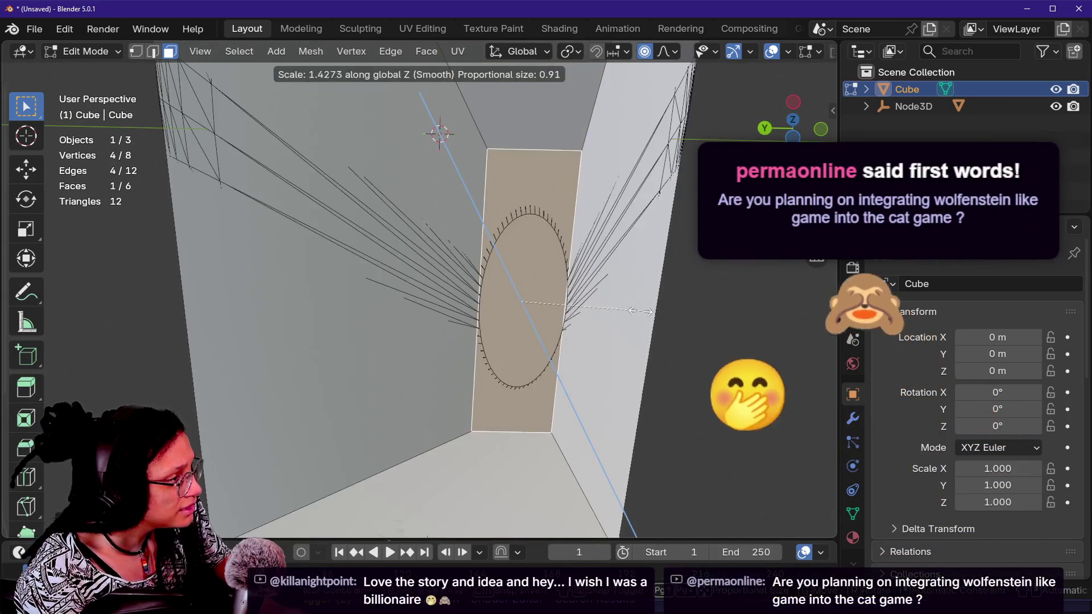
key("x")
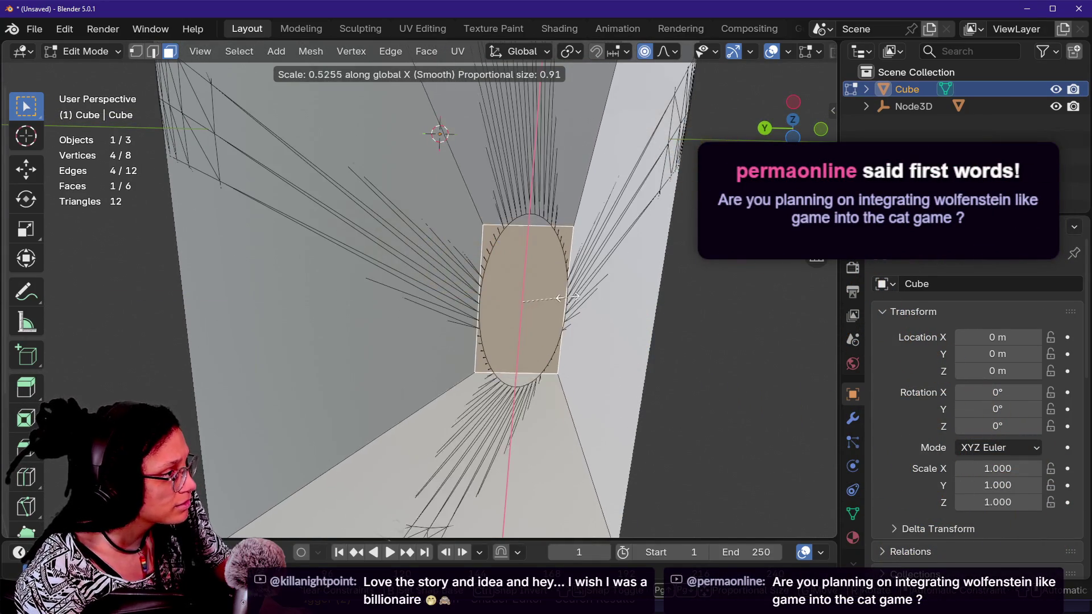
left_click(569, 298)
- Fly under the bottom face and try a Z move, cancelling it unchanged
key("shift+grave")
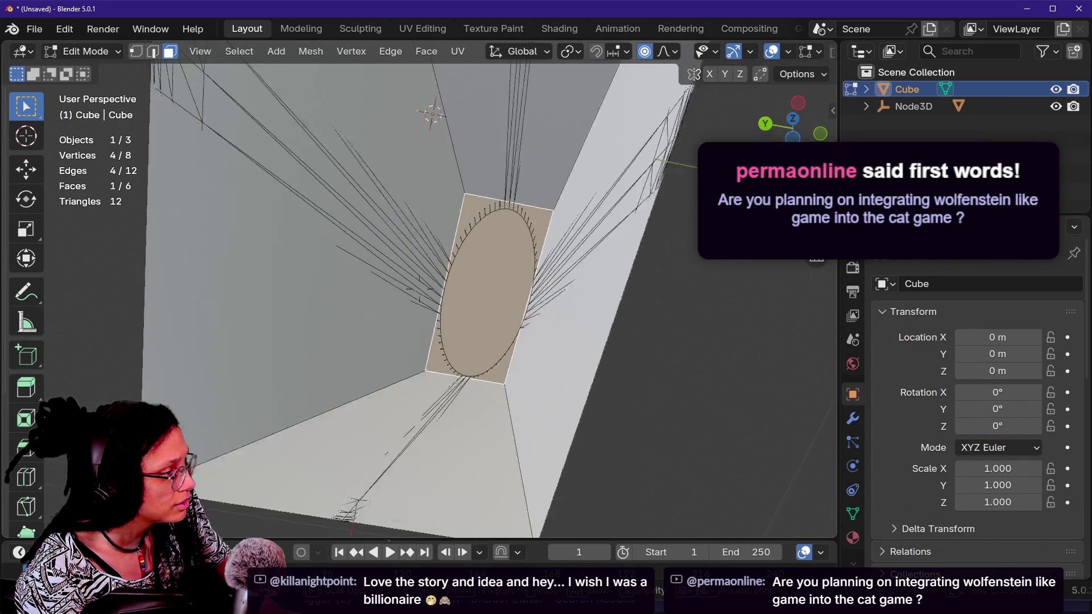
key("s")
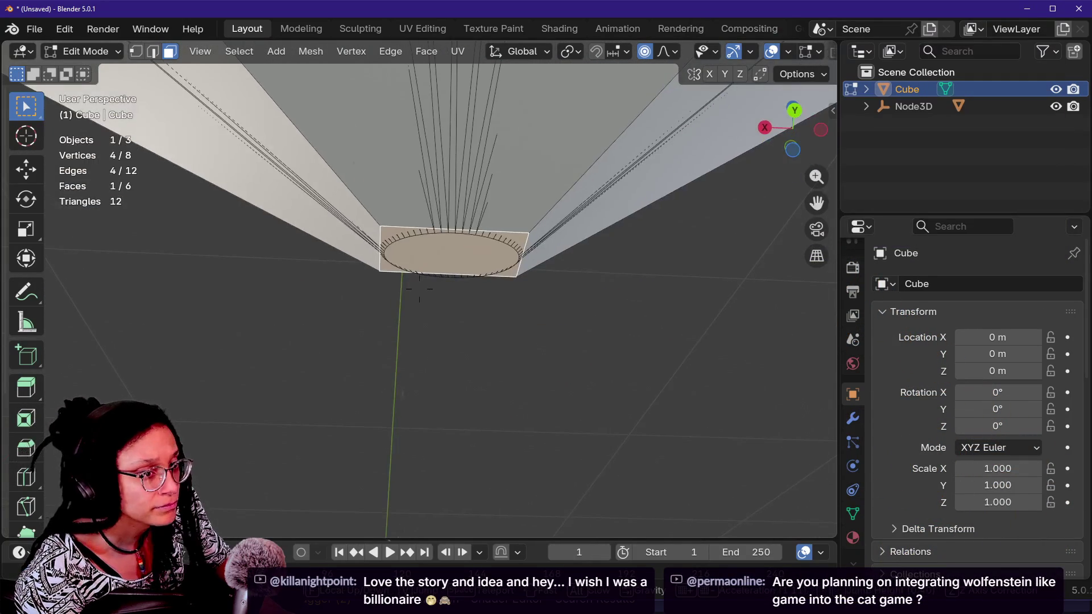
key("w")
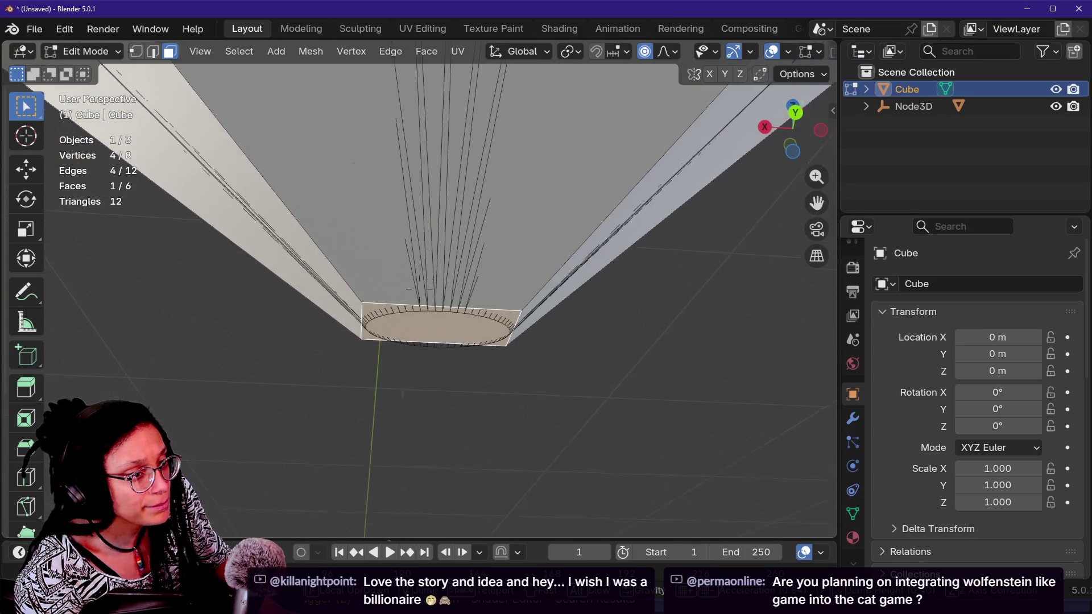
key("w")
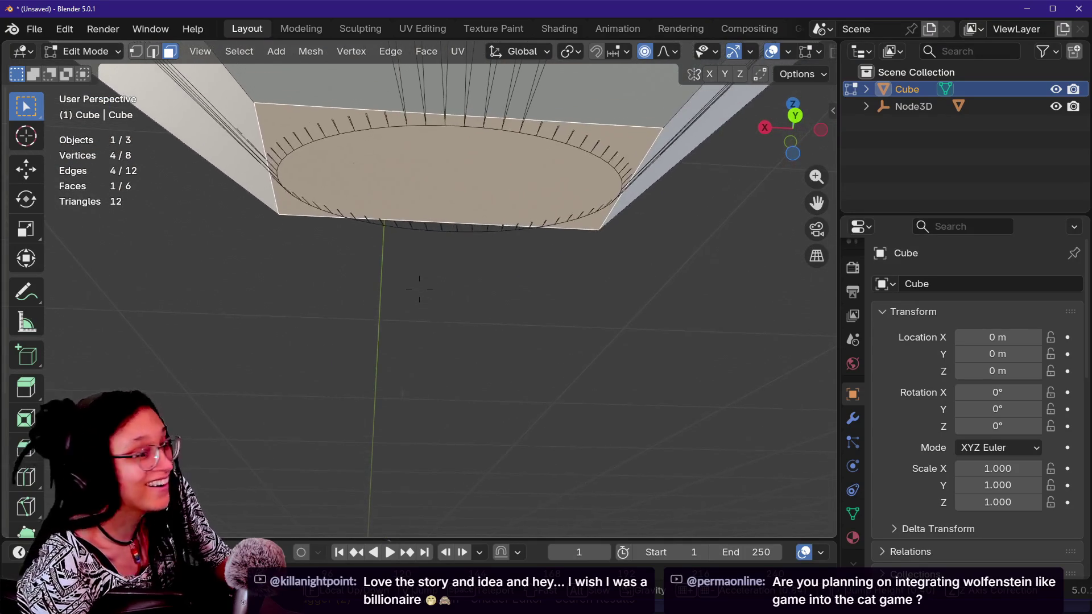
key("w")
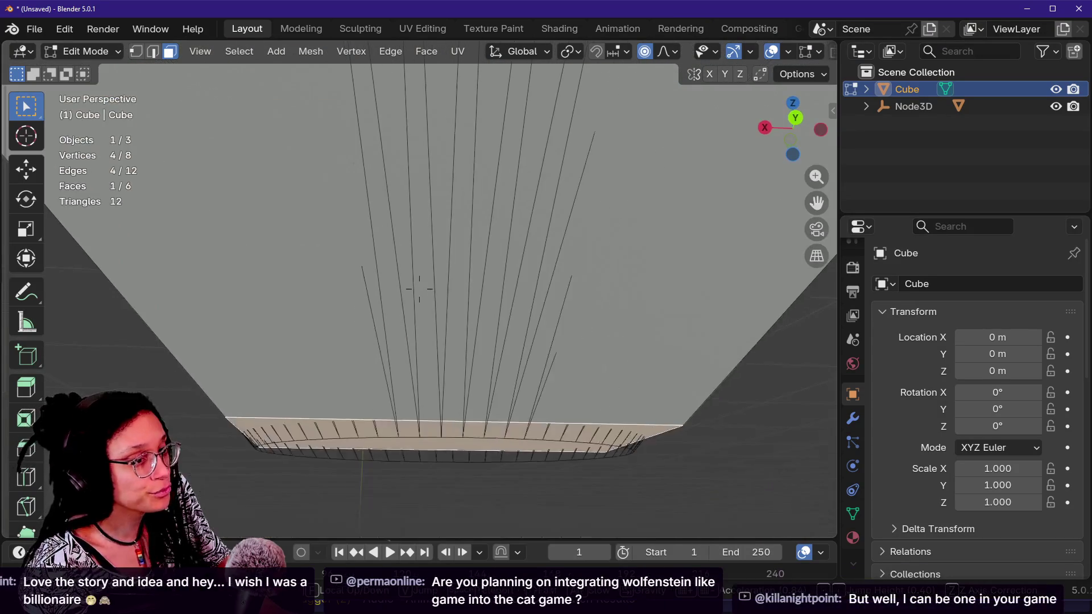
key("s")
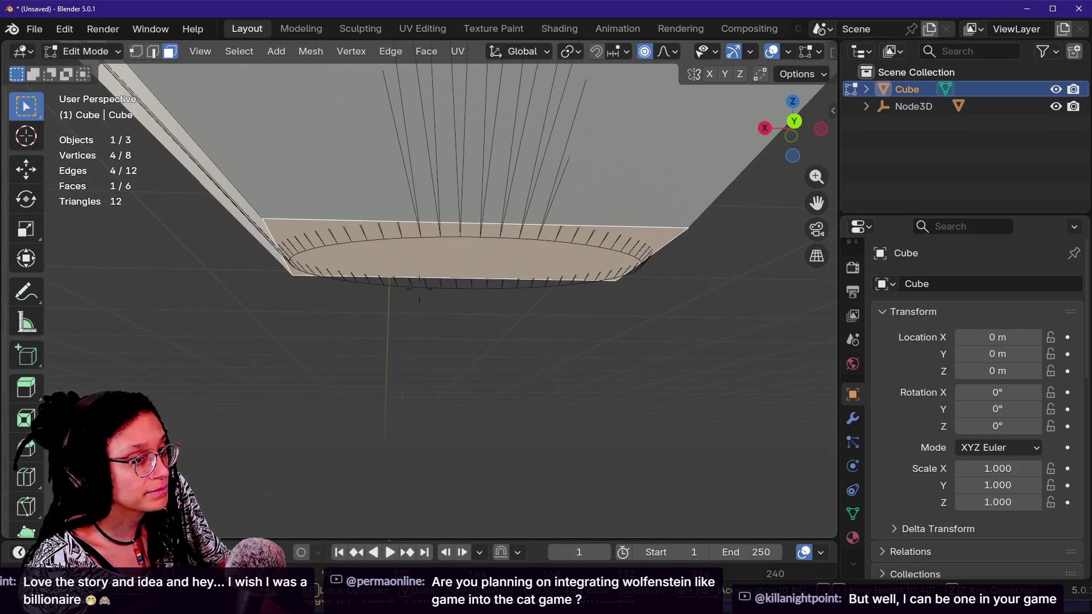
key("s")
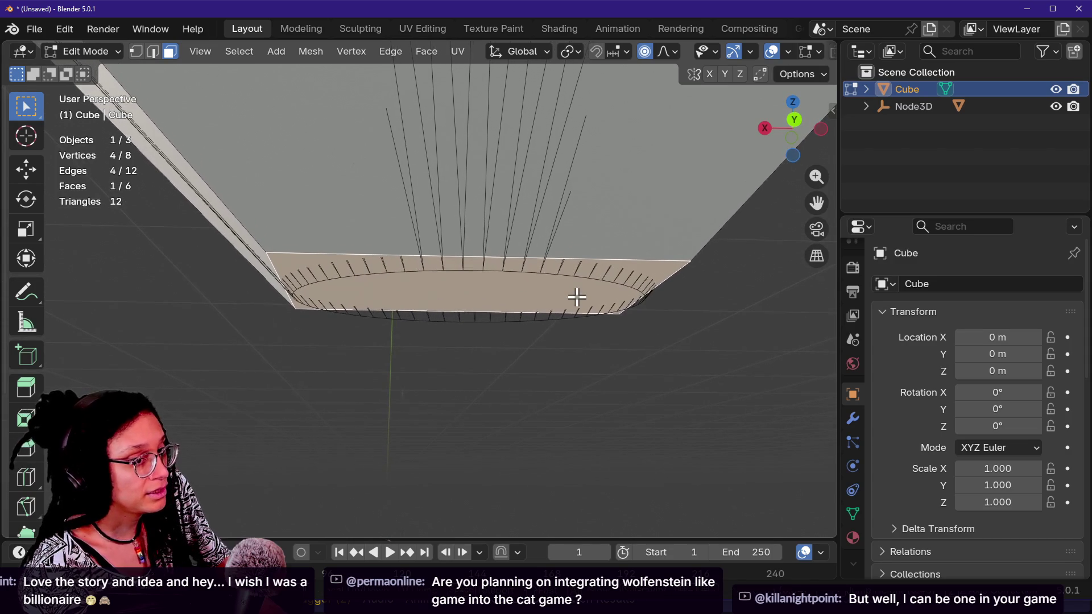
key("g")
key("z")
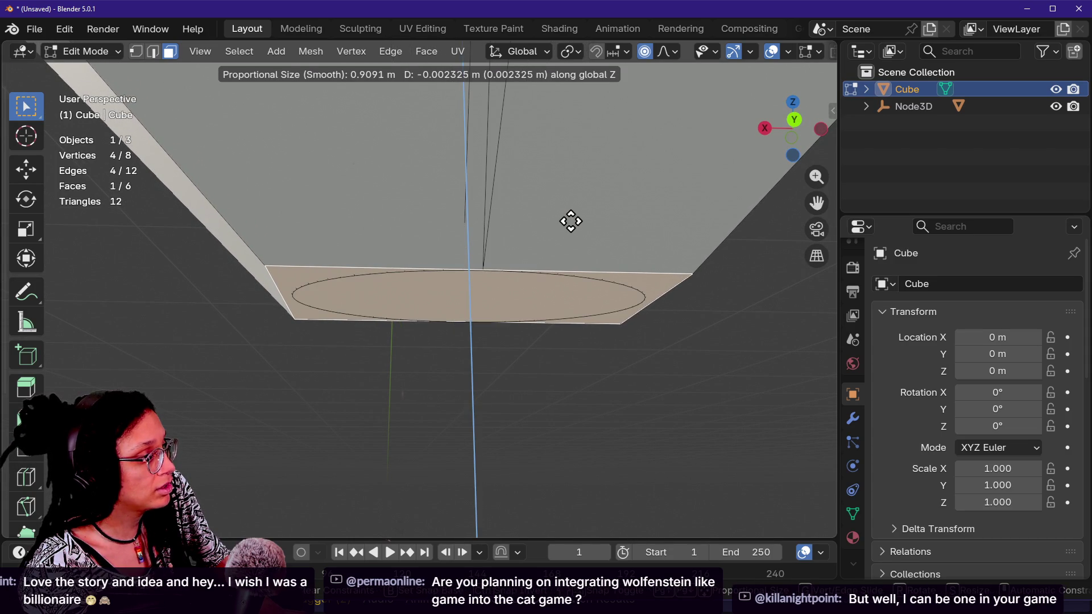
right_click(570, 221)
- Narrow the bottom face slightly more along X, then deselect it
key("shift+grave")
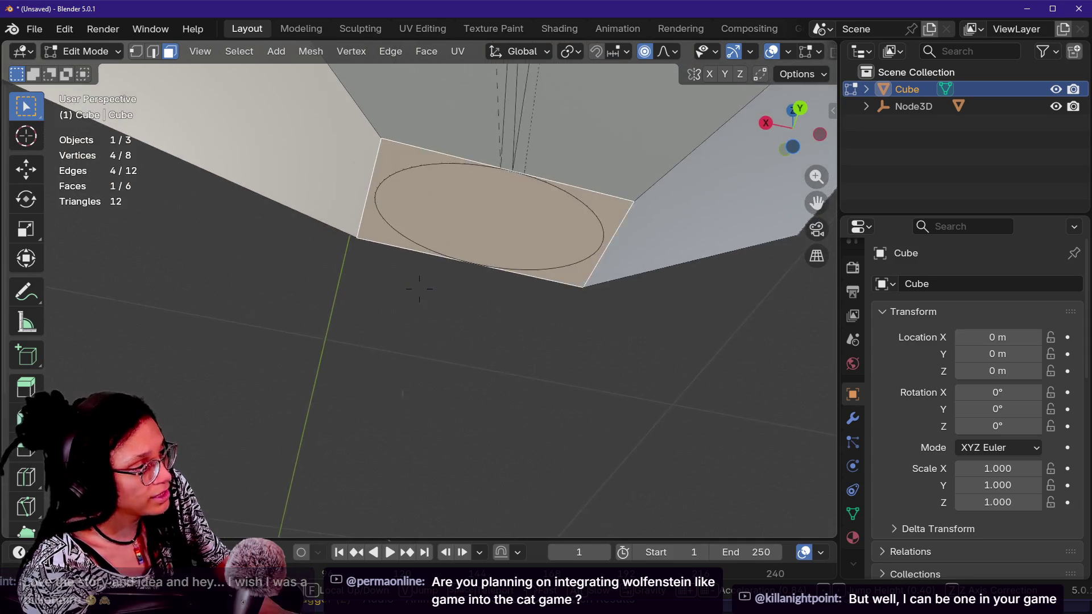
key("w")
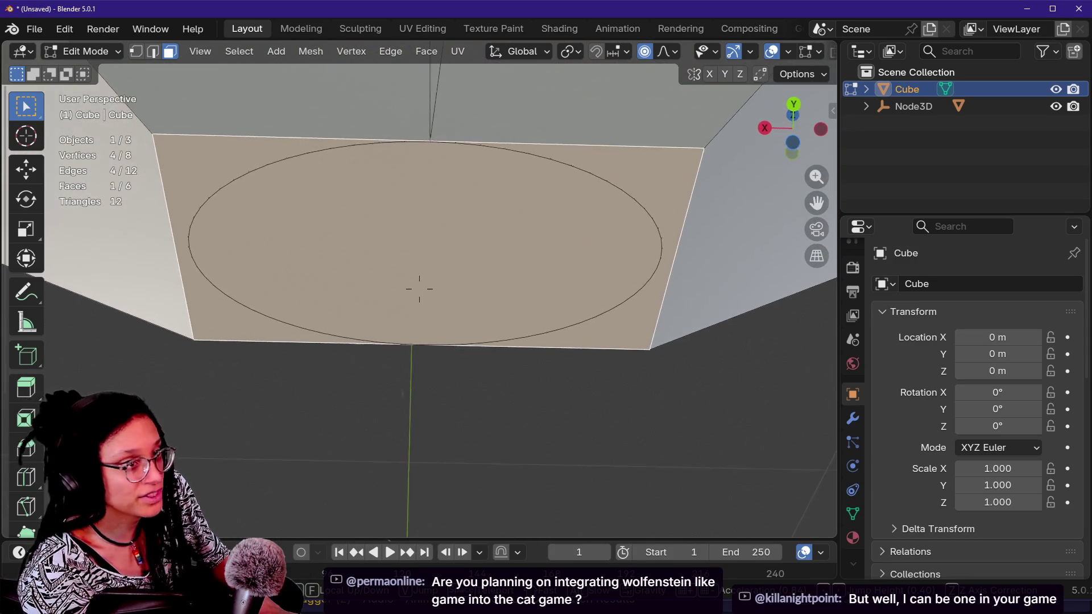
left_click(420, 286)
key("s")
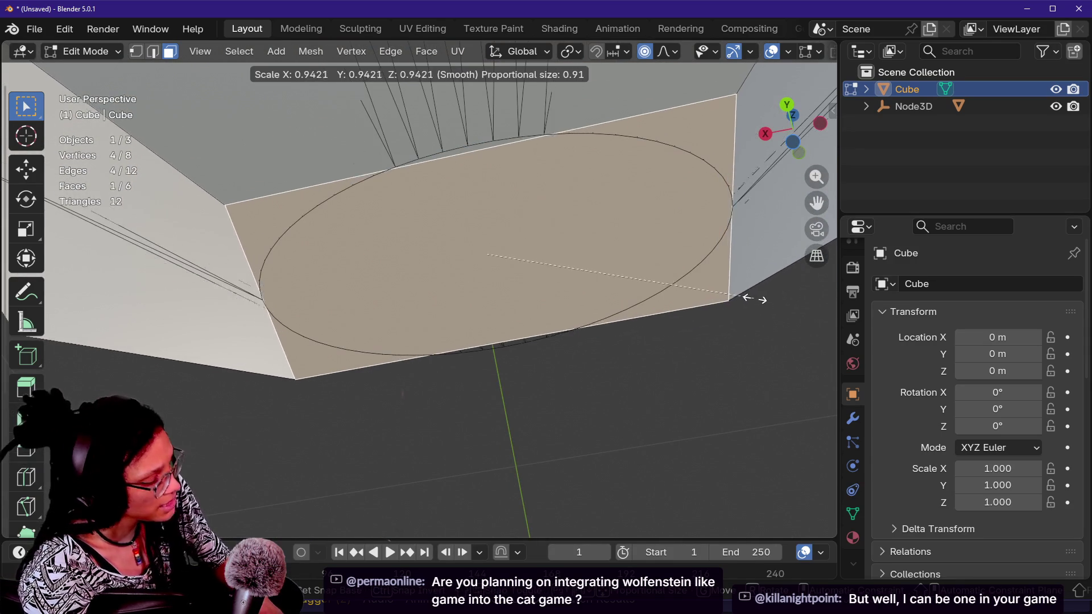
key("z")
key("x")
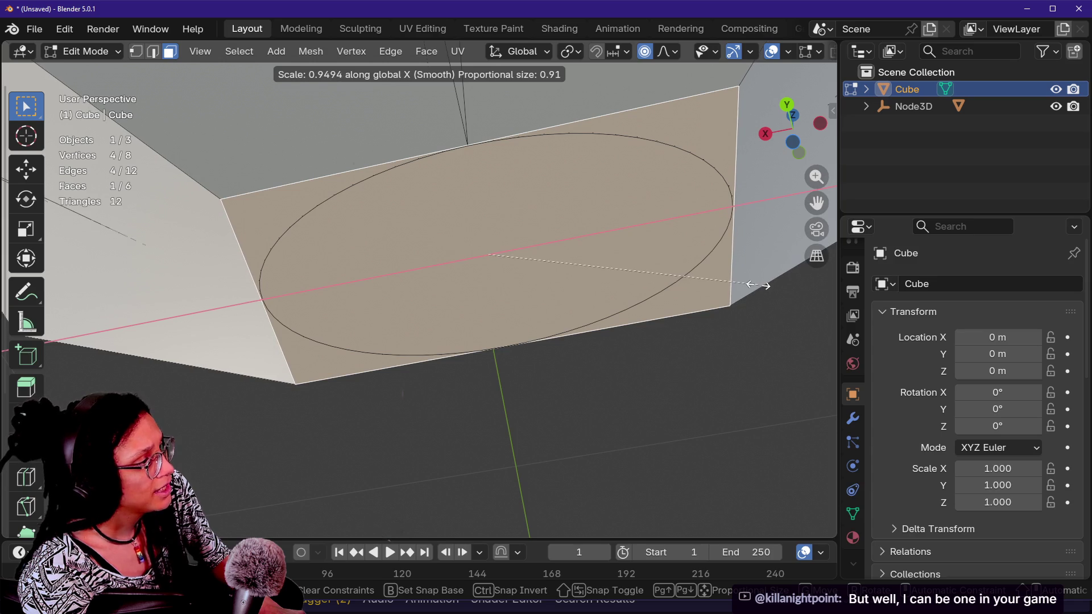
left_click(758, 284)
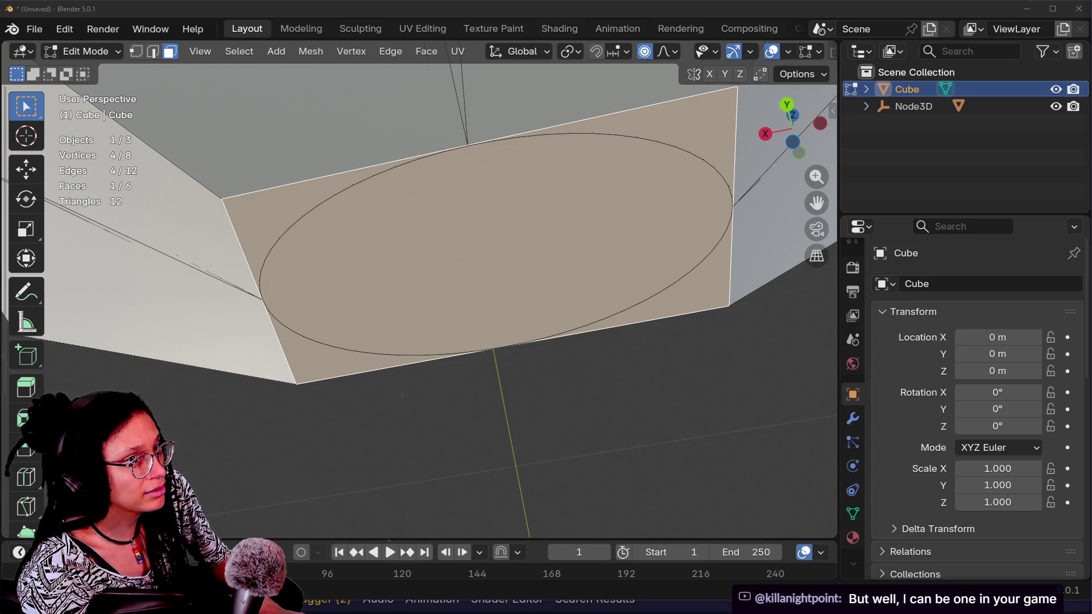
left_click(578, 409)
key("shift+grave")
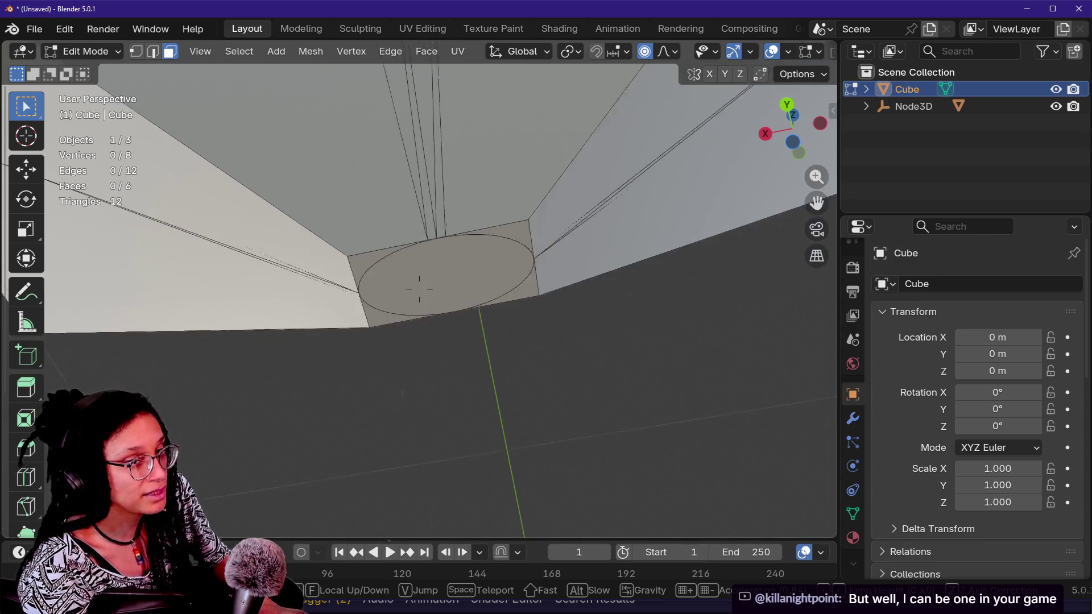
mouse_move(419, 289)
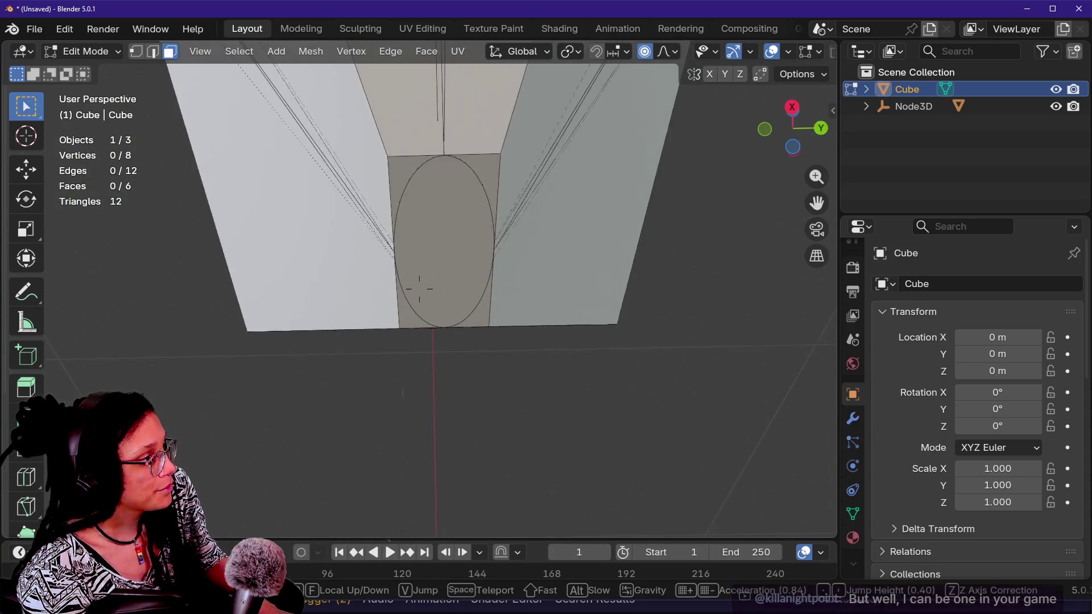
key("w")
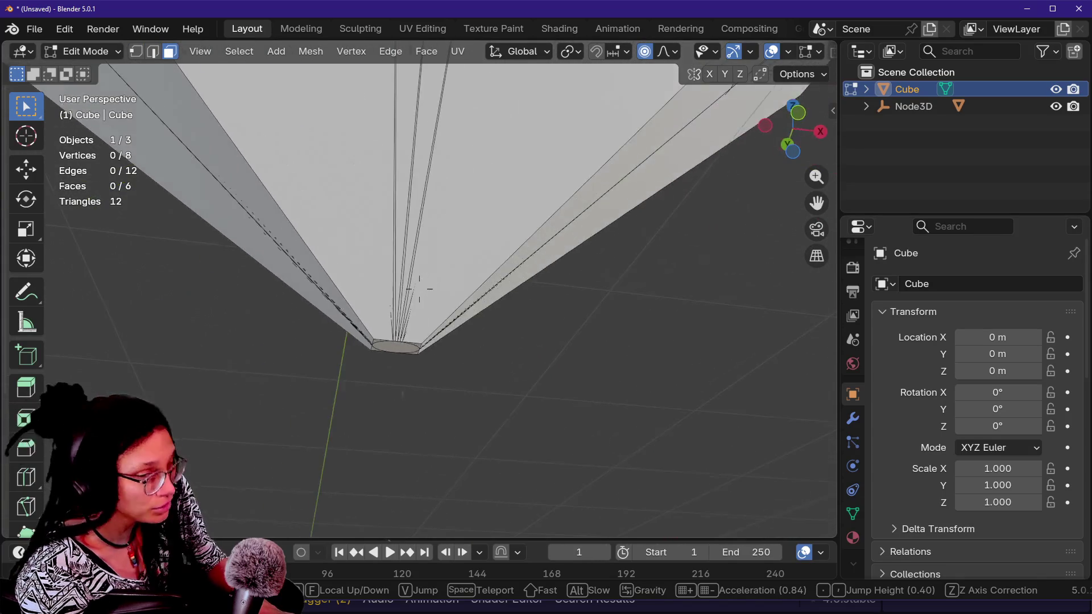
key("w")
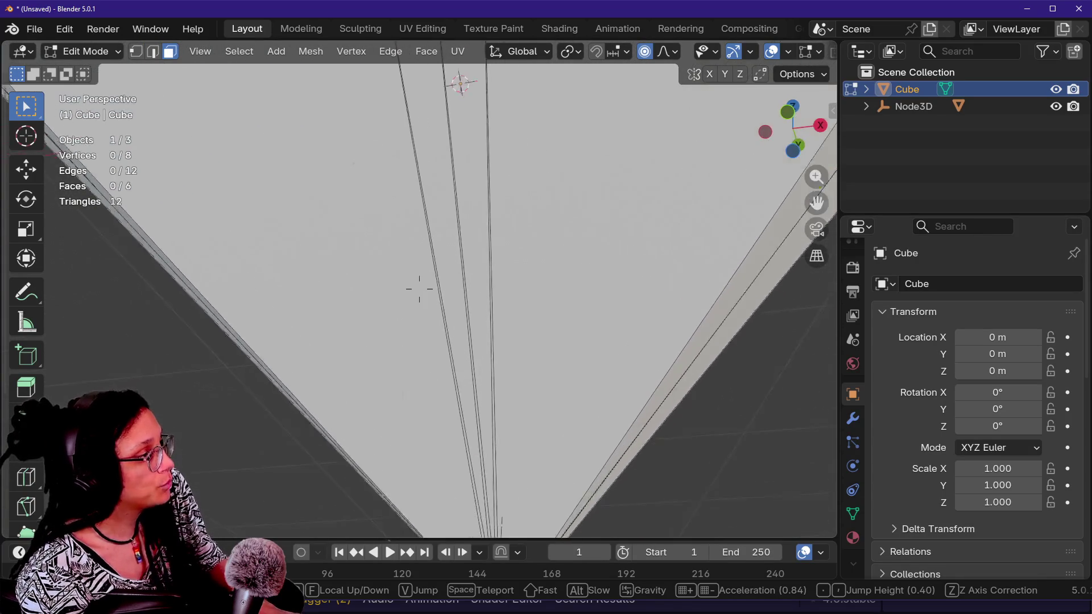
key("w")
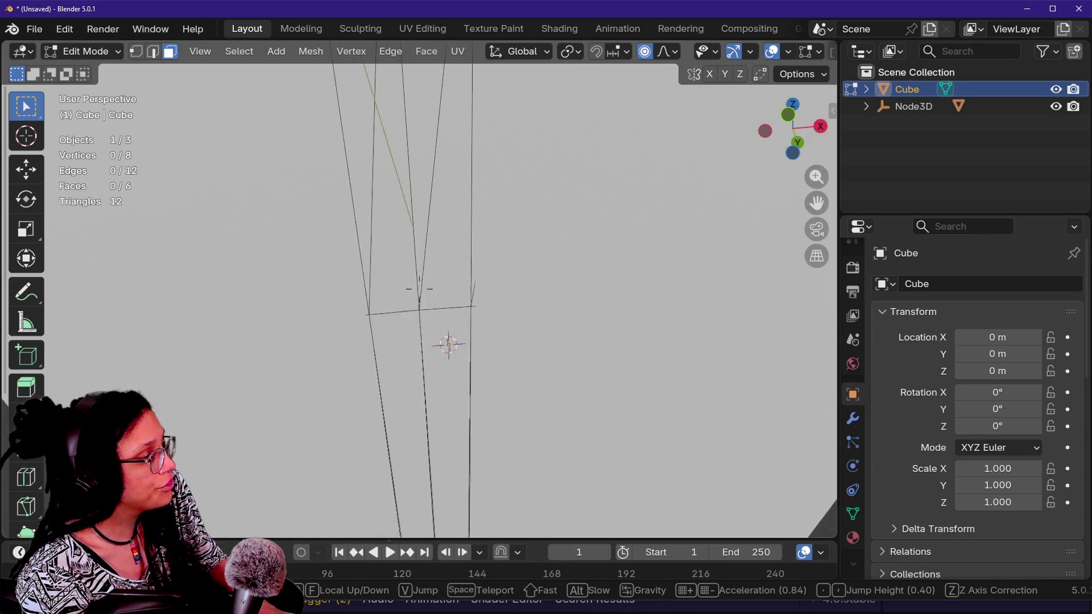
mouse_move(419, 289)
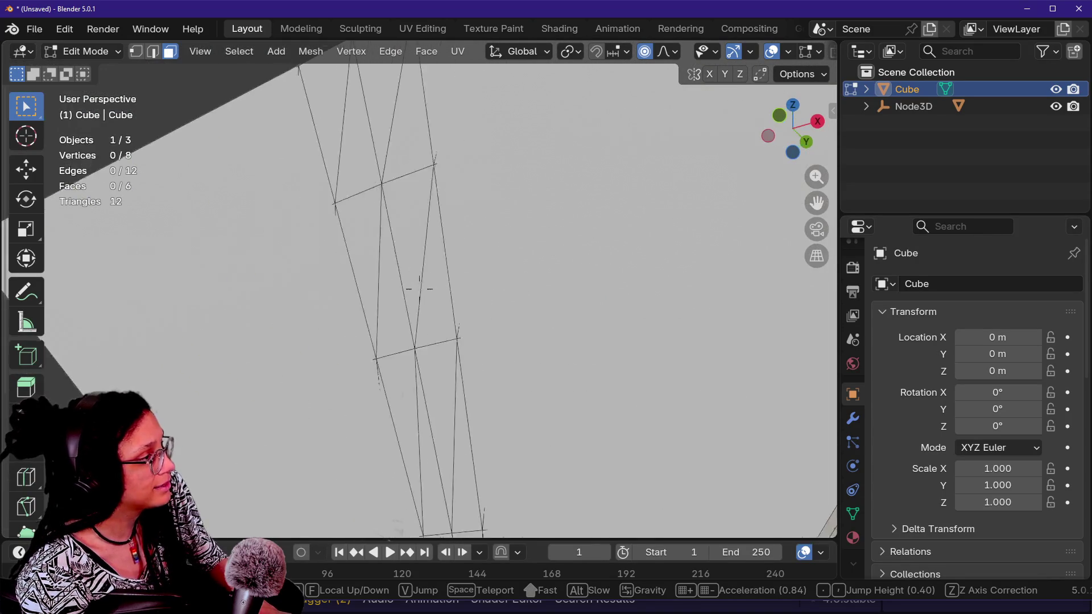
key("s")
left_click(579, 409)
key("shift+grave")
key("w")
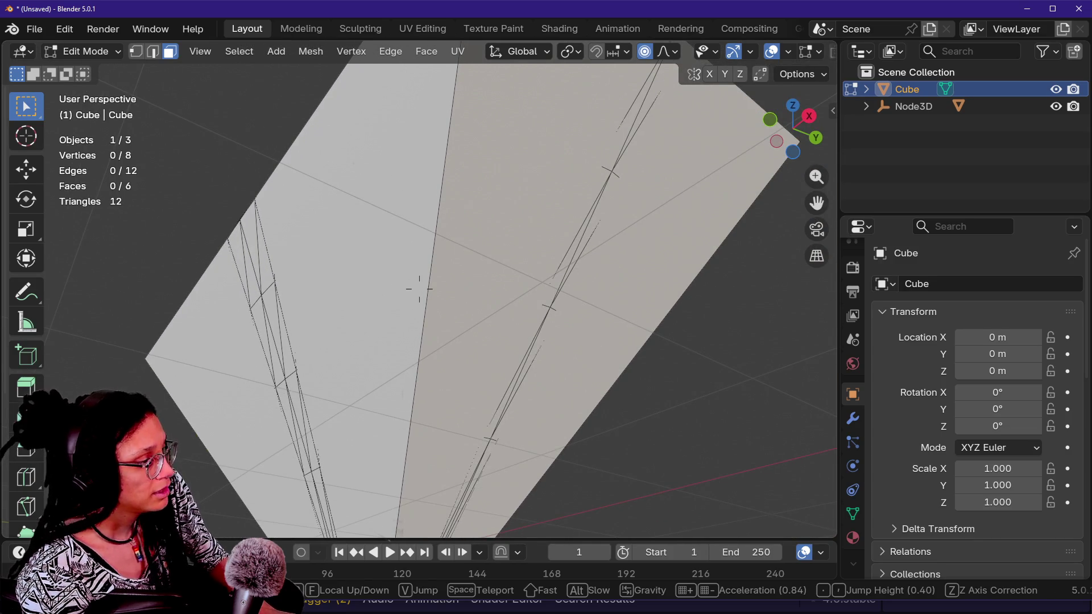
mouse_move(419, 289)
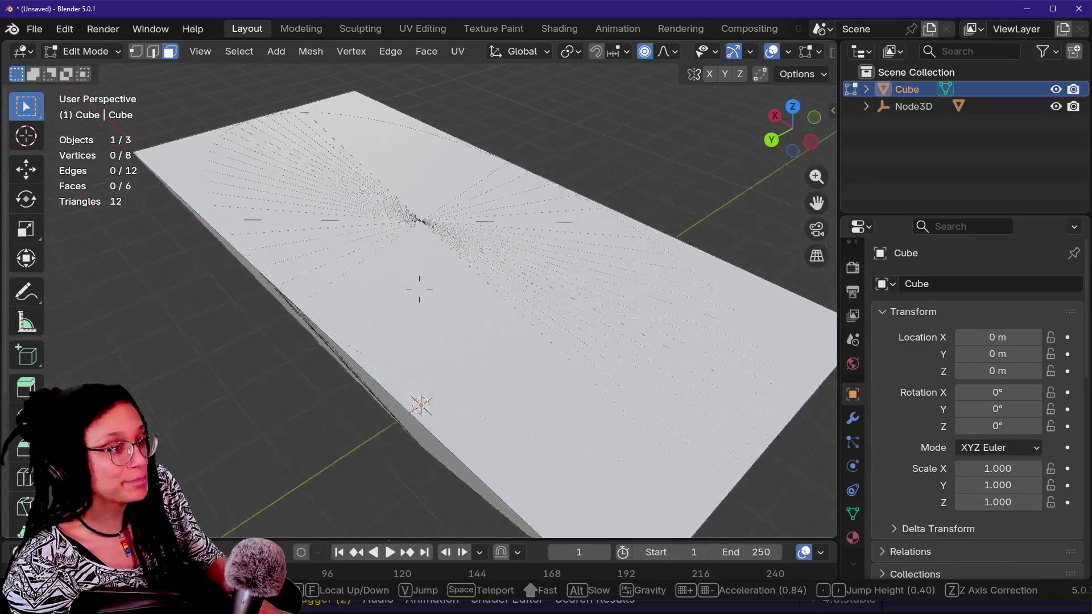
left_click(419, 289)
- Select the top face and browse the Properties tabs, ending on EEVEE Render sampling
left_click(516, 447)
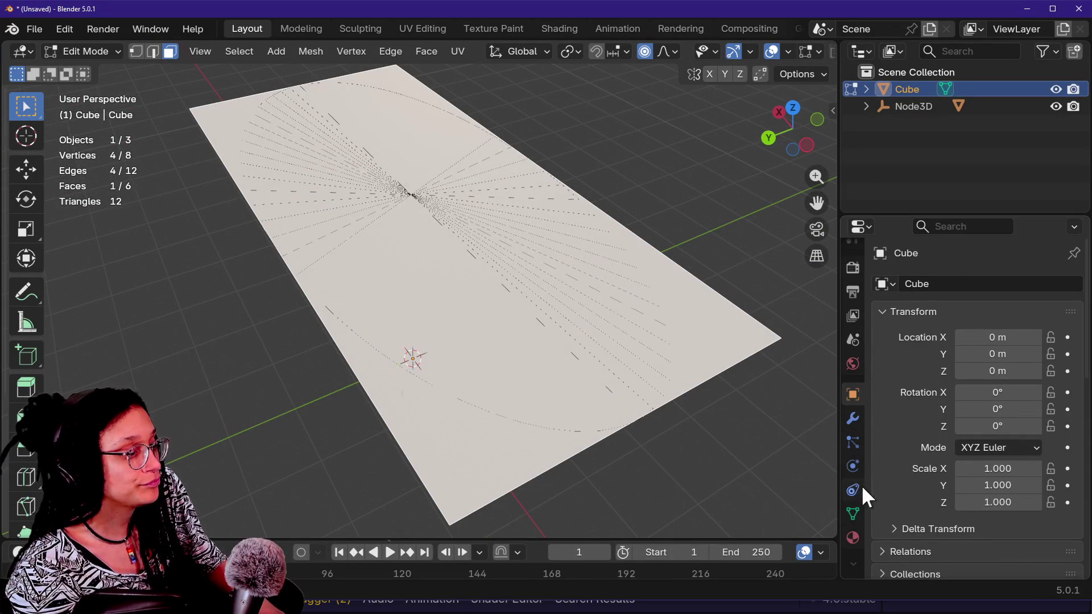
left_click(853, 419)
left_click(852, 511)
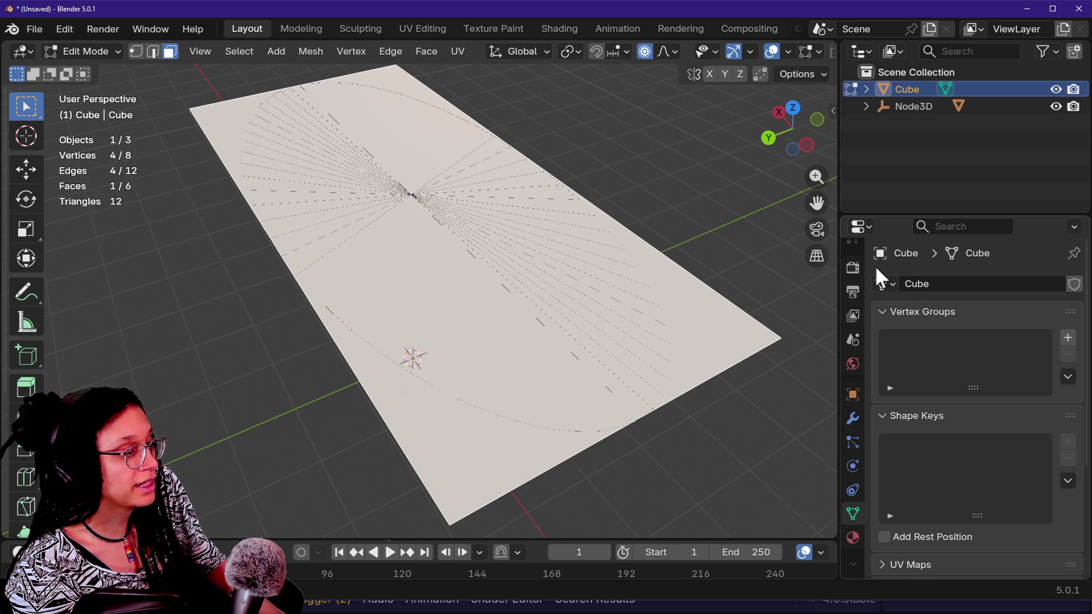
left_click(852, 267)
left_click(851, 293)
left_click(851, 258)
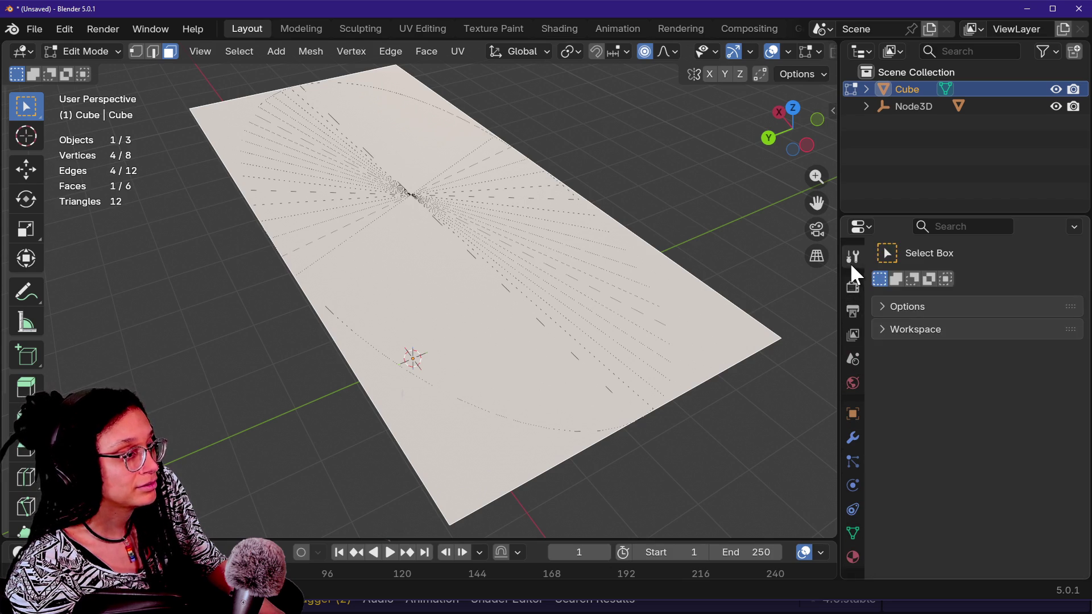
left_click(852, 336)
left_click(852, 382)
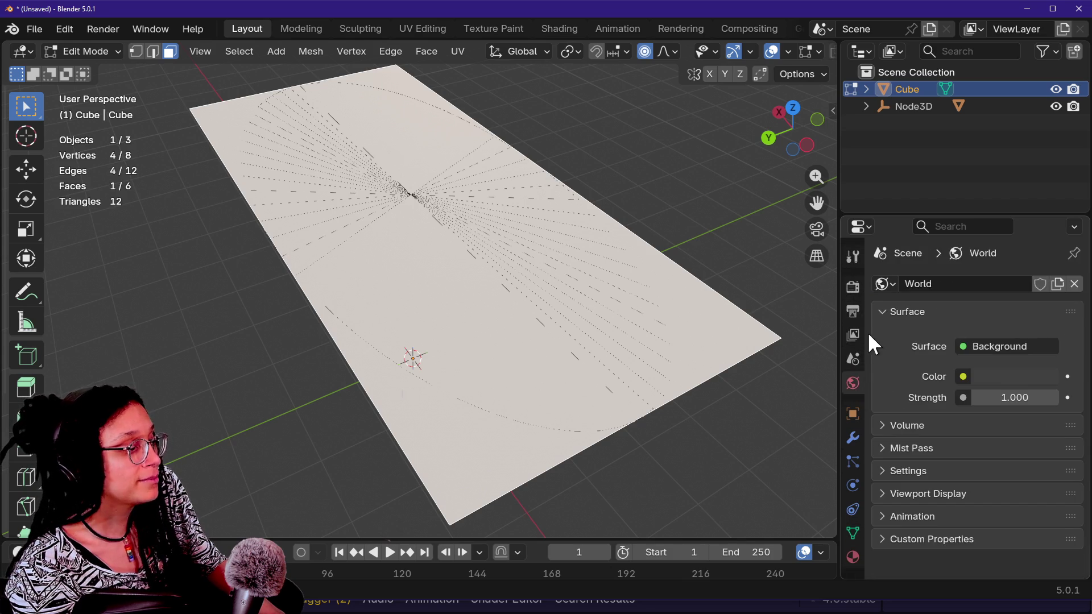
left_click(853, 358)
left_click(852, 382)
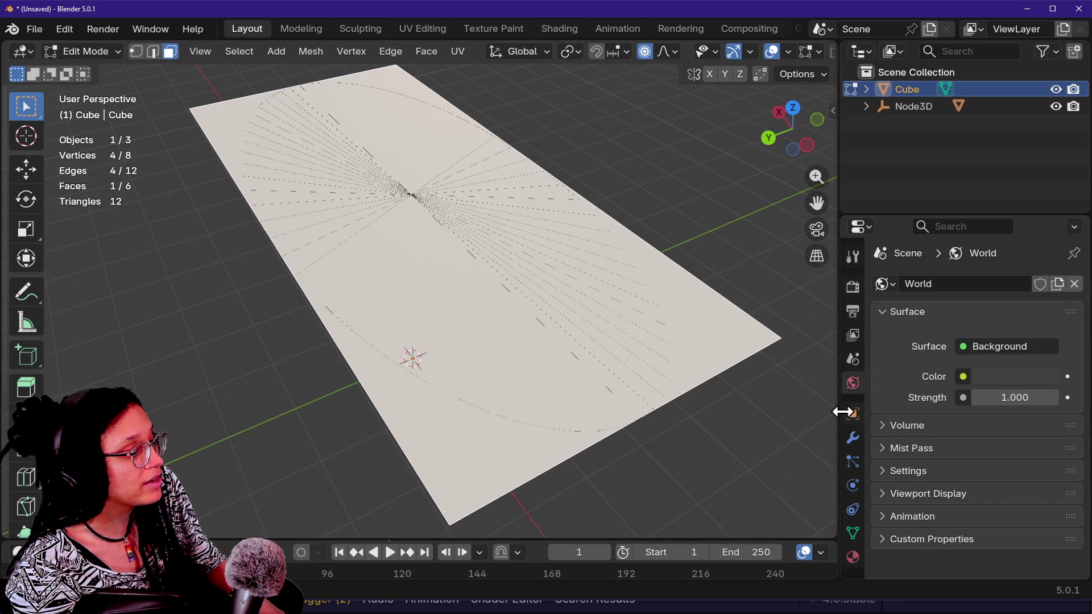
left_click(852, 358)
left_click(852, 288)
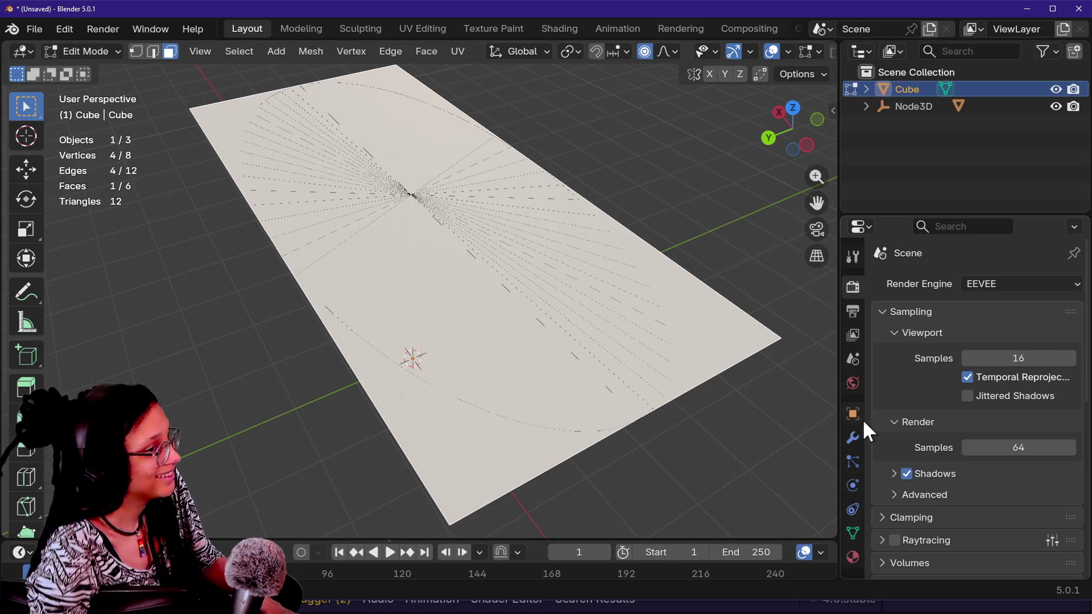
- Fly the view back to see more of the tapered box
key("shift+grave")
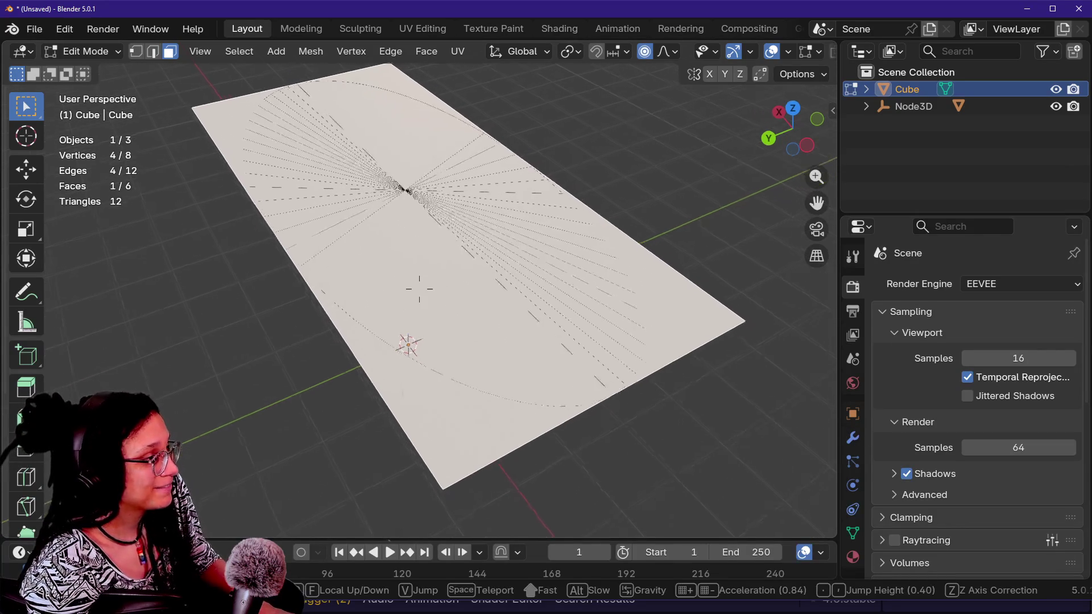
key("s")
key("s")
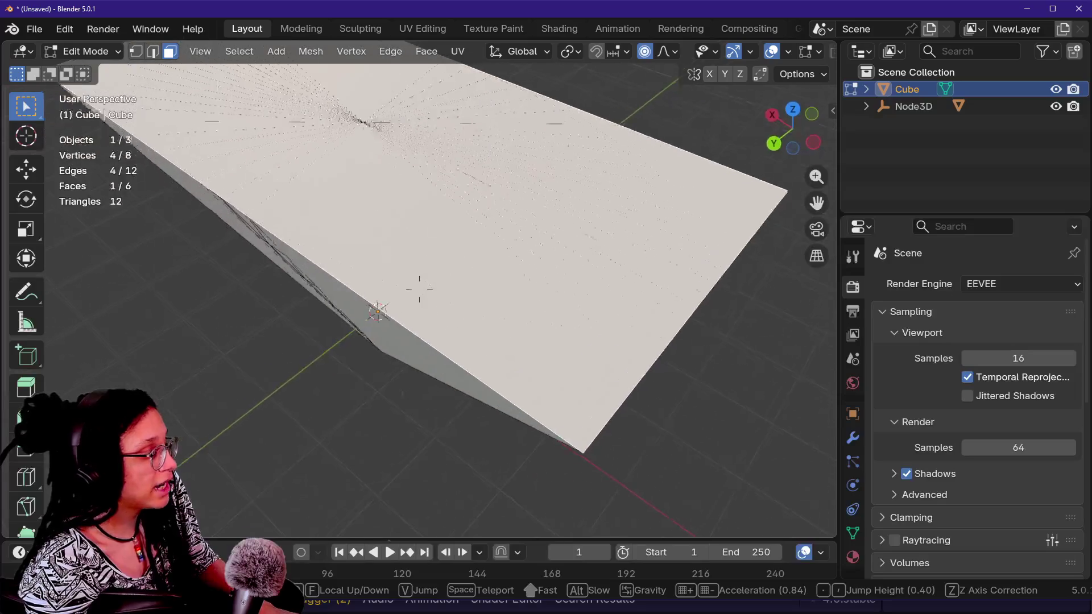
key("Return")
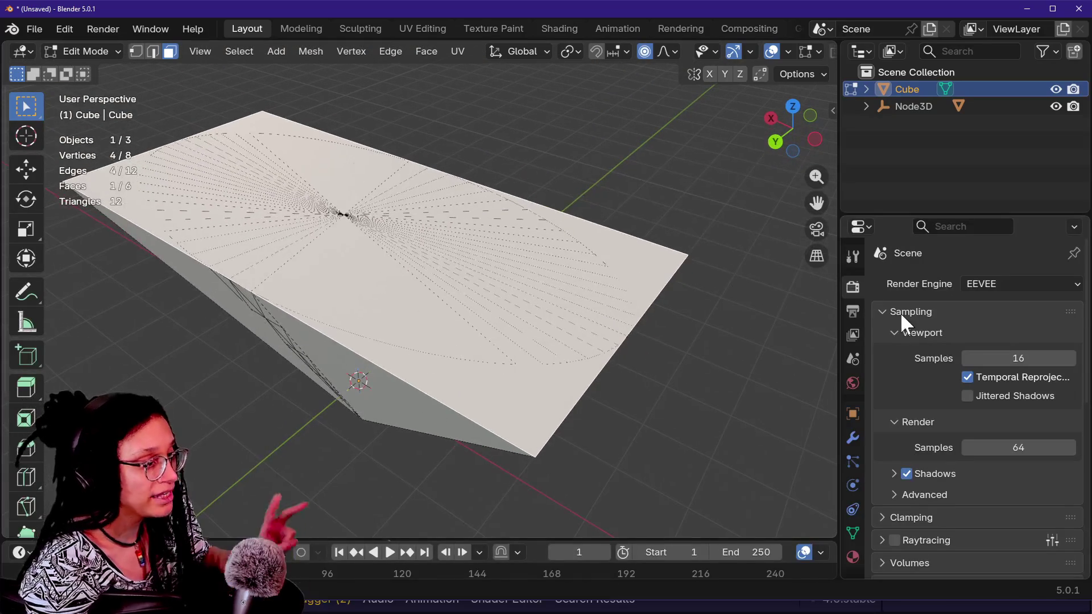
- Add a Subdivision Surface modifier from the Modifier tab's Add Modifier > Generate list
left_click(852, 439)
left_click(948, 279)
mouse_move(908, 316)
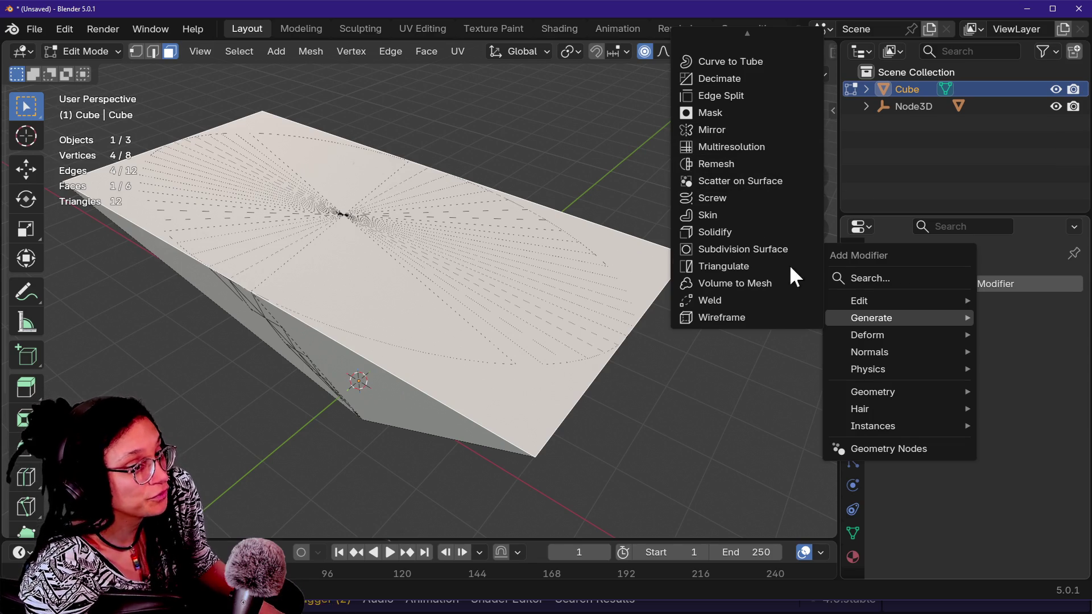
key("Escape")
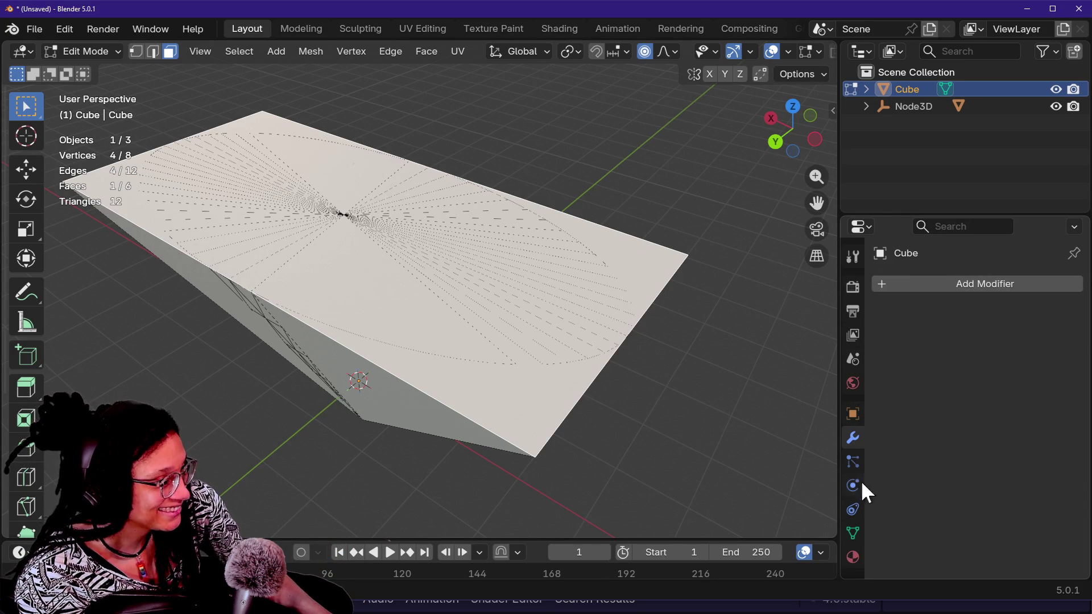
left_click(913, 284)
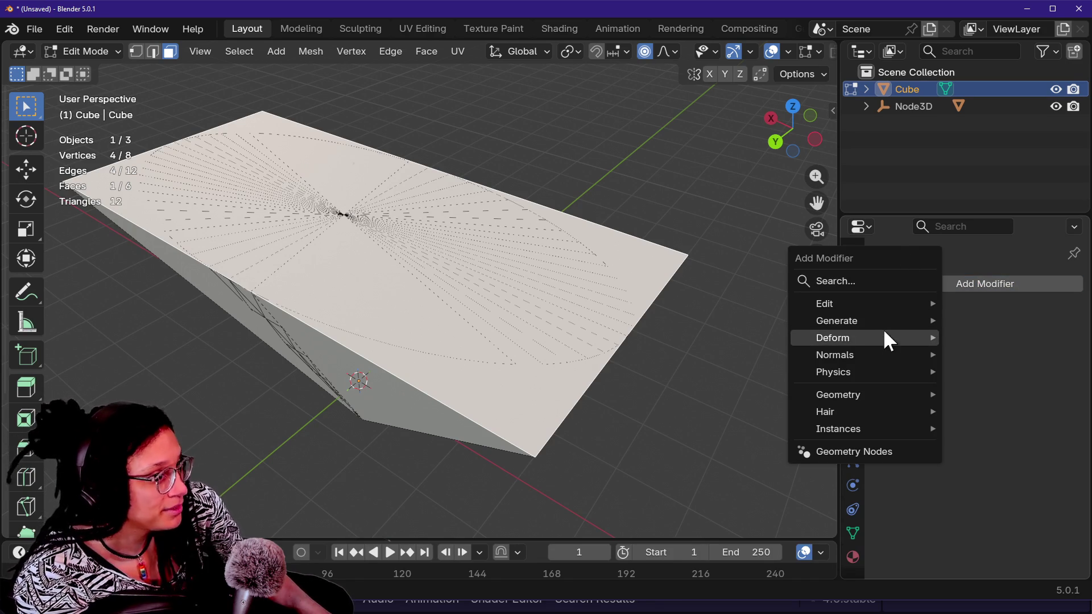
mouse_move(882, 332)
mouse_move(834, 319)
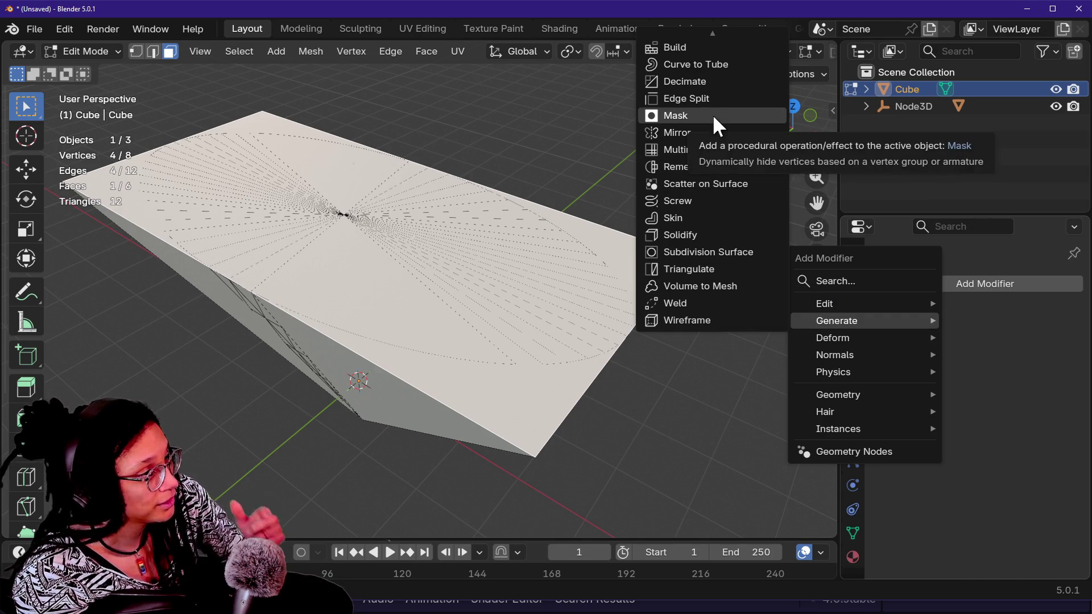
left_click(739, 252)
key("shift+grave")
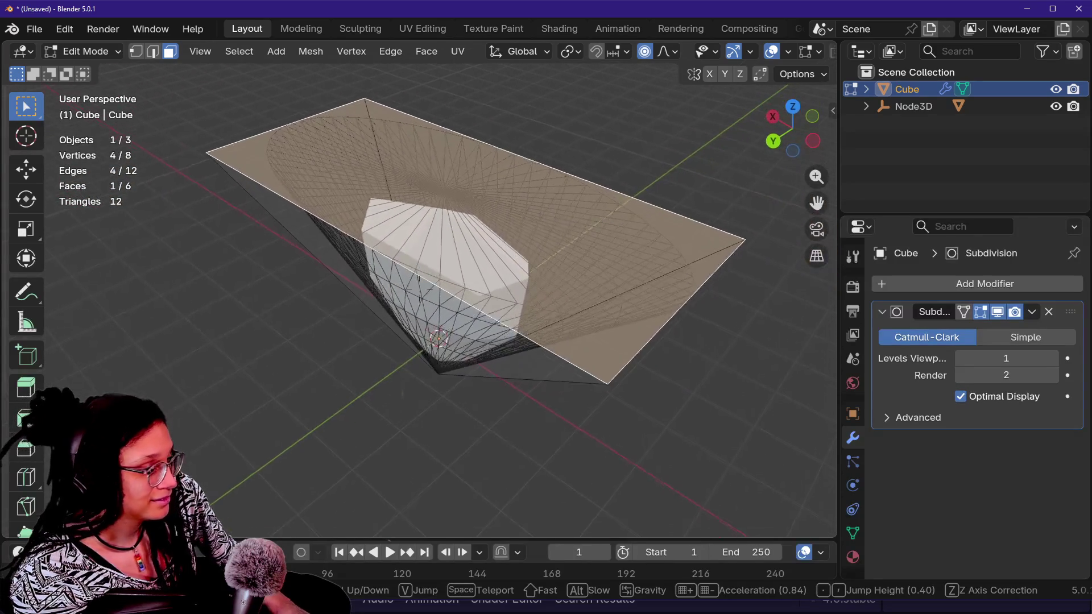
- Test viewport levels 3, 0, 1 and Simple at 6, then delete the Subdivision modifier
left_click(679, 323)
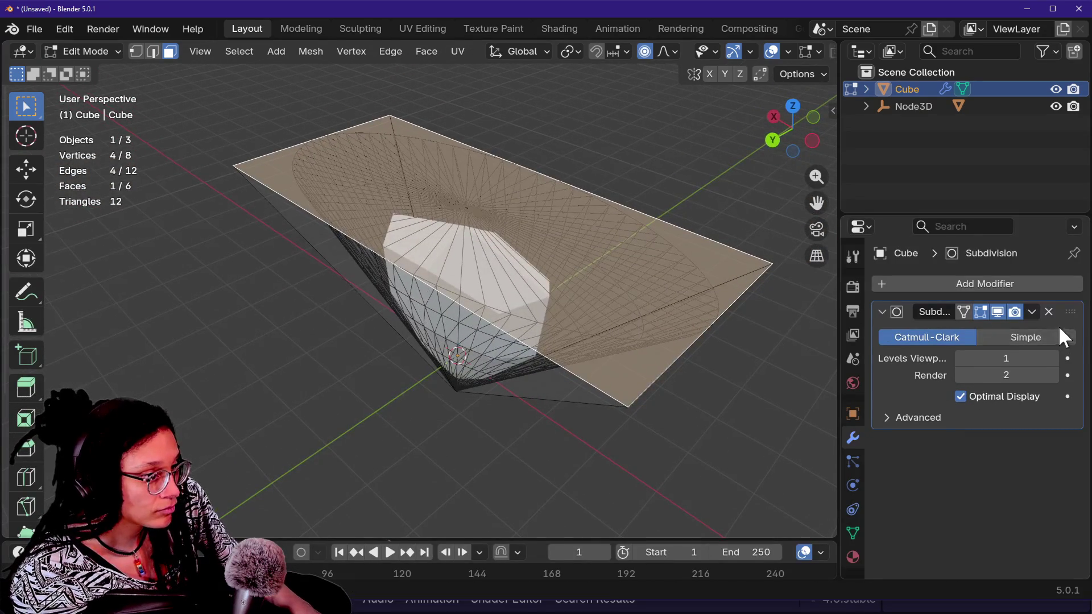
mouse_move(1023, 357)
left_mouse_down()
mouse_move(1061, 357)
mouse_move(995, 358)
mouse_move(984, 393)
left_mouse_up()
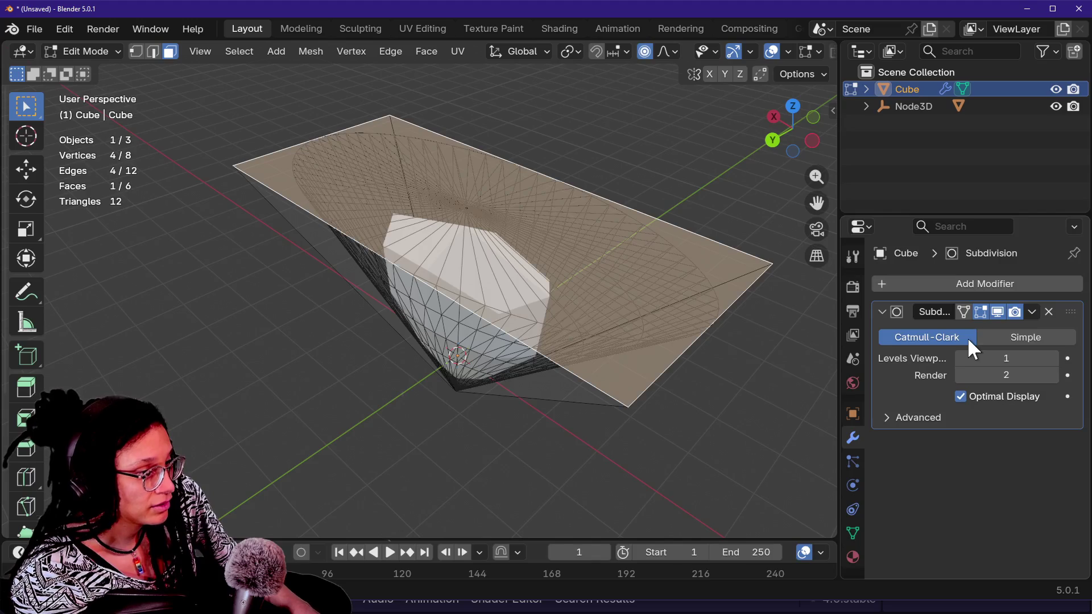
left_click(960, 357)
left_click(1057, 358)
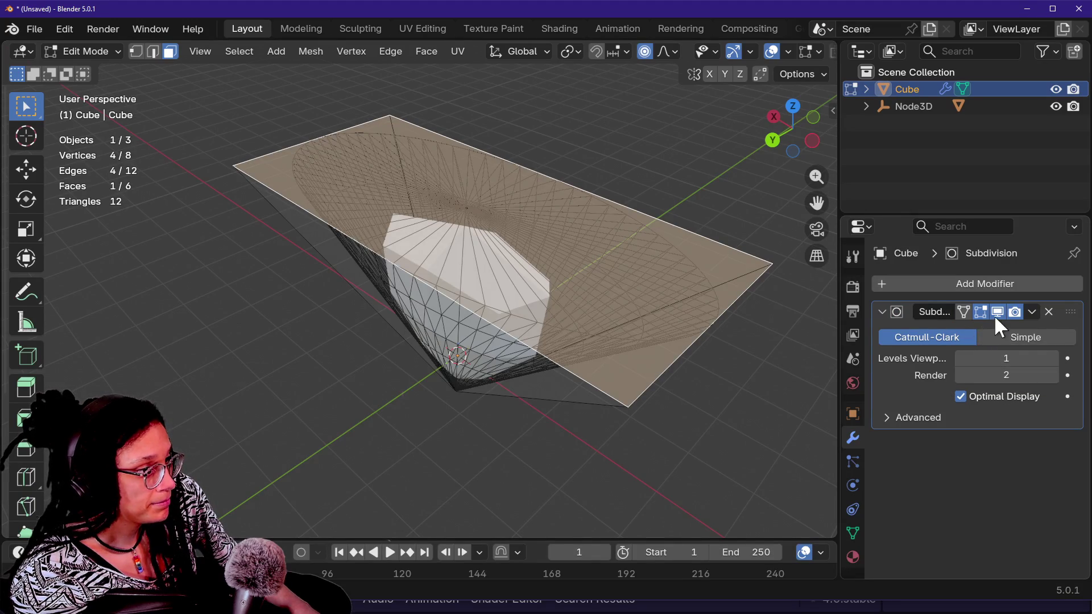
left_click(969, 311)
left_click(968, 310)
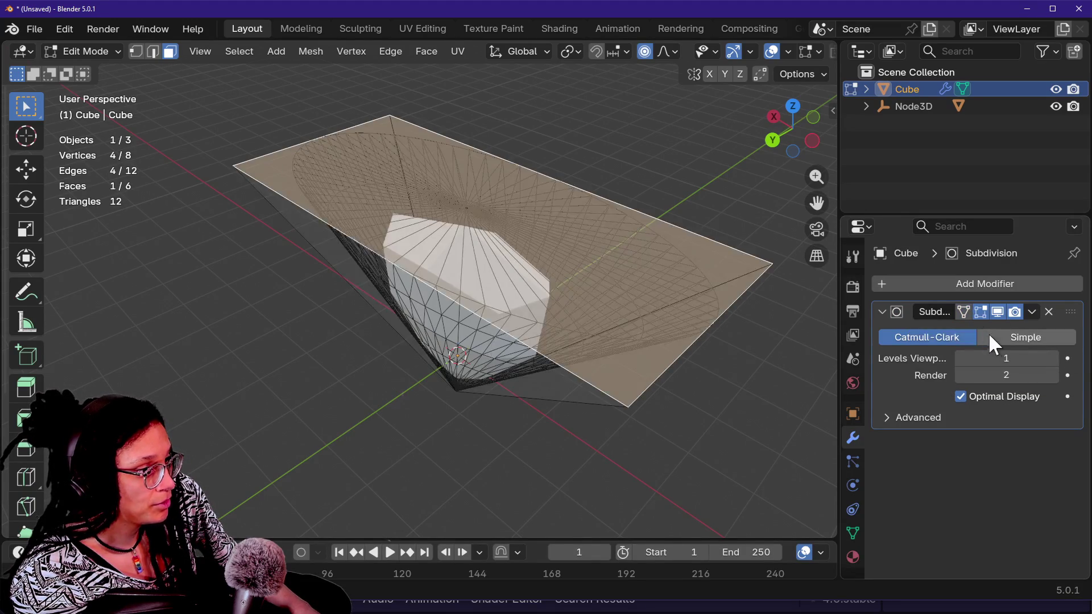
left_click(990, 336)
left_click_drag(1006, 358, 1041, 358)
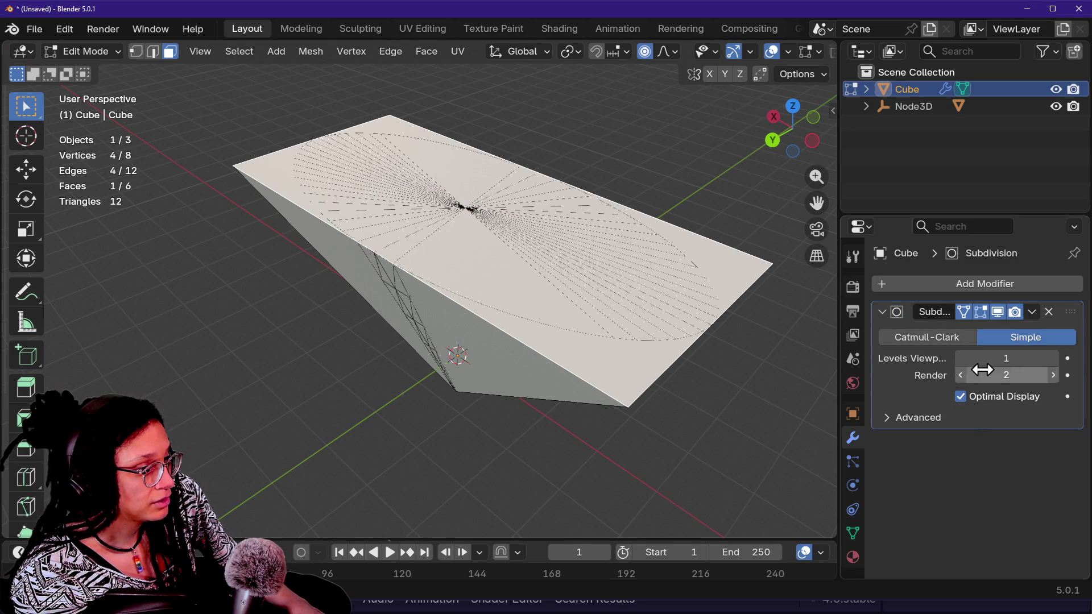
left_click(1049, 312)
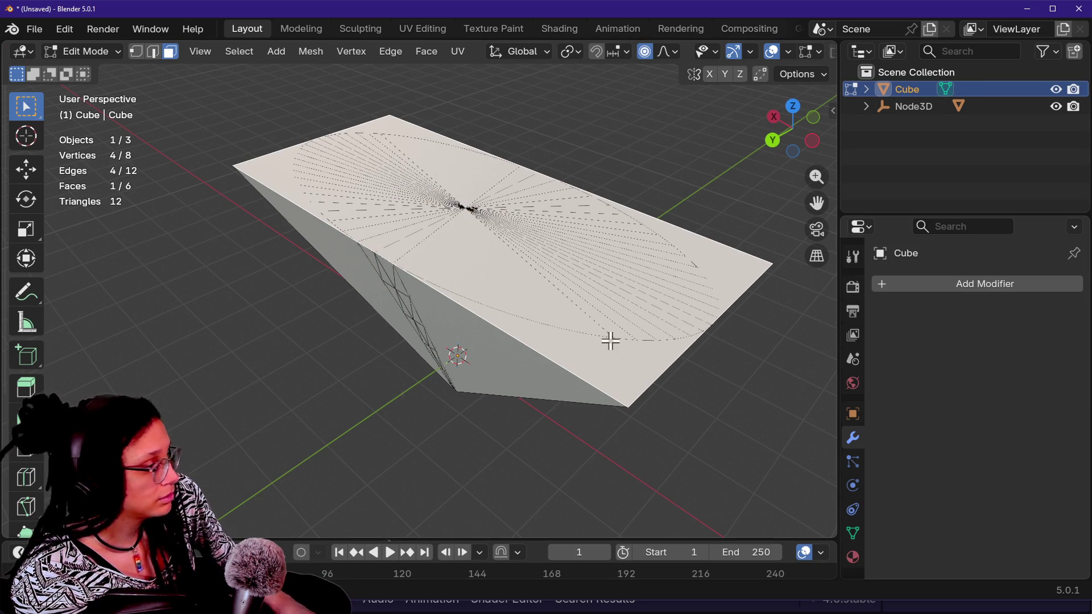
- Select all and subdivide the mesh via Quick Favorites, then undo it
key("Caps_Lock")
key("a")
key("Caps_Lock")
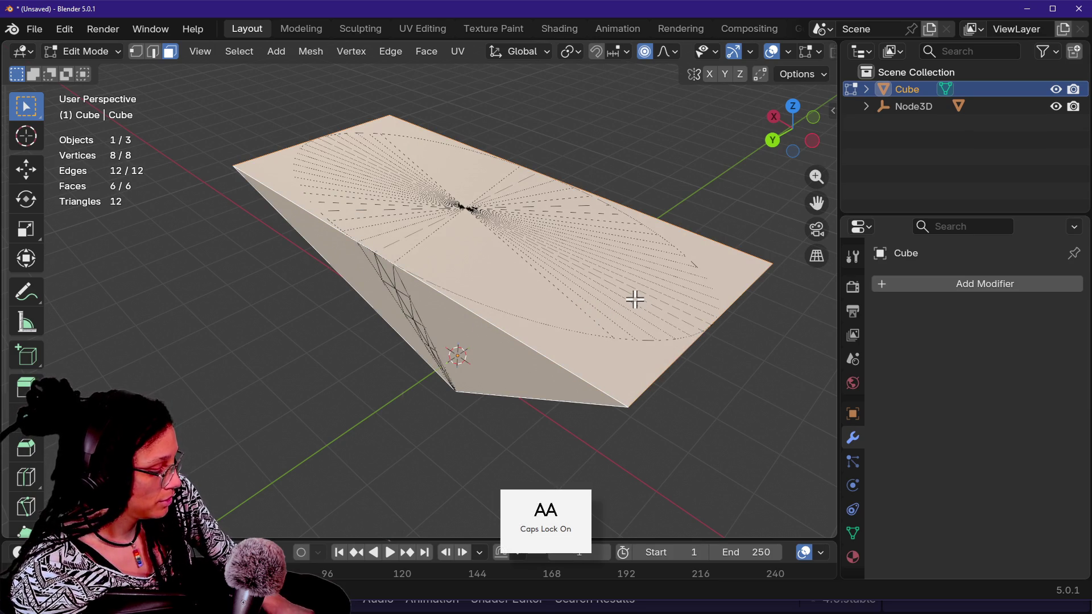
key("q")
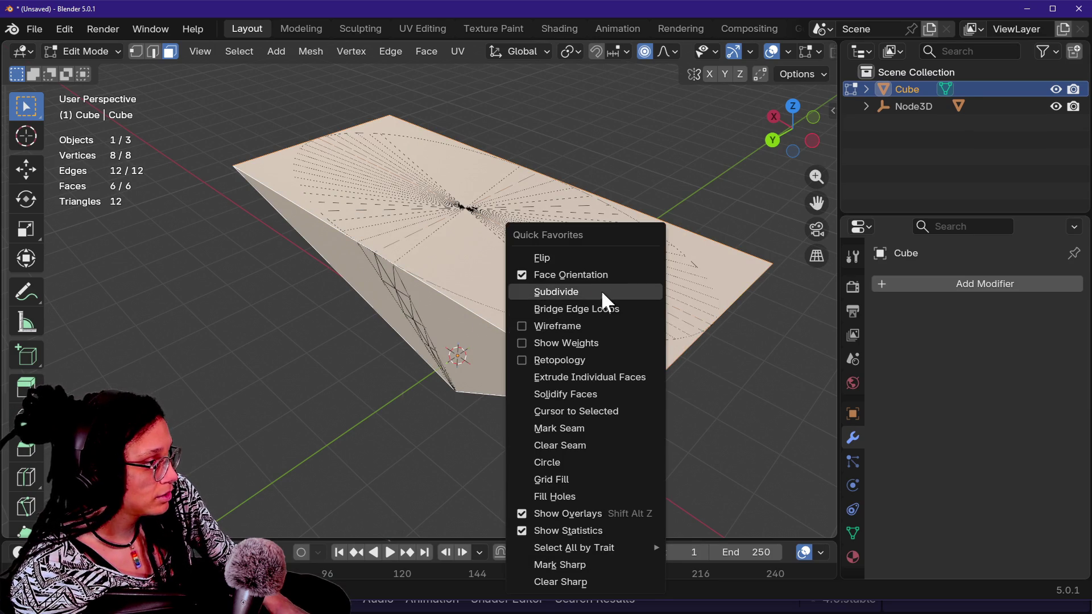
left_click(602, 292)
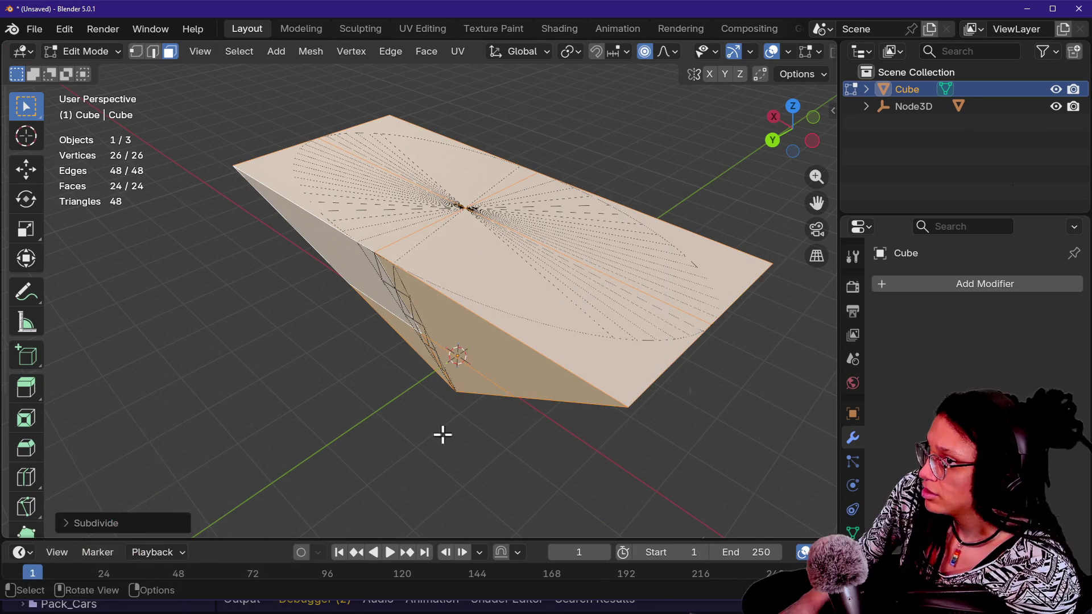
key("alt+a")
key("ctrl+z")
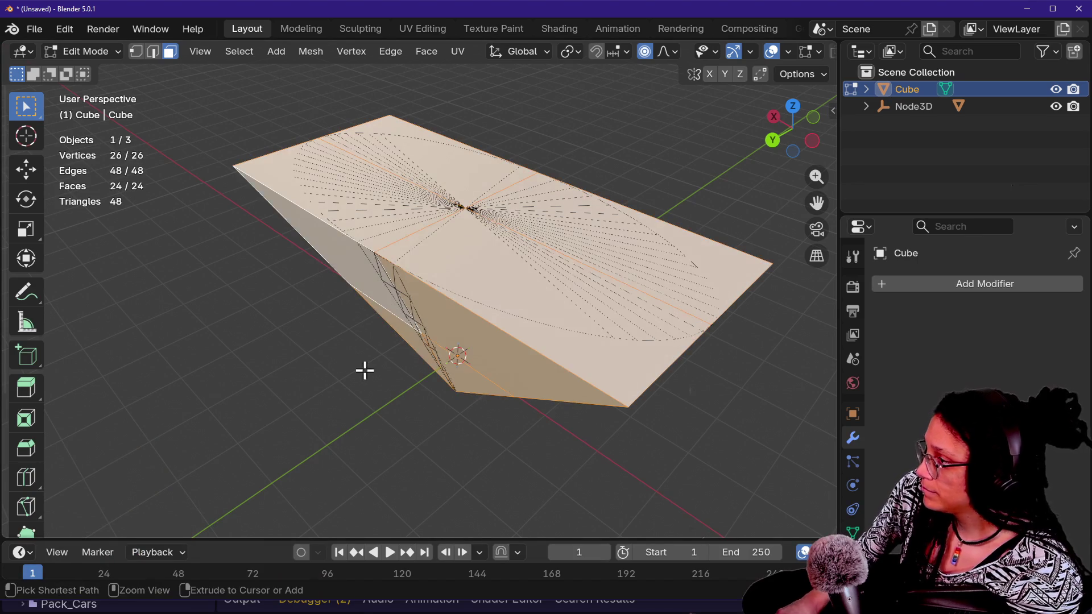
key("ctrl+z")
- Subdivide the whole mesh again and set Number of Cuts to 2
key("q")
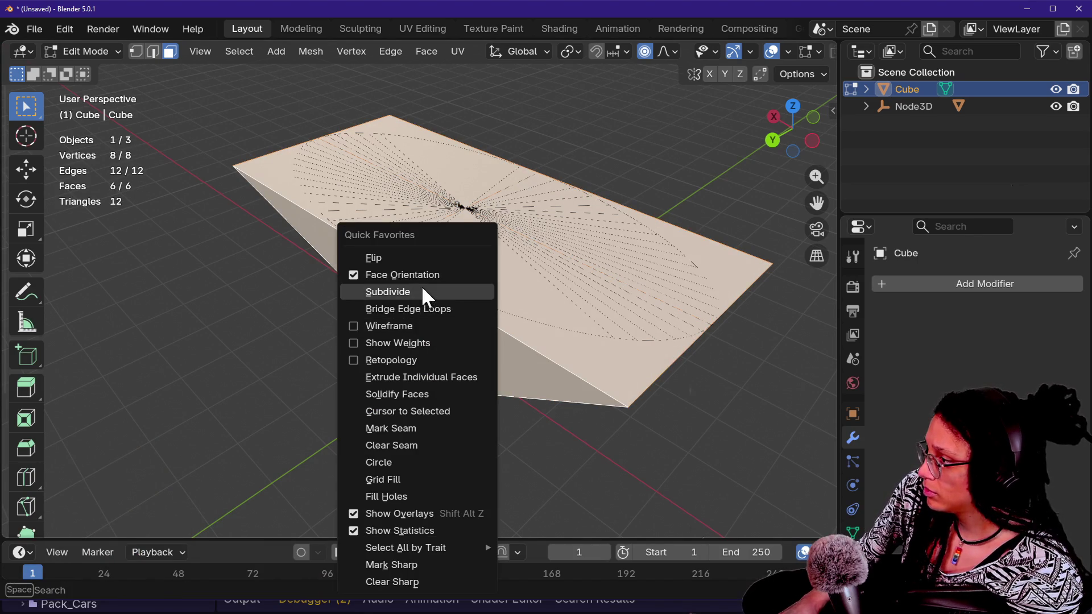
left_click(422, 291)
key("alt+a")
key("q")
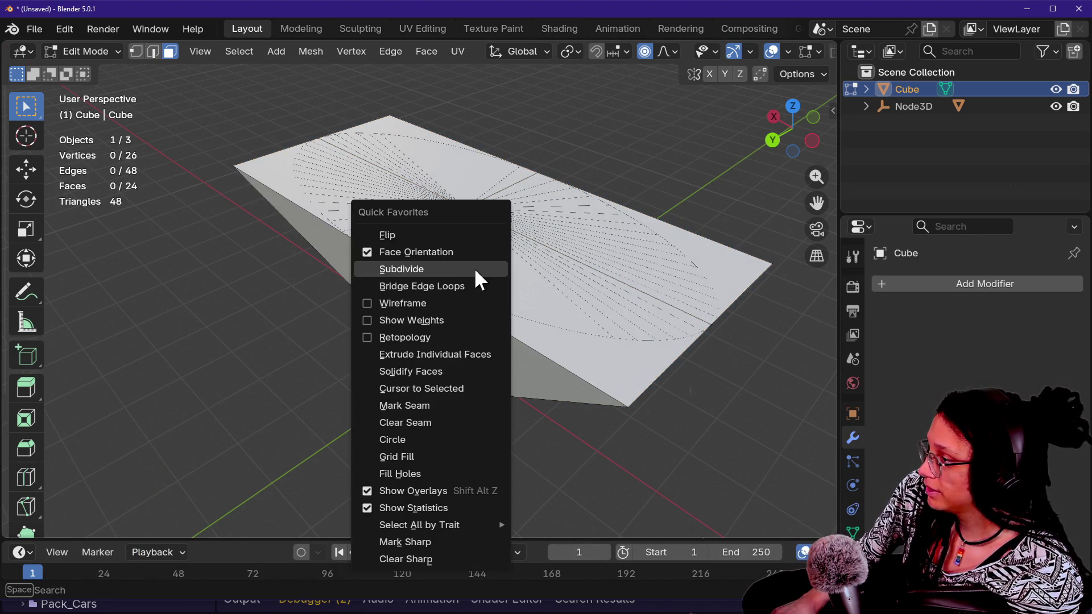
left_click(478, 265)
left_click(67, 523)
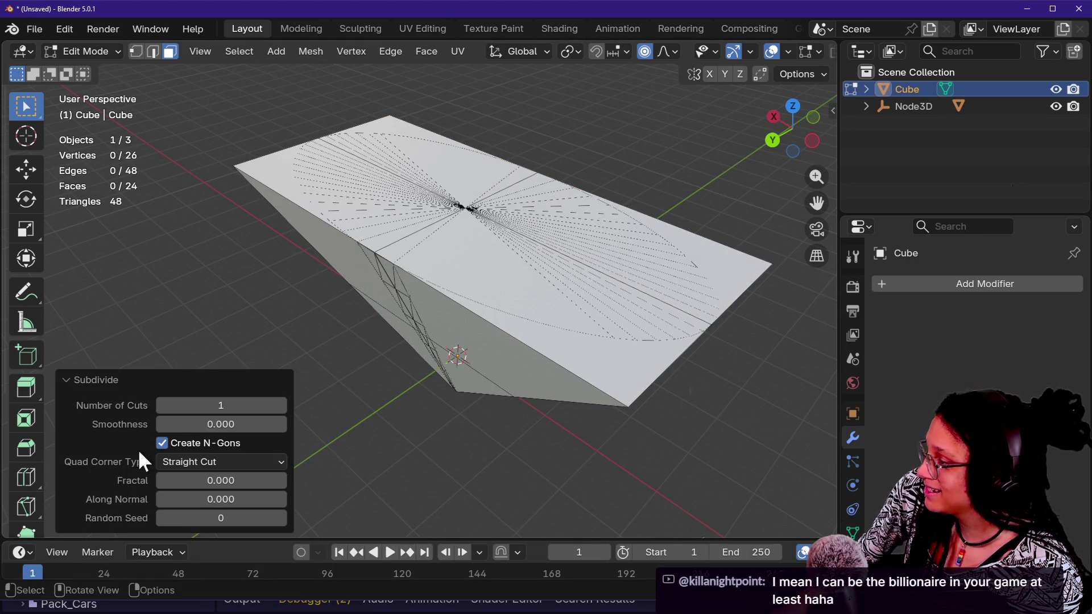
left_click_drag(224, 405, 238, 405)
- Raise the cuts to 3, pick a side face and return to Object Mode
key("shift+grave")
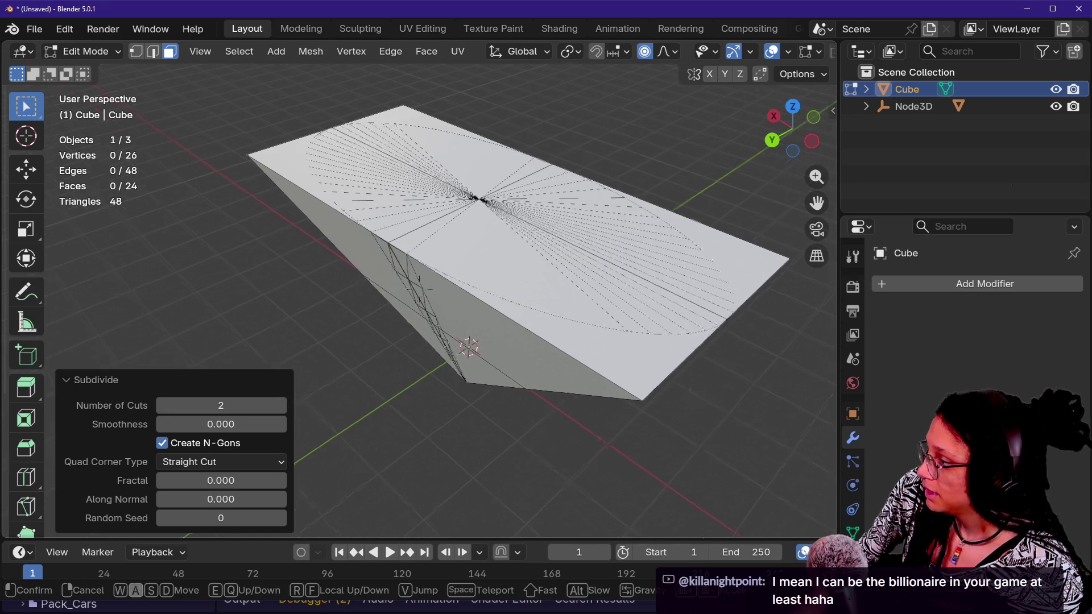
key("s")
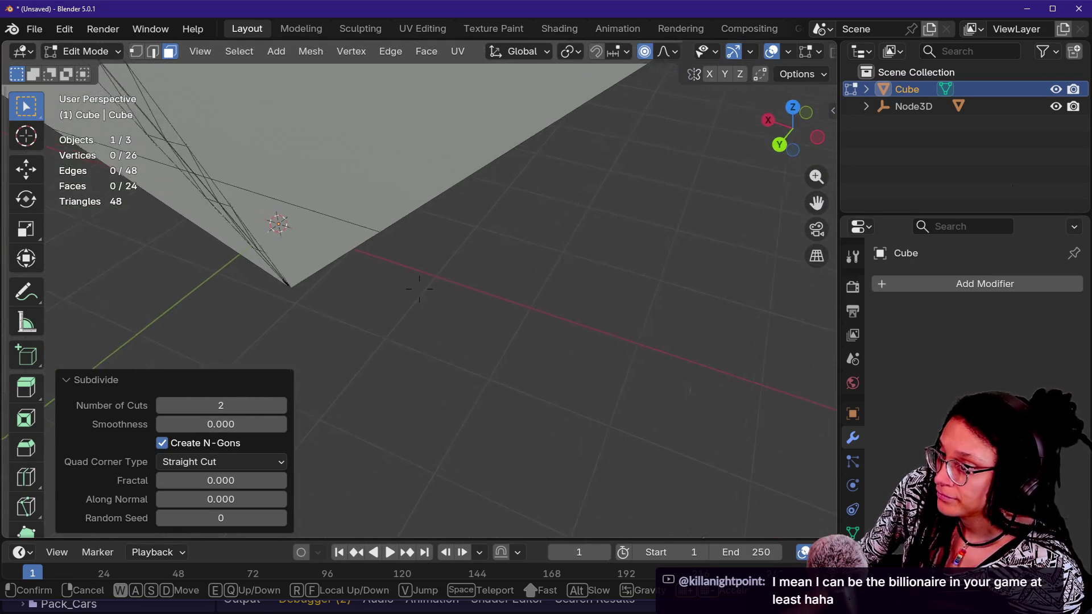
key("shift")
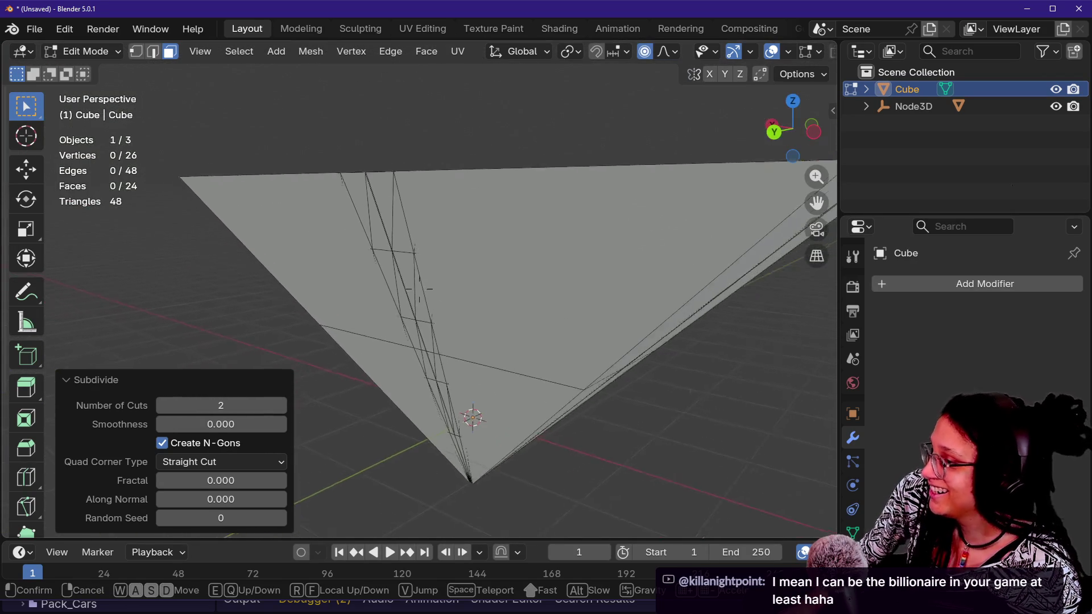
left_click(444, 311)
mouse_move(239, 405)
left_mouse_down()
mouse_move(253, 405)
mouse_move(236, 407)
left_mouse_up()
key("shift+grave")
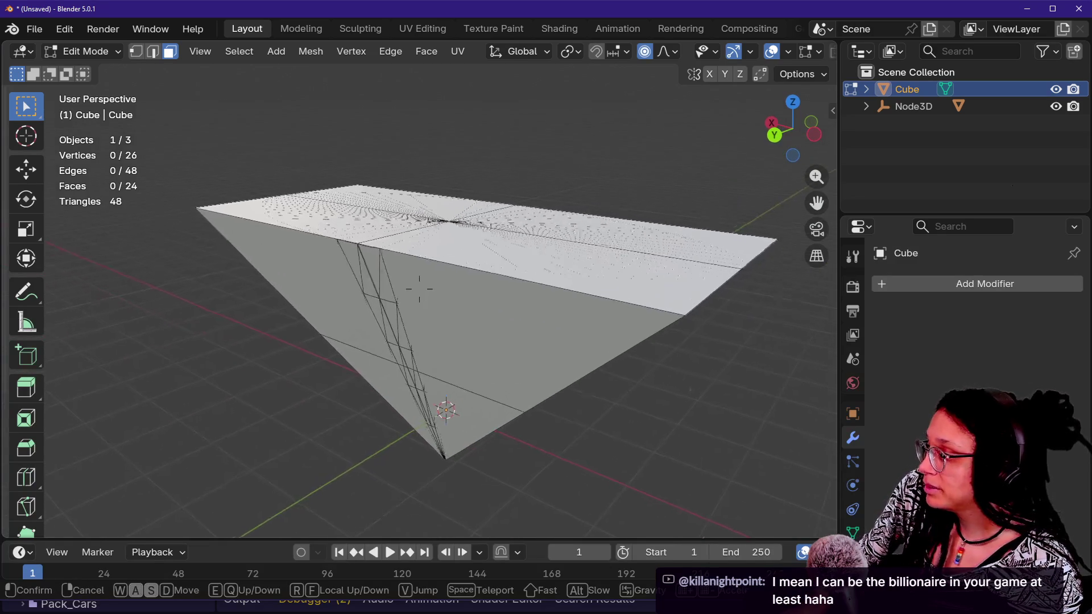
left_click(404, 406)
left_click(432, 361)
key("Tab")
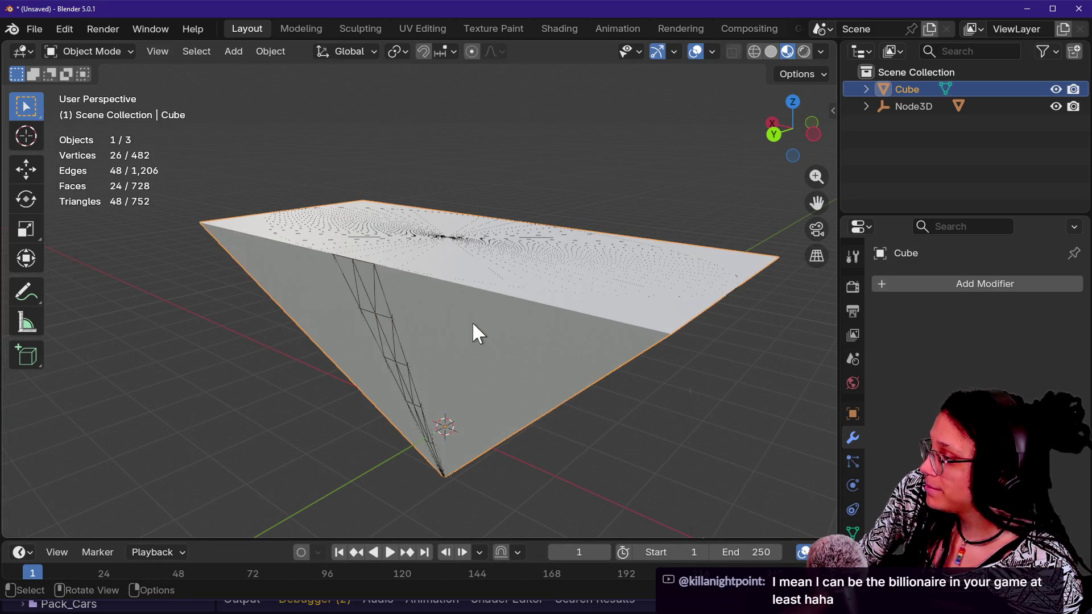
- Re-enter Edit Mode and revert the cube to its original 8 vertices
key("Tab")
key("a")
key("q")
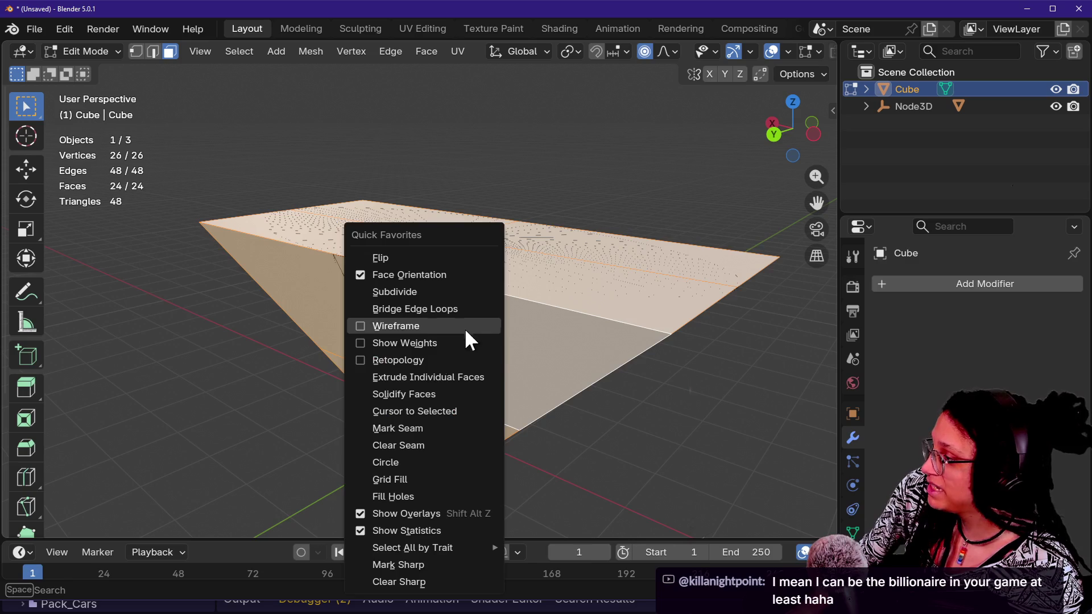
key("Escape")
key("Tab")
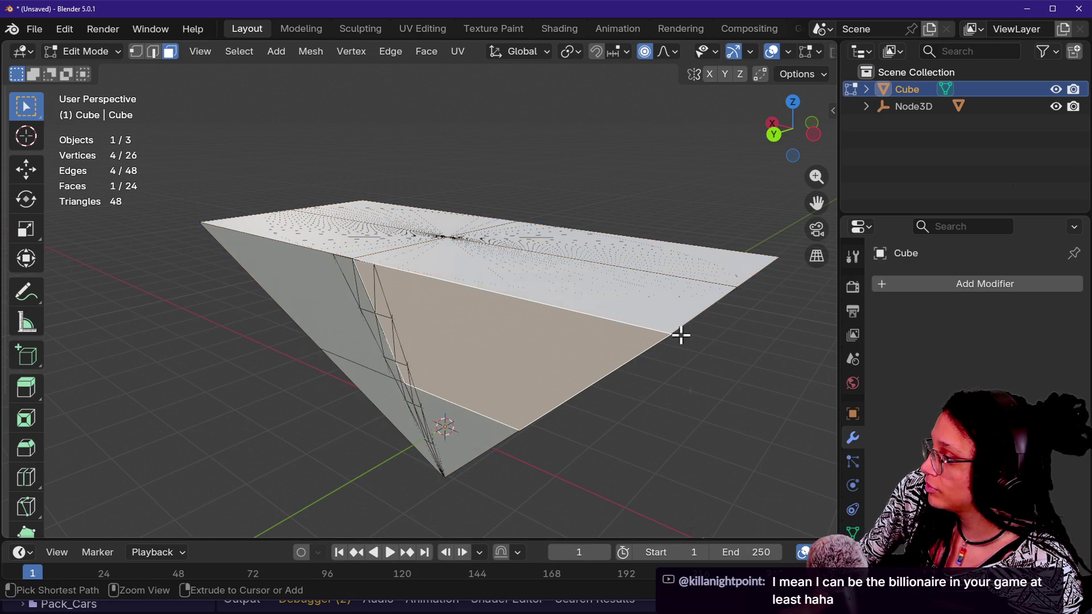
key("Tab")
key("Tab")
key("Tab")
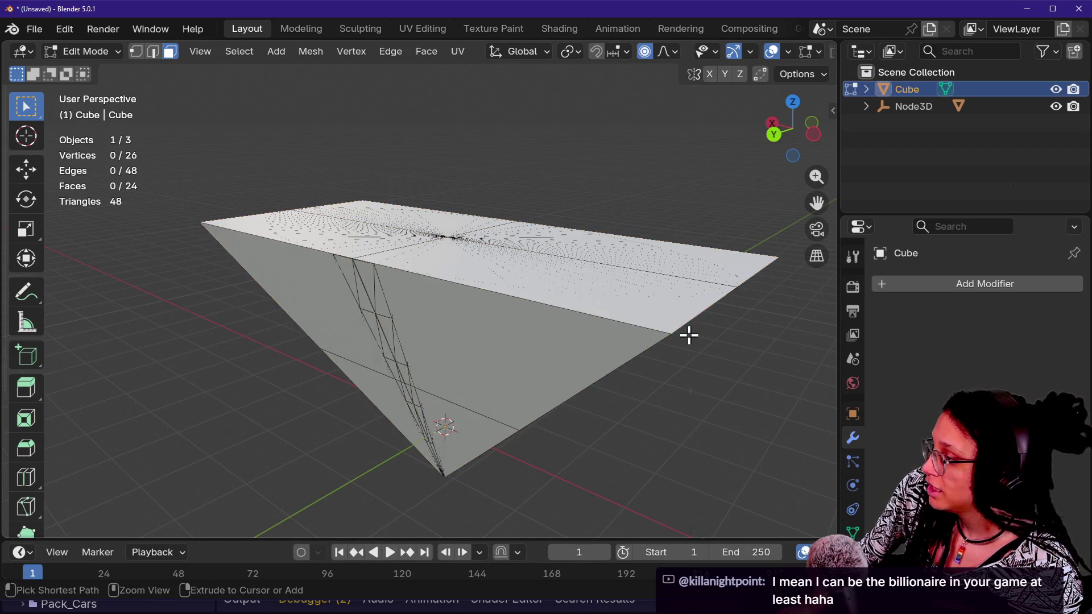
key("a")
key("m")
left_click(689, 336)
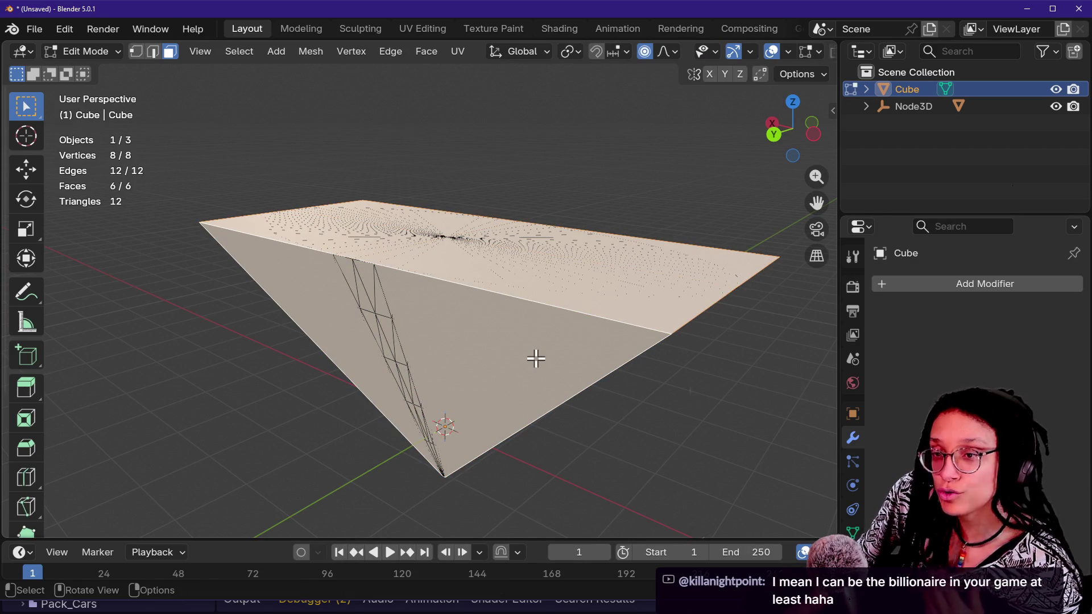
- Subdivide all faces with 5 cuts and zero smoothness, then deselect
key("q")
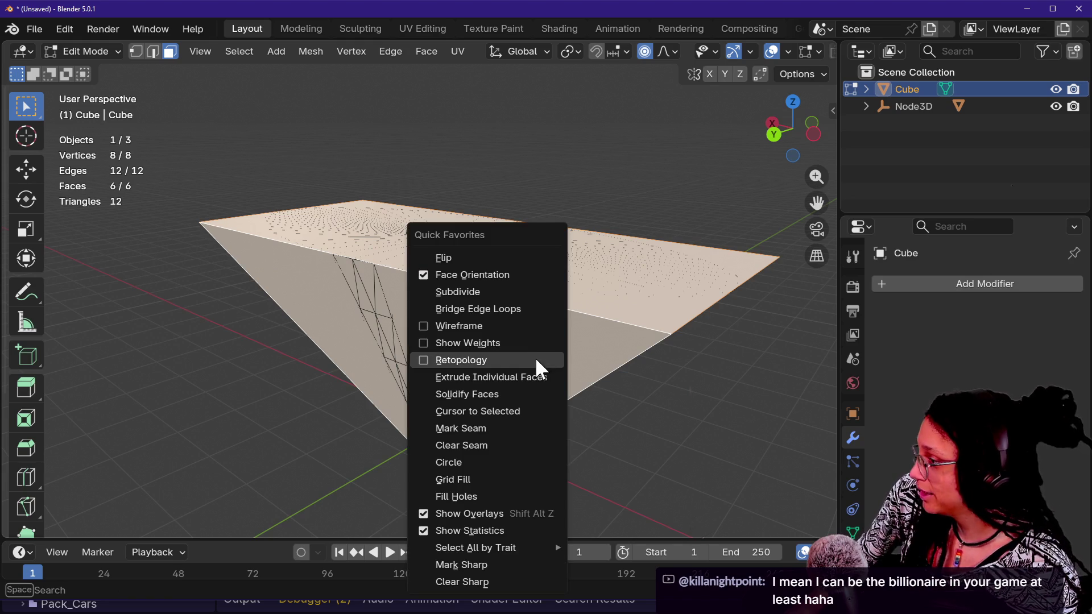
left_click(510, 295)
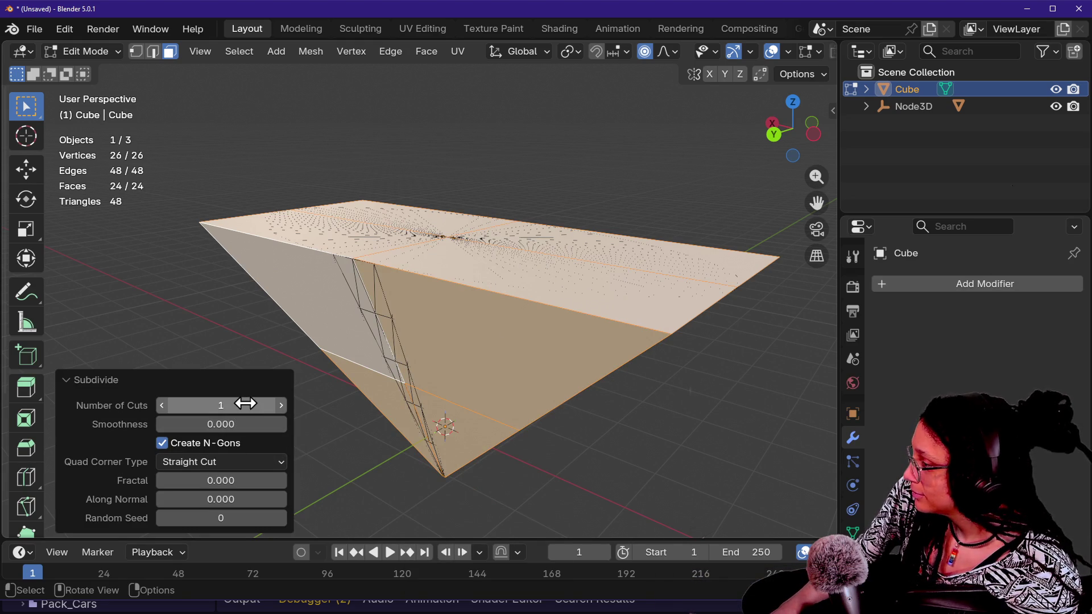
left_click(281, 406)
left_click(281, 405)
left_click(281, 405)
left_click(281, 405)
left_click(281, 405)
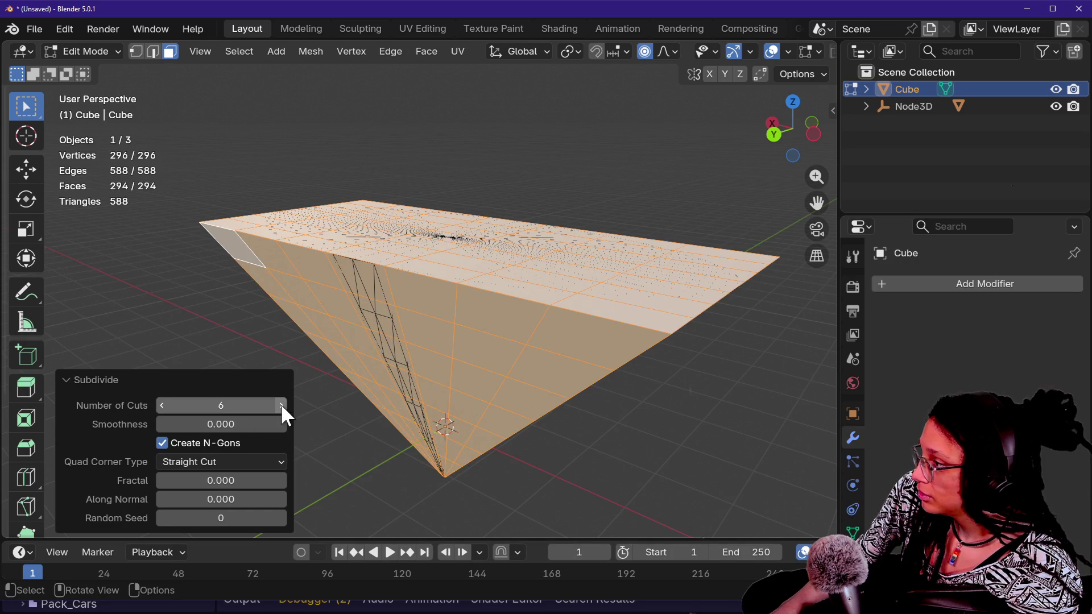
left_click_drag(273, 407, 158, 410)
left_click(282, 405)
left_click(282, 405)
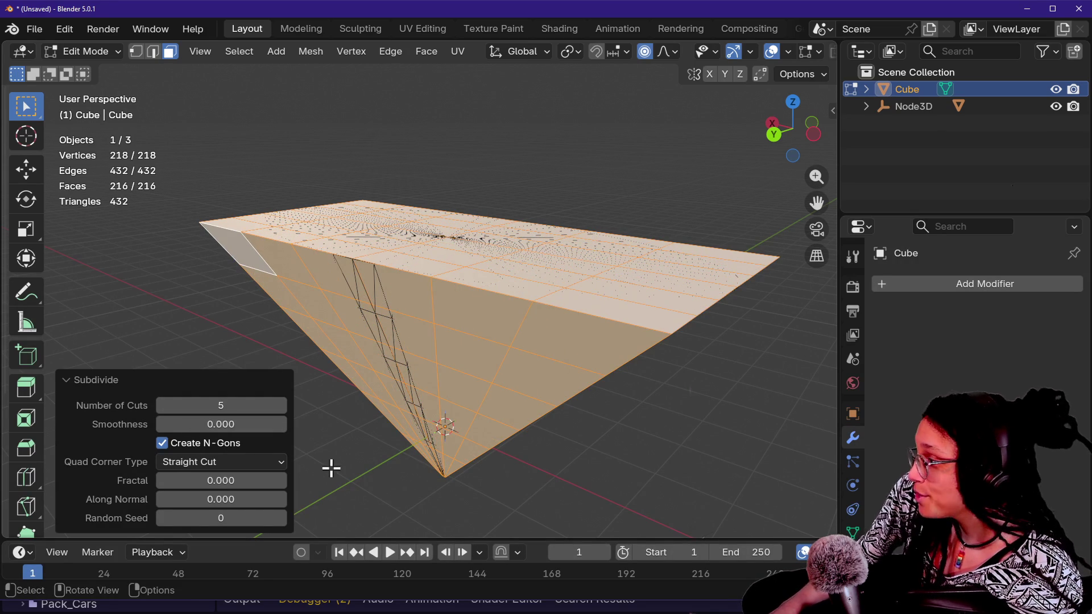
mouse_move(263, 424)
left_mouse_down()
mouse_move(296, 425)
mouse_move(263, 424)
left_mouse_up()
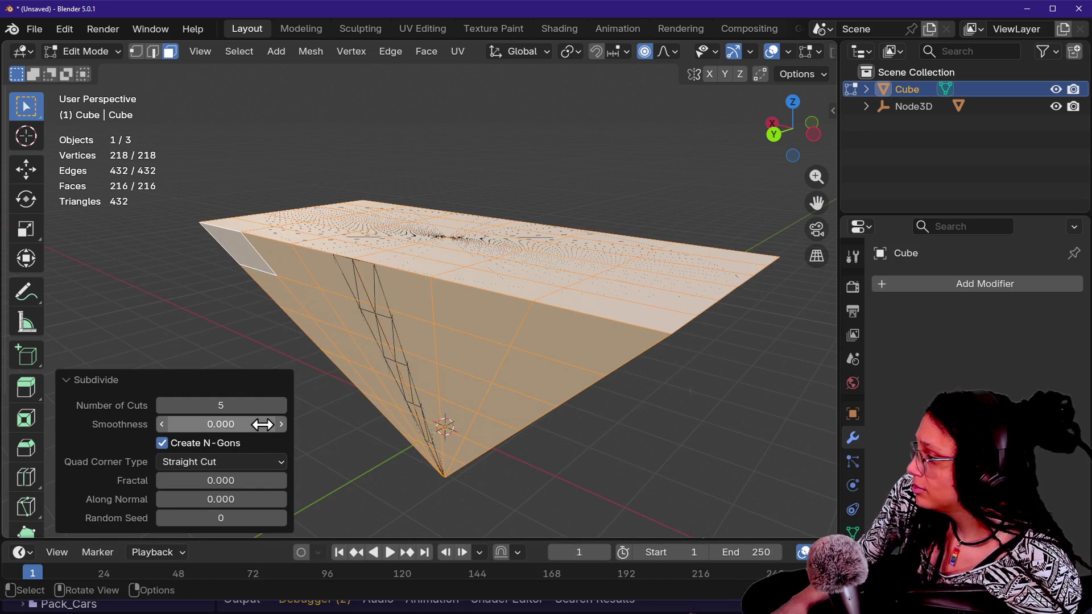
left_click(319, 442)
left_click(922, 289)
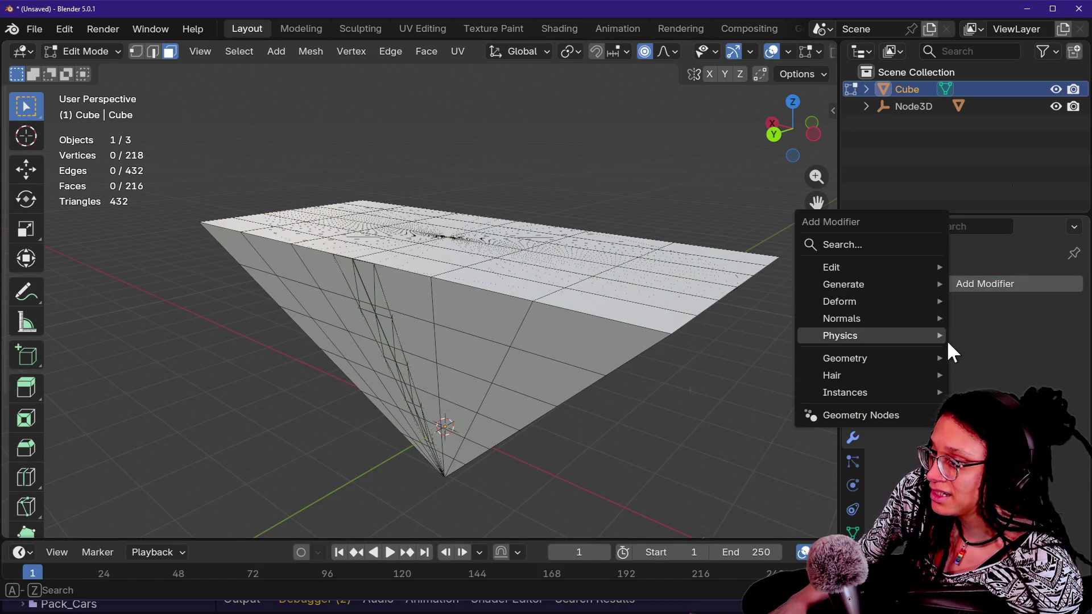
- Add a Subdivision Surface modifier to the cube and inspect the smoothed mesh from side and top
mouse_move(901, 278)
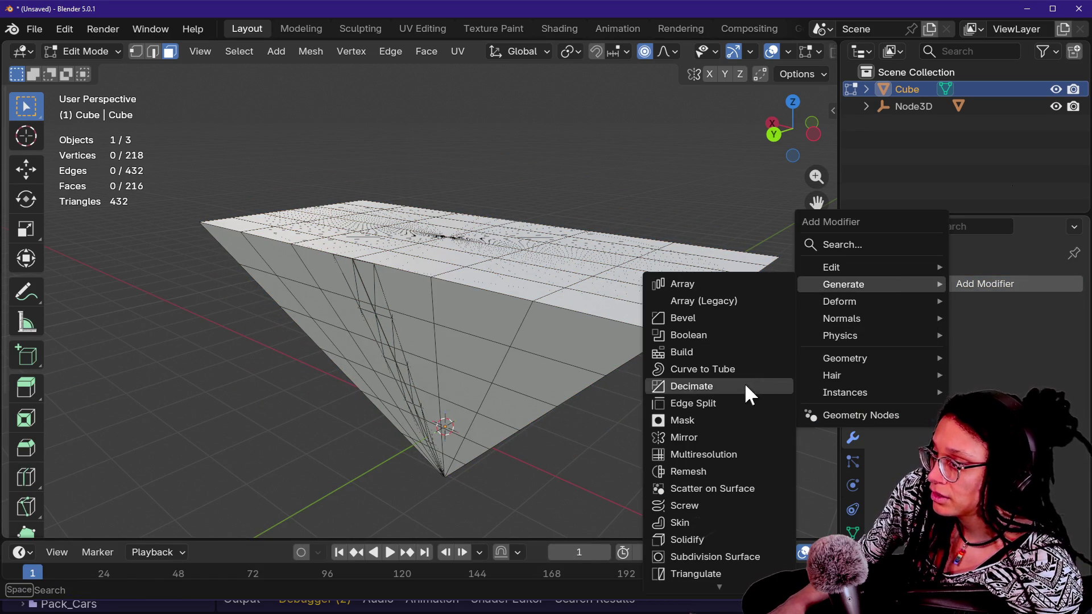
double_click(748, 559)
left_click(714, 391)
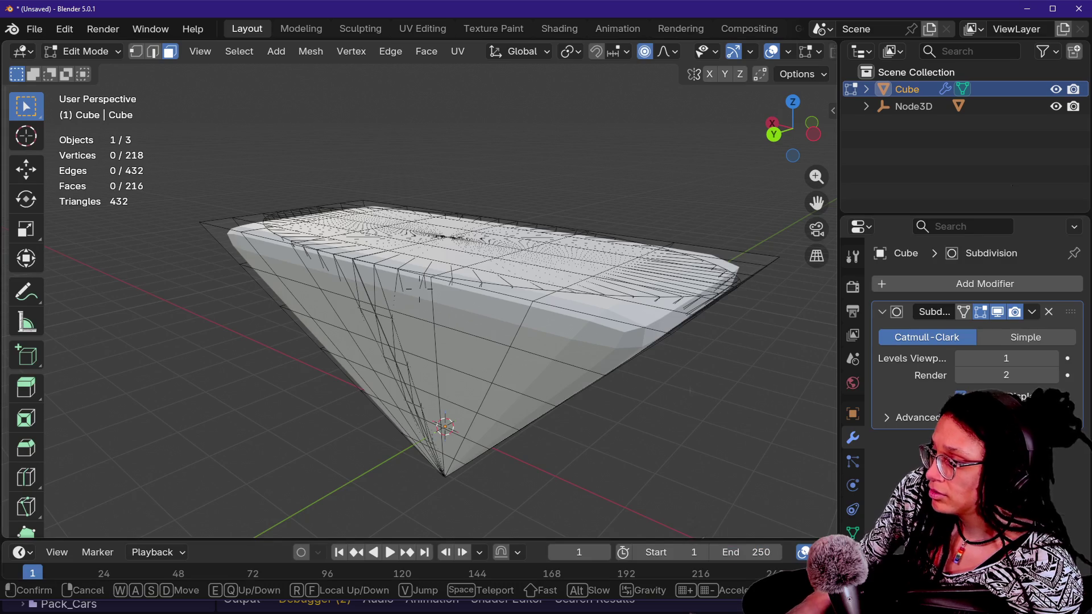
key("shift+grave")
key("s")
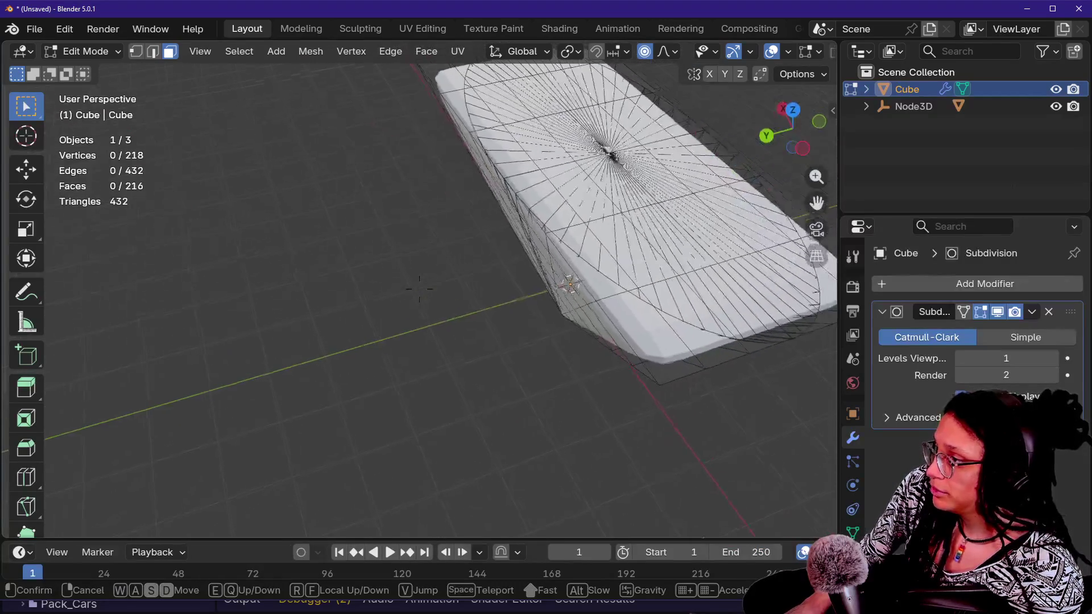
key("Return")
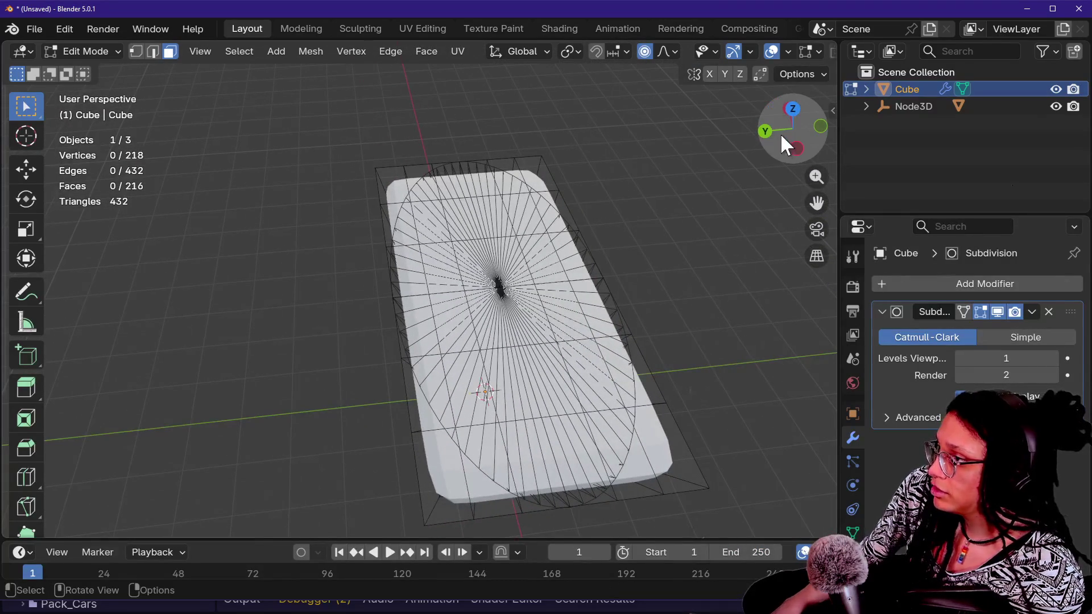
left_click(788, 107)
left_click(792, 101)
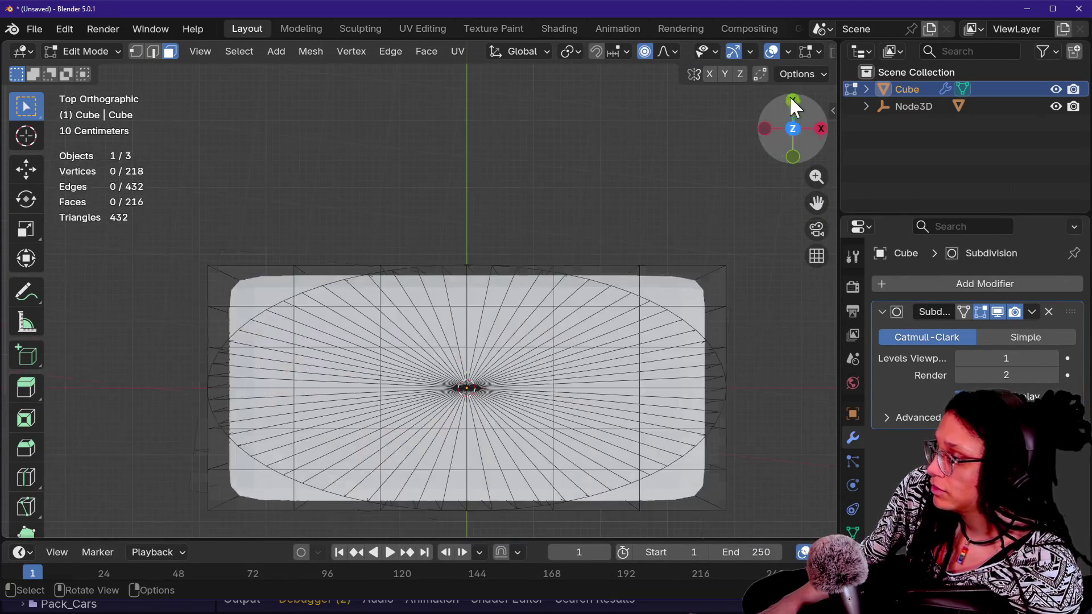
scroll(687, 382, "down", 2)
scroll(687, 382, "up", 1)
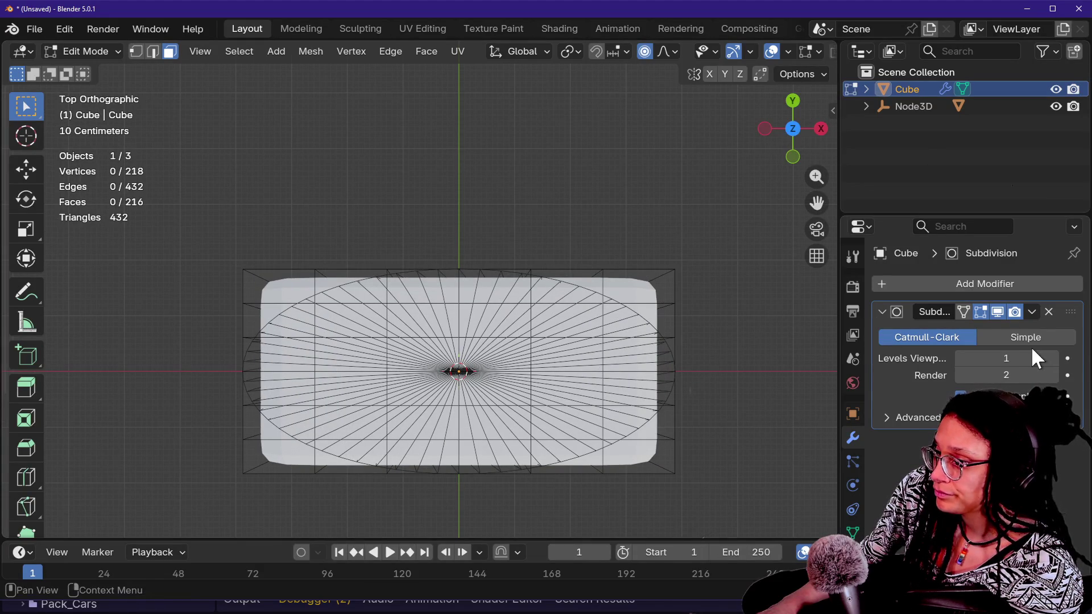
- Raise the modifier's viewport subdivision level to 2
left_click(1050, 355)
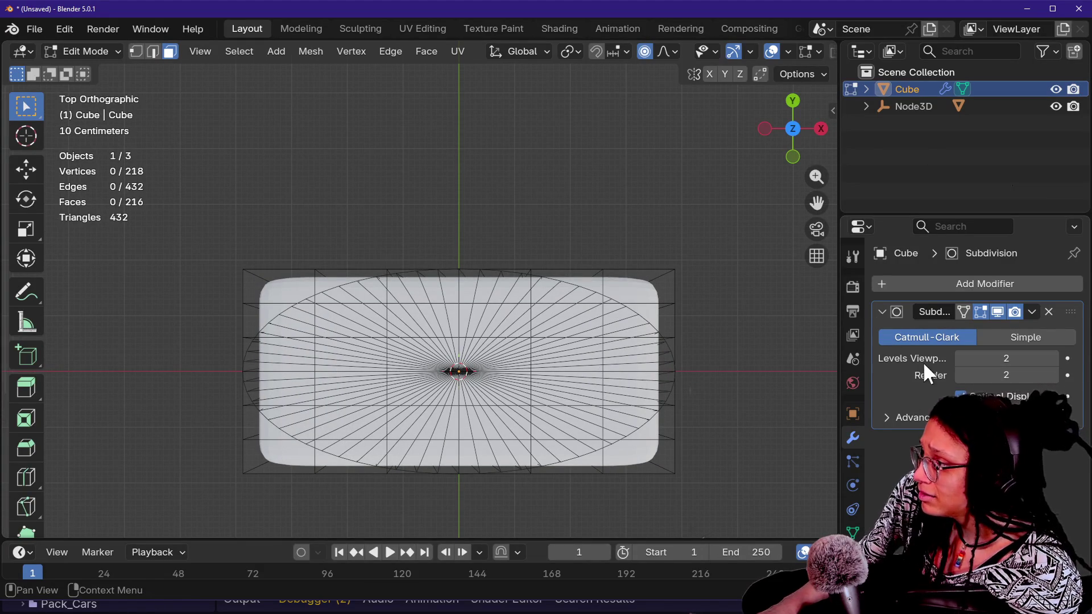
left_click_drag(762, 134, 765, 170)
key("shift+grave")
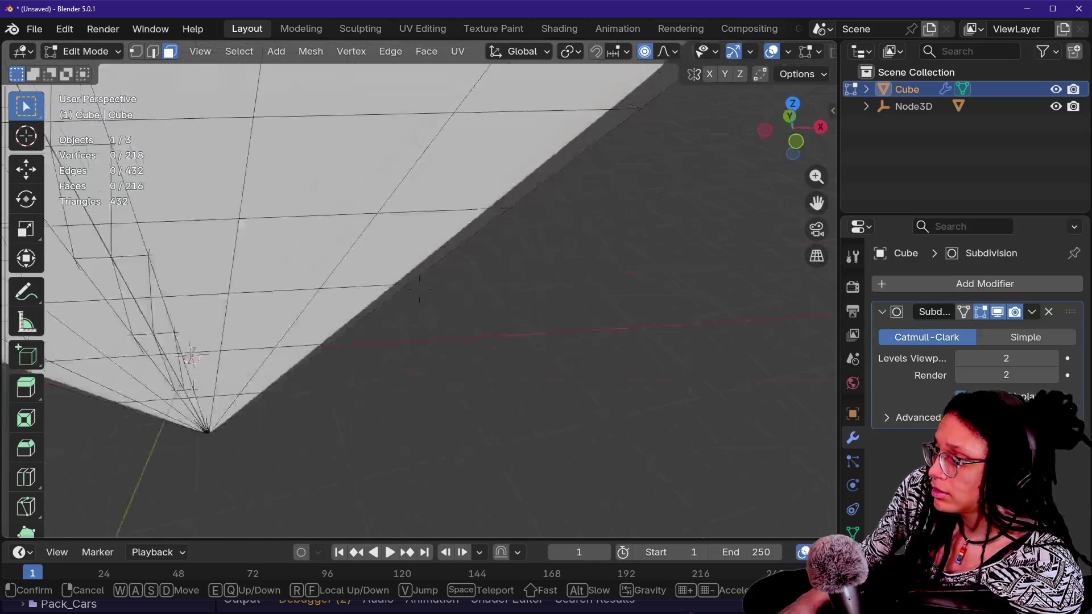
left_click(642, 255)
key("Home")
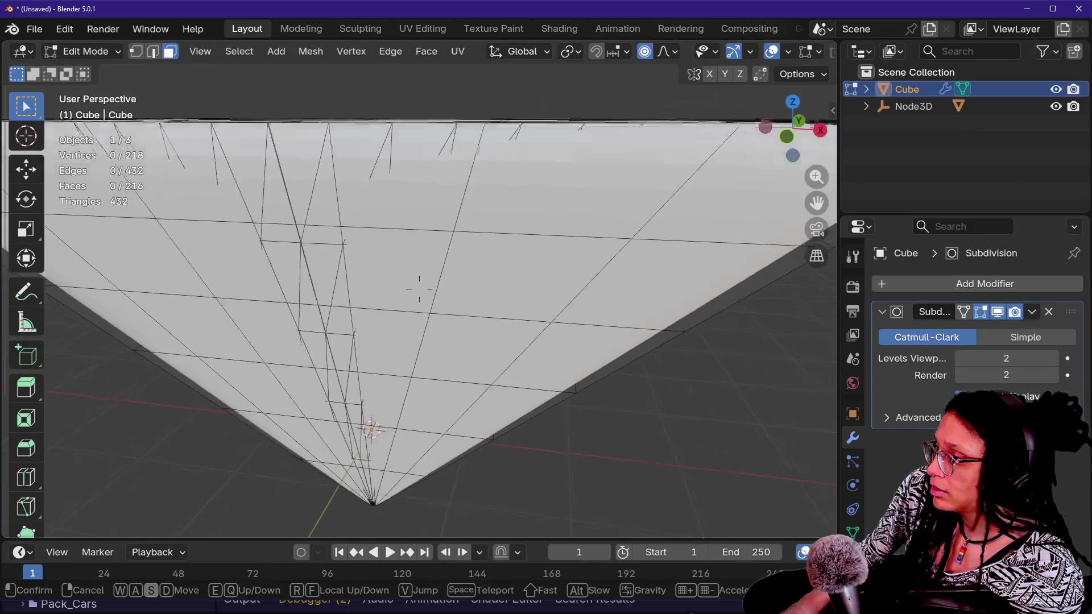
- Enable showing the subdivision result in Edit Mode
left_click(963, 312)
key("shift+grave")
key("e")
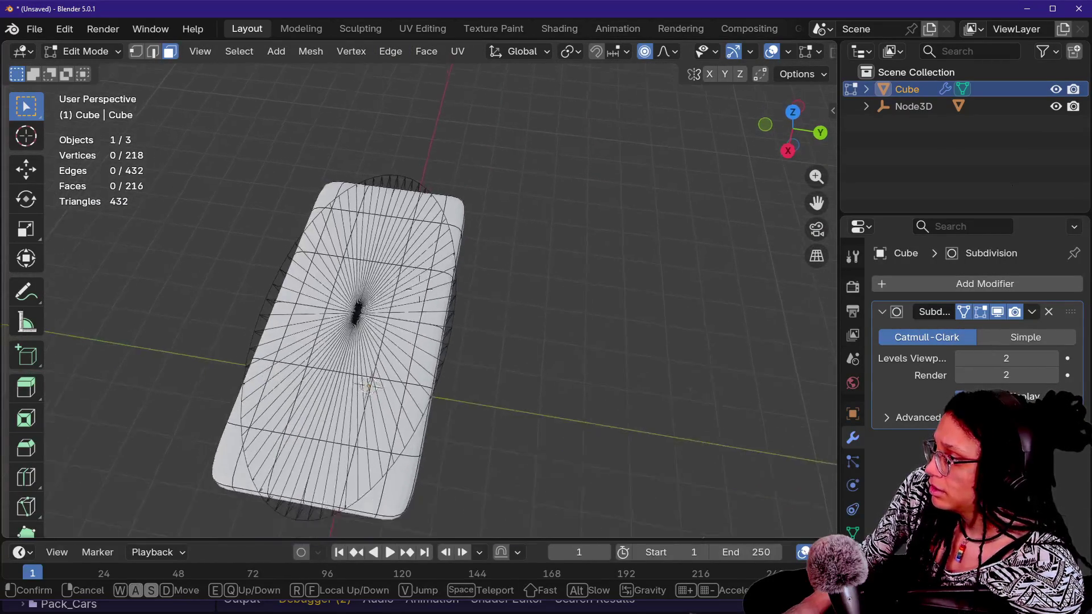
left_click(419, 290)
- Return the cube to Object Mode with the modifier's options menu open
left_click(1032, 311)
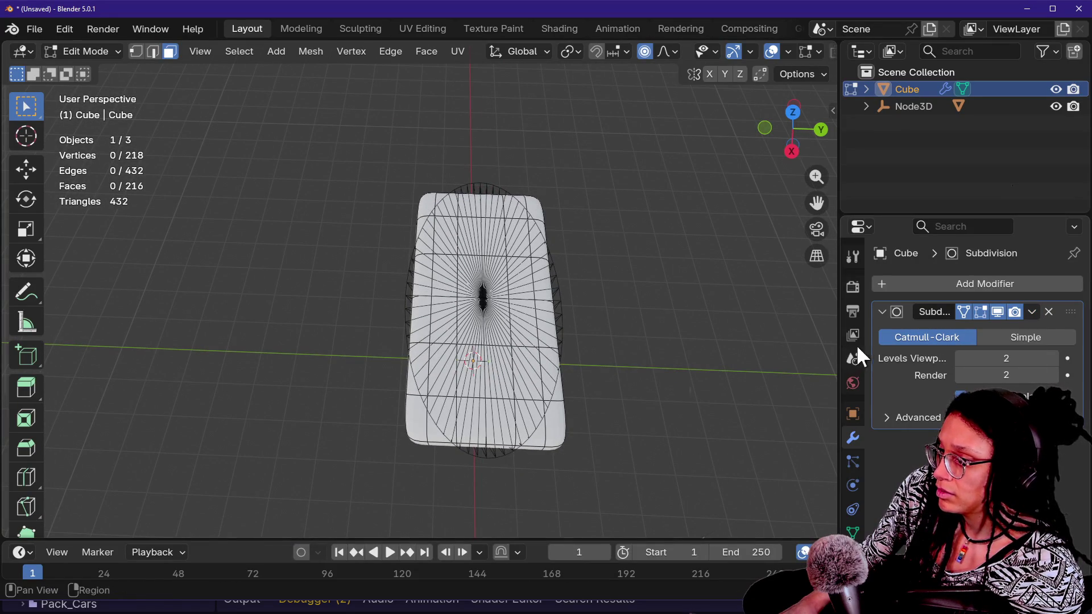
key("Tab")
left_click(1030, 313)
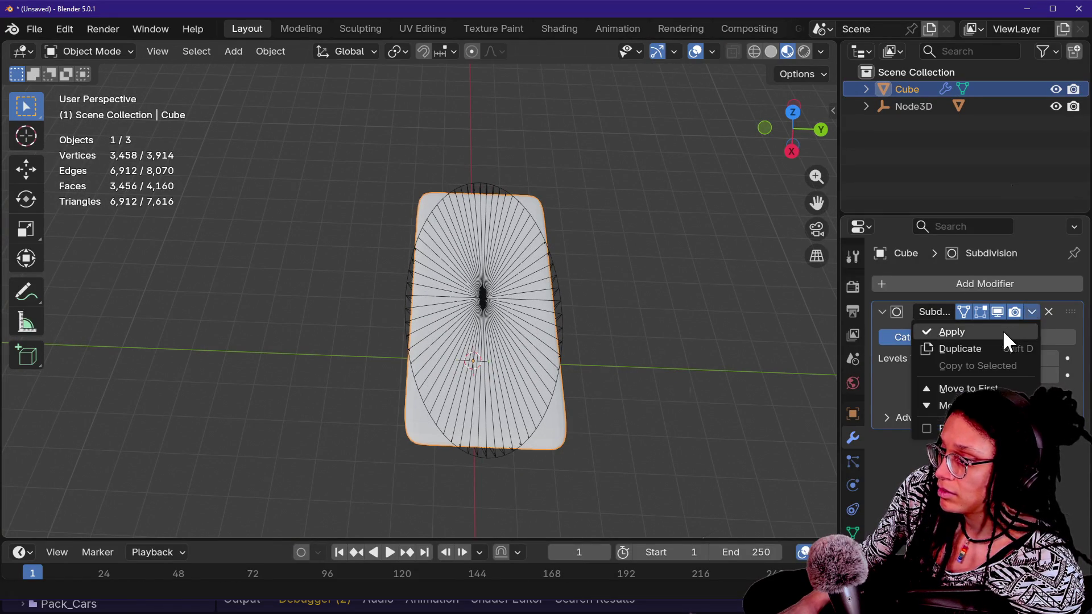
- Apply the Subdivision Surface modifier, baking it into the cube's mesh
left_click(1004, 333)
left_click(598, 341)
left_click(481, 354)
- In Edit Mode, select all vertices of the dense mesh and open Quick Favorites to flip normals
key("Tab")
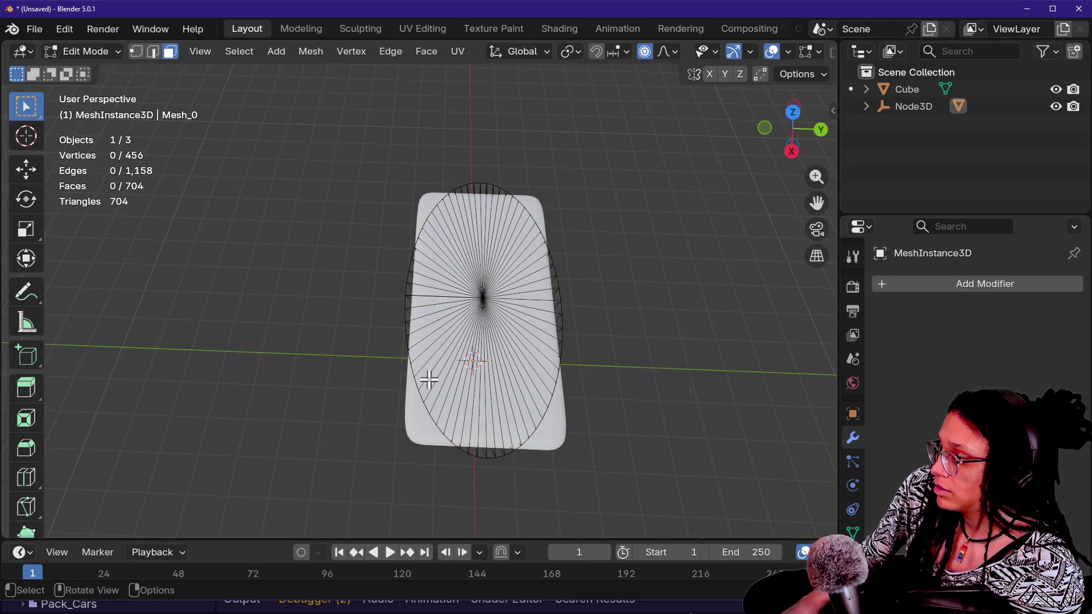
key("Tab")
left_click(420, 420)
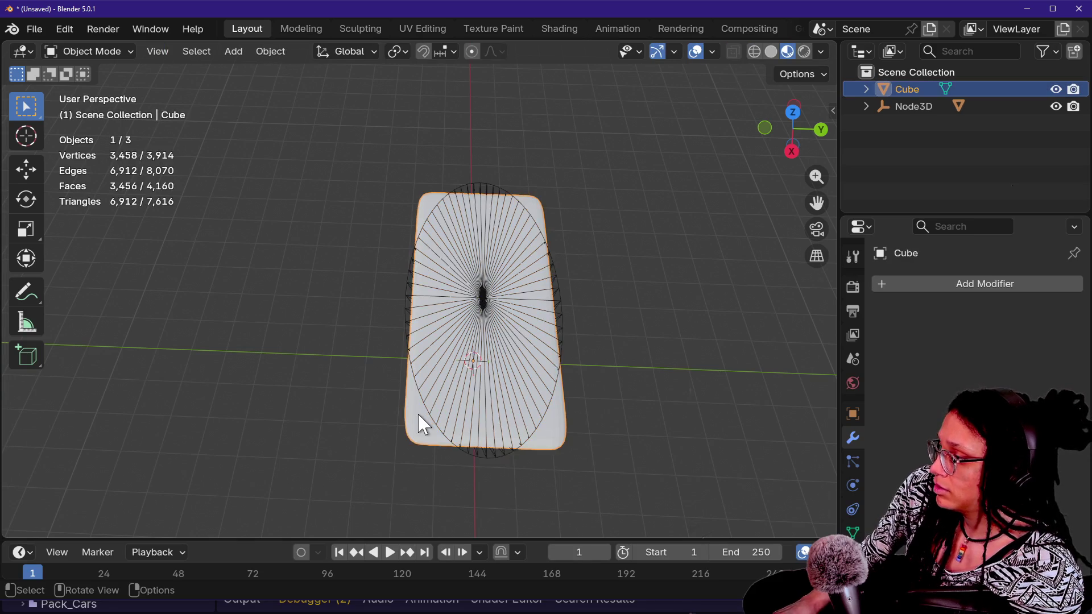
key("Tab")
key("shift+grave")
key("e")
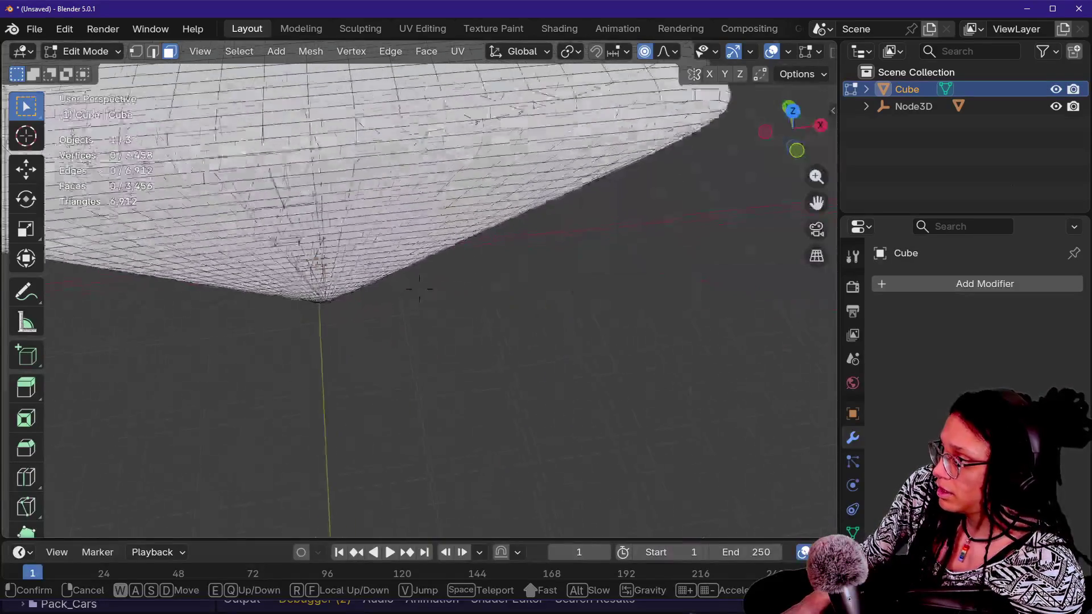
key("Return")
key("a")
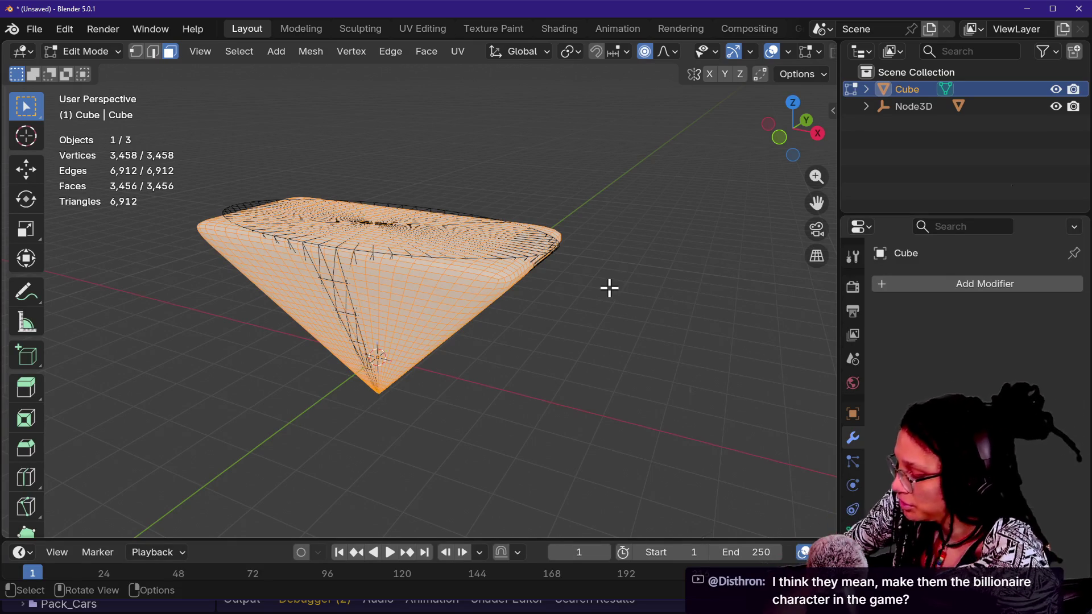
key("q")
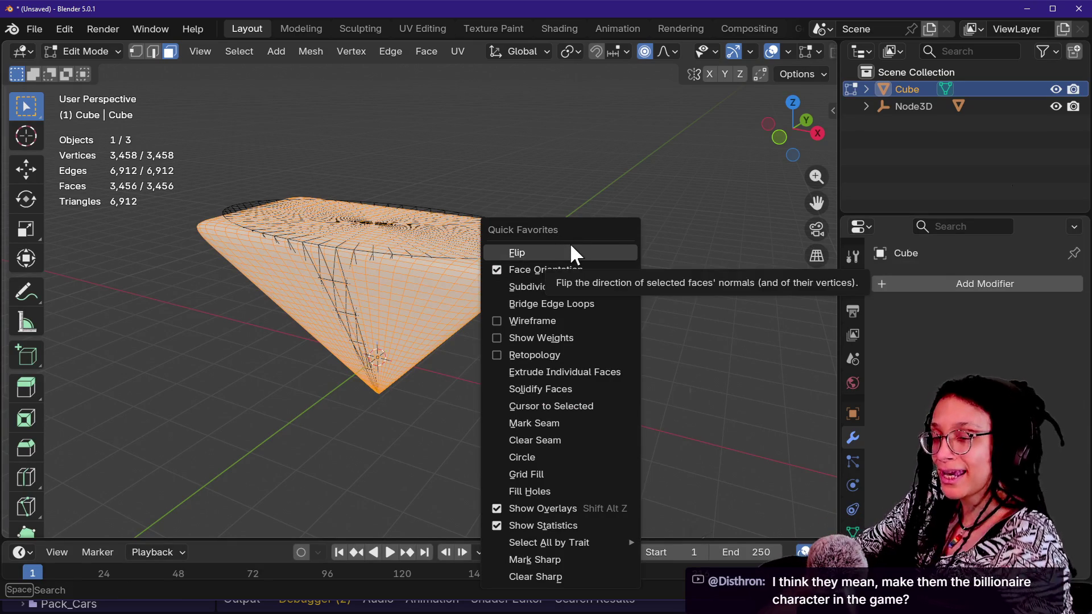
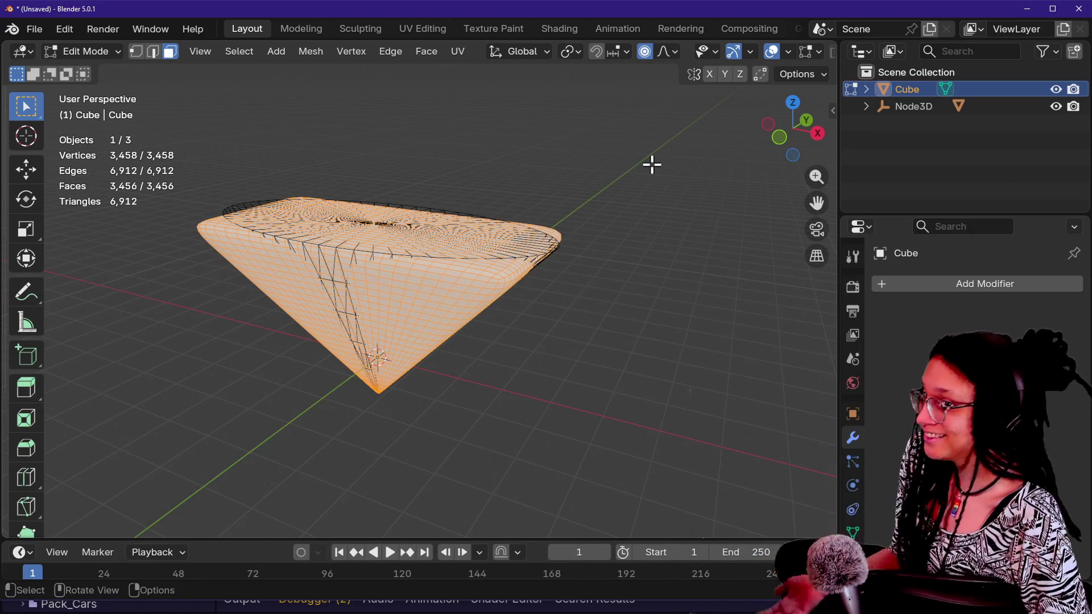
- Fly around the cone mesh in Blender to inspect it from above and up close
key("shift+grave")
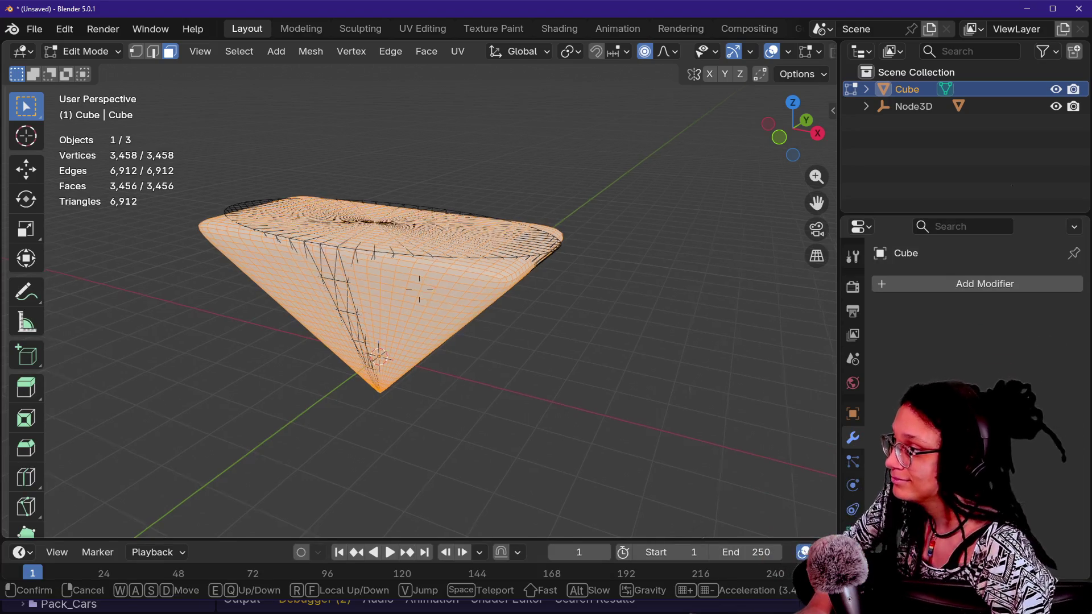
key("e")
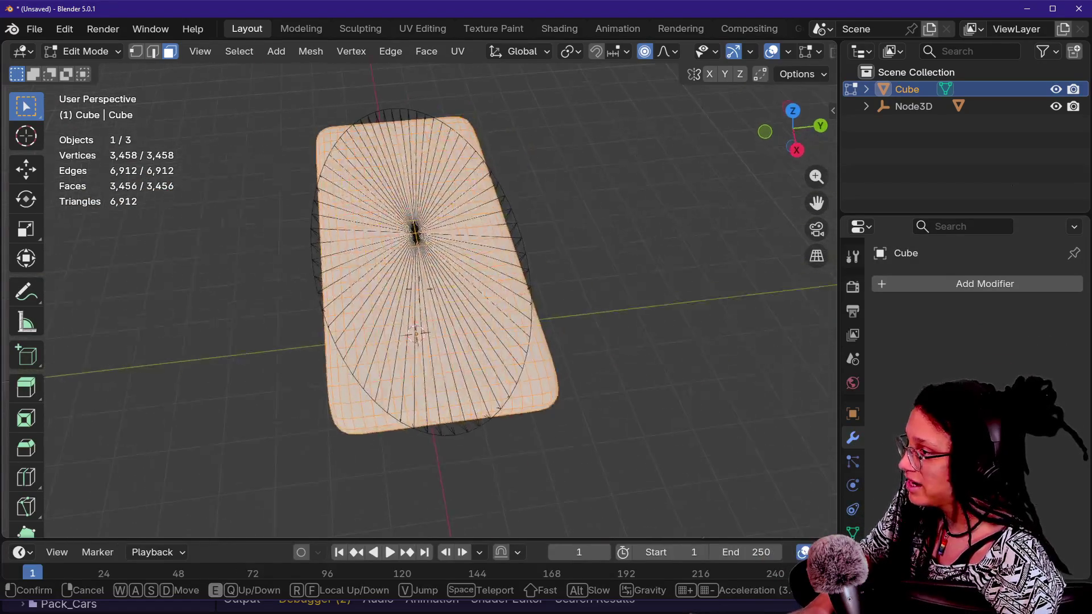
key("a")
left_click(641, 197)
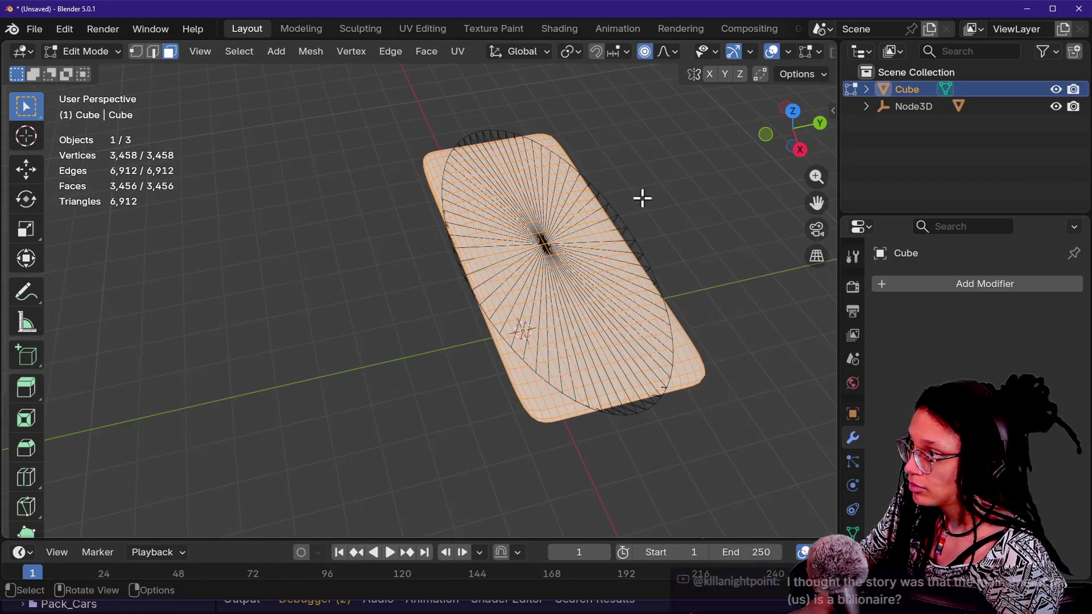
key("q")
key("Escape")
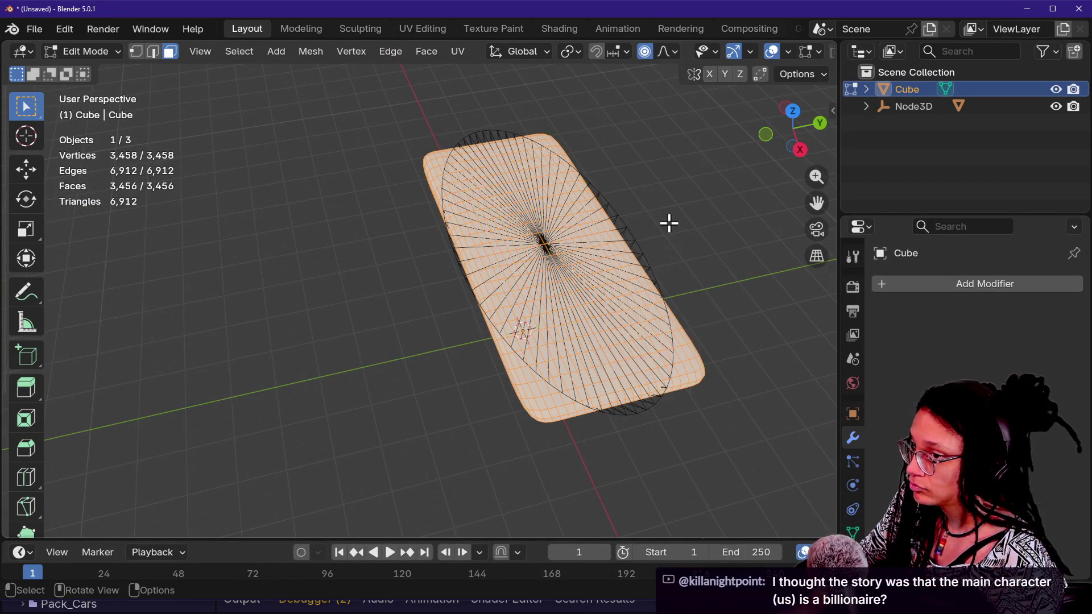
key("shift+grave")
key("w")
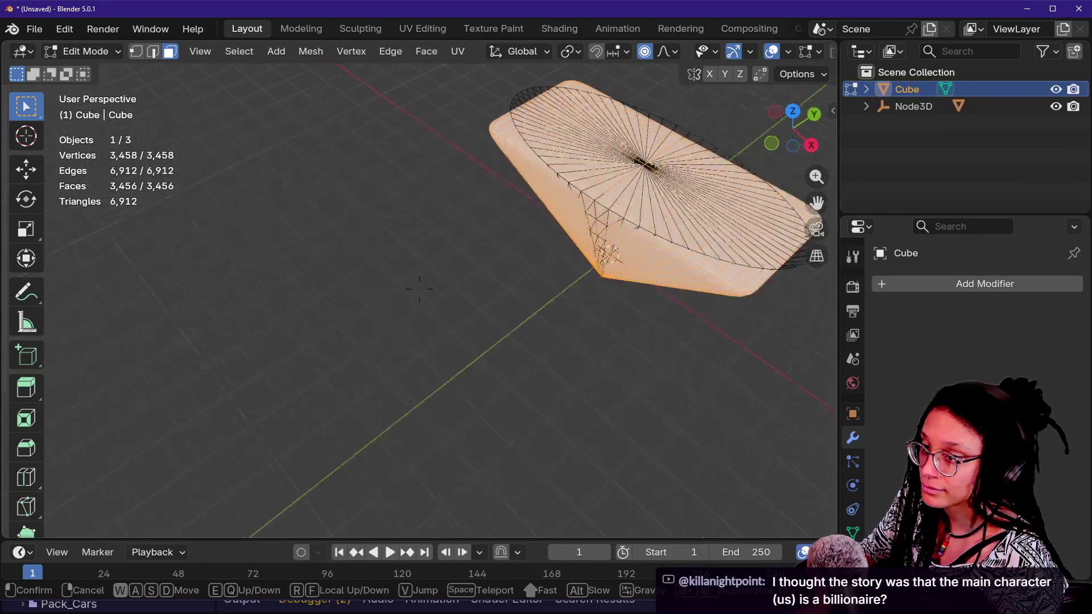
key("s")
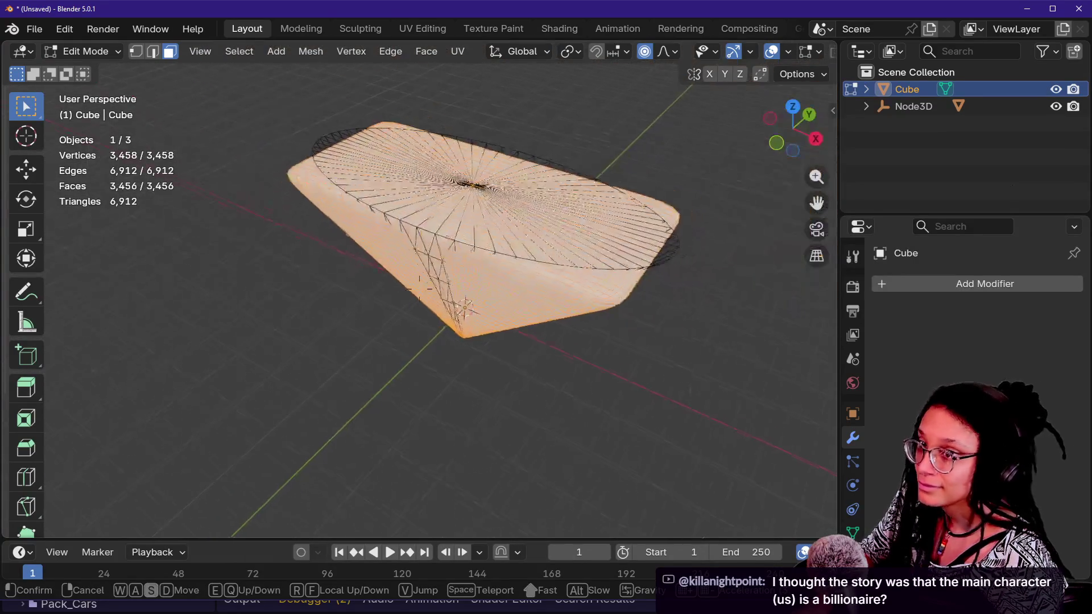
key("w")
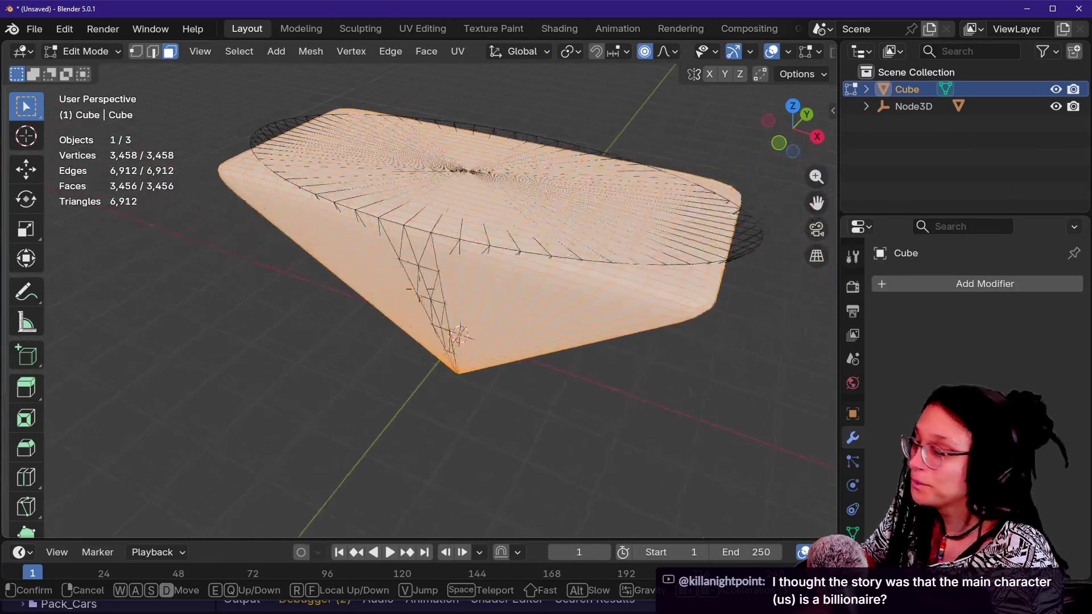
key("Return")
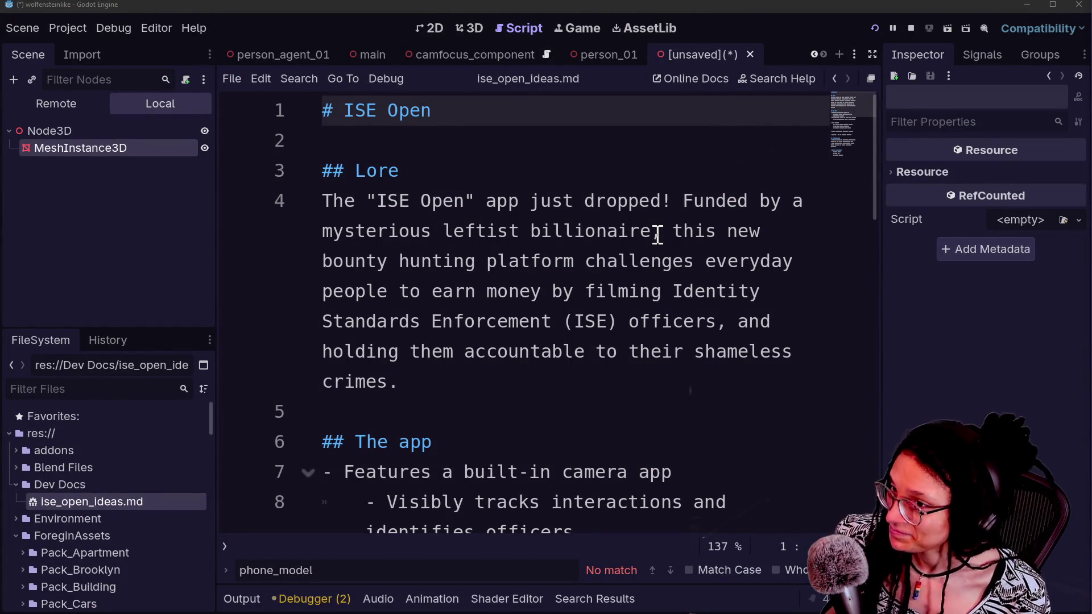
- Switch from the Godot editor back to the Blender window
key("alt+Tab")
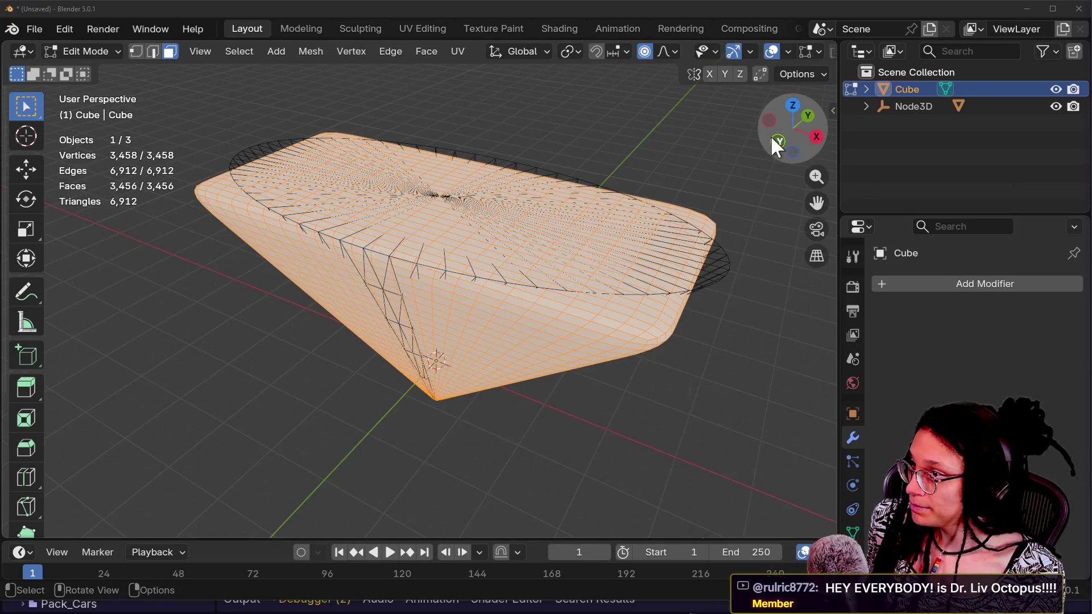
- Leave Edit Mode and run QRemeshify on the Cube at Density 5, then edit the result
key("alt+a")
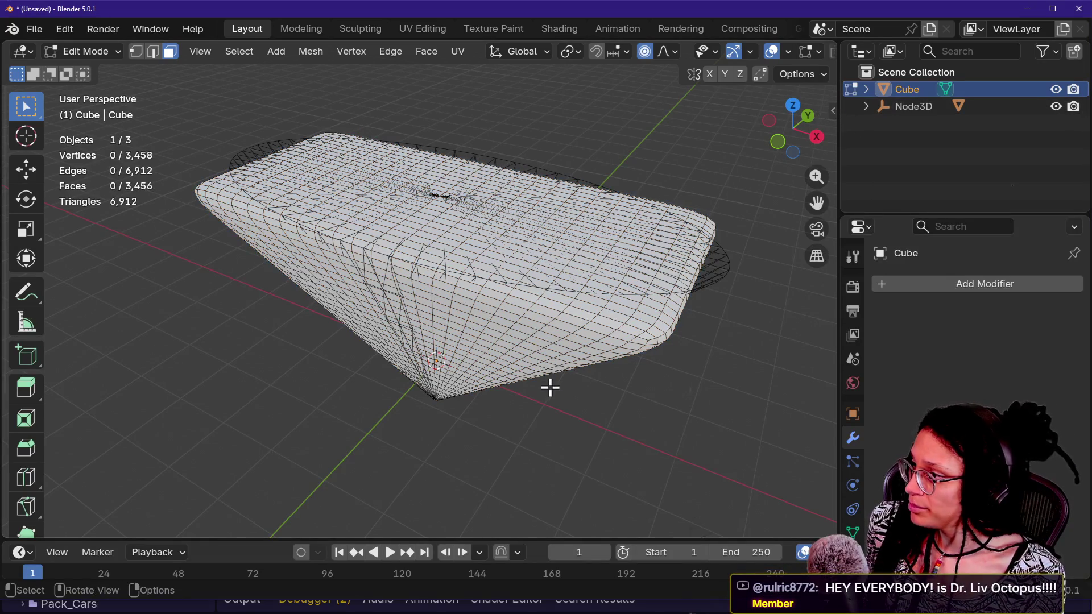
key("Tab")
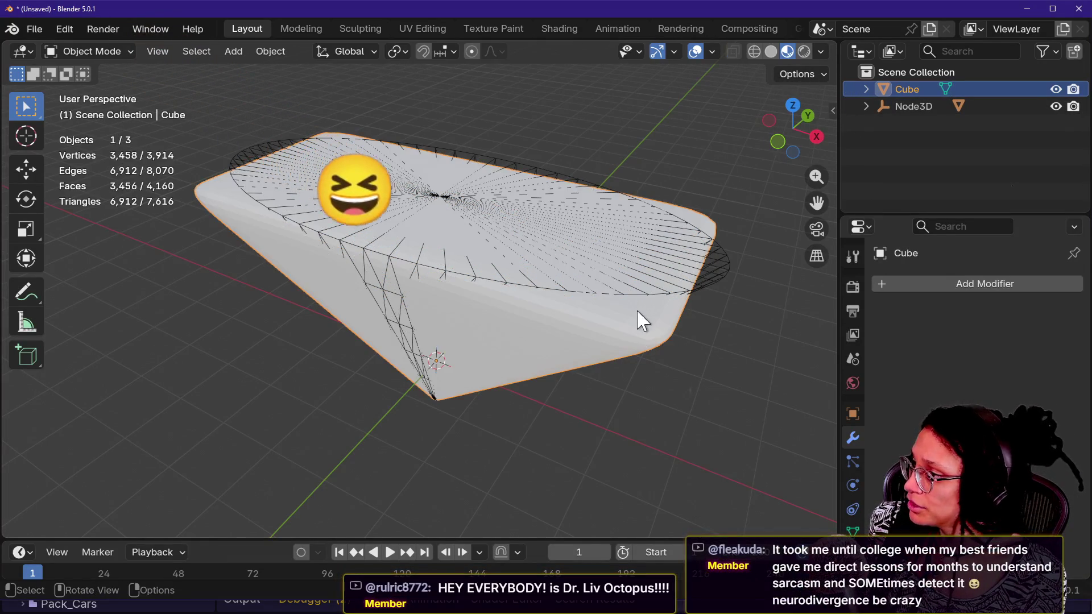
left_click(832, 110)
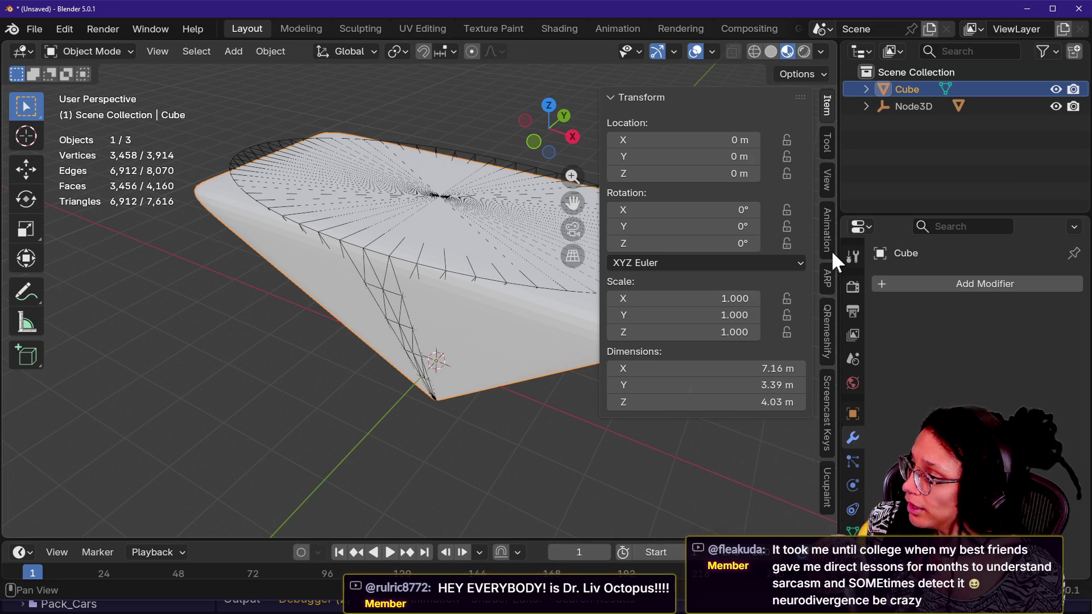
left_click(828, 347)
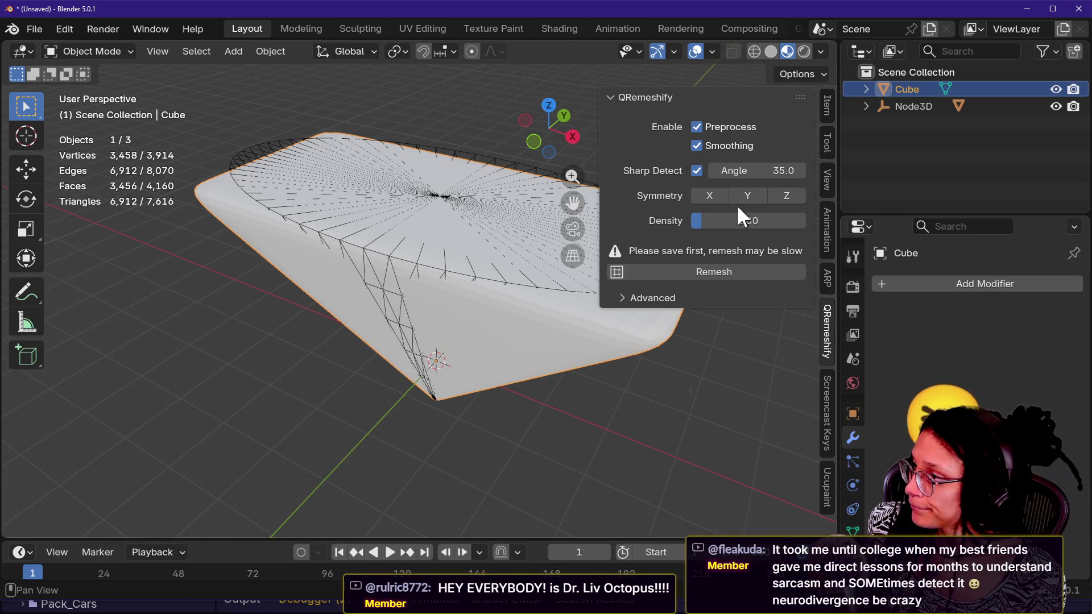
left_click(718, 220)
type("5")
key("Return")
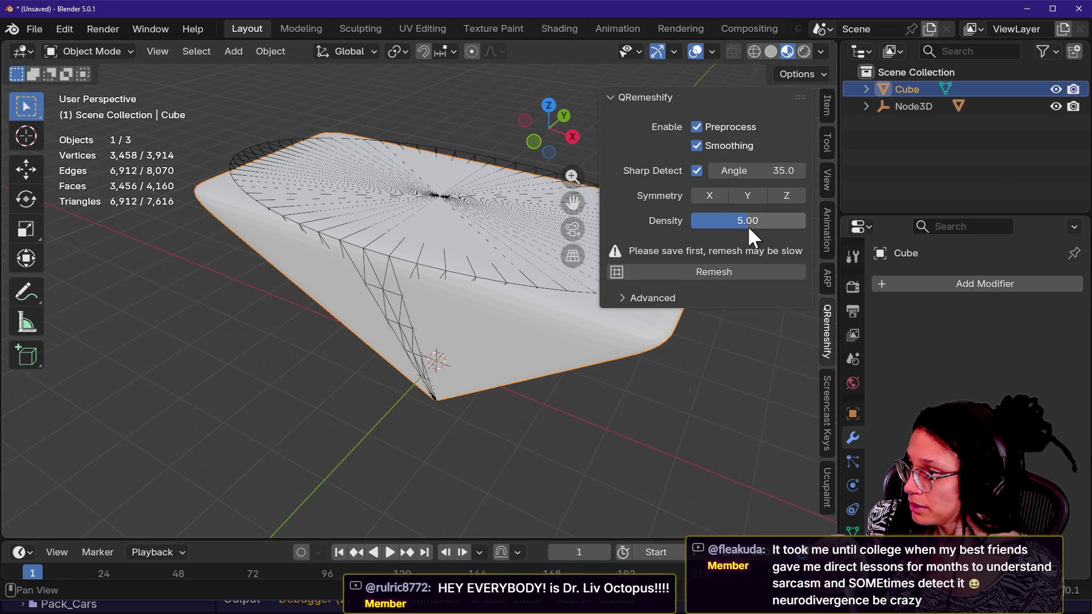
left_click(690, 273)
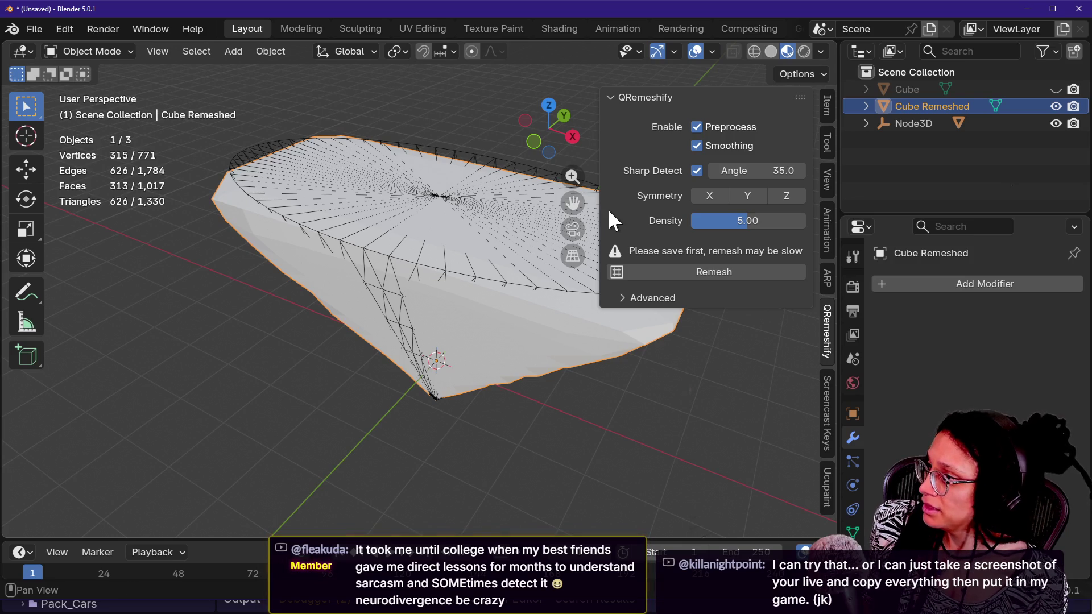
left_click_drag(597, 206, 831, 206)
key("Tab")
- Fly in close to examine the remeshed cone's faces, picking individual faces
key("shift+grave")
key("w")
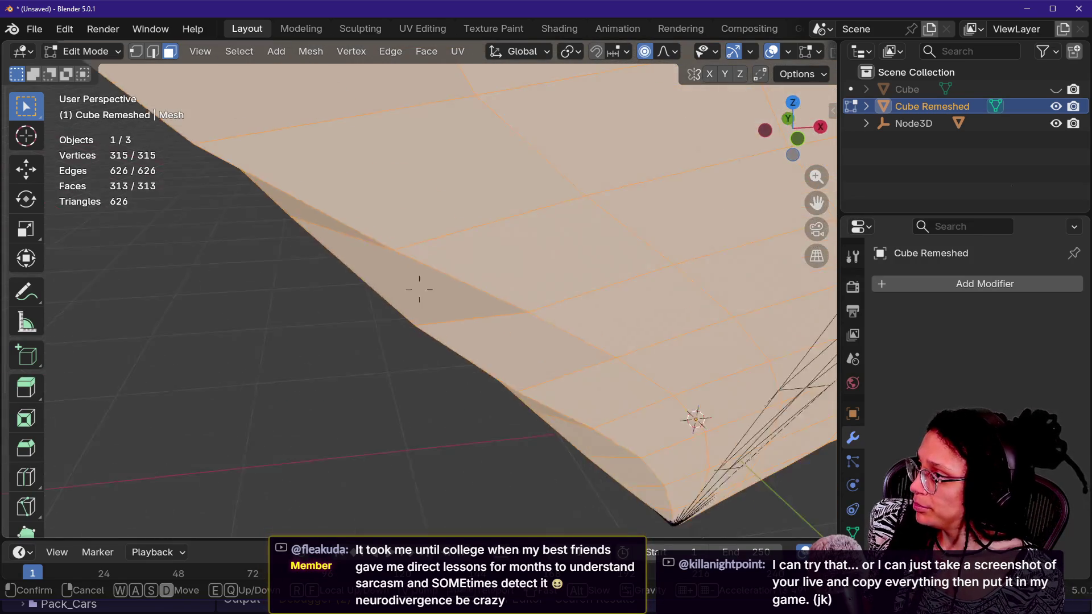
key("s")
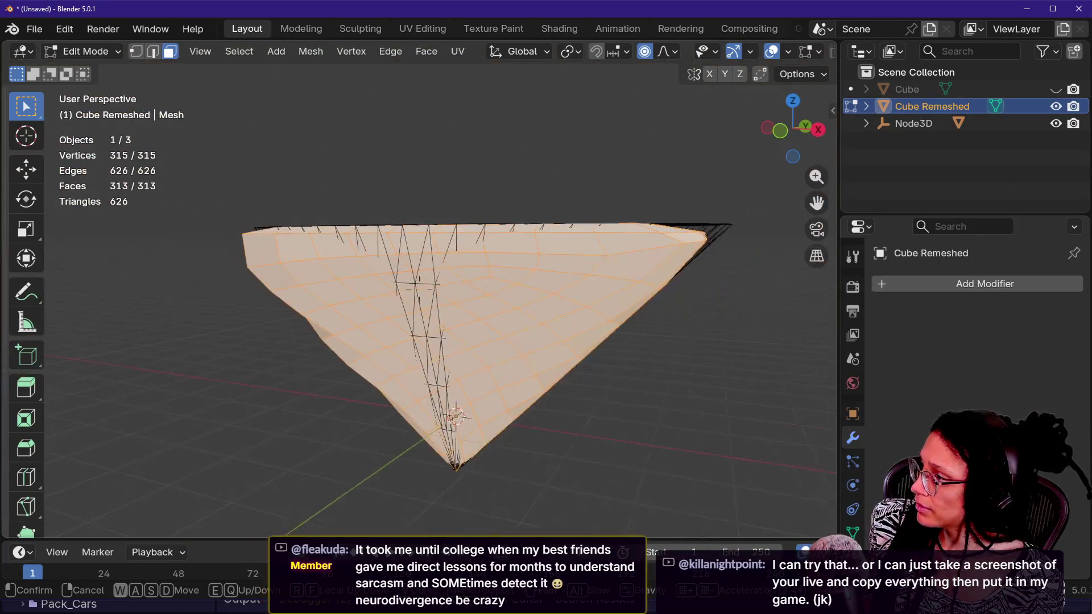
left_click(585, 376)
key("alt+a")
left_click(499, 318)
left_click(543, 258)
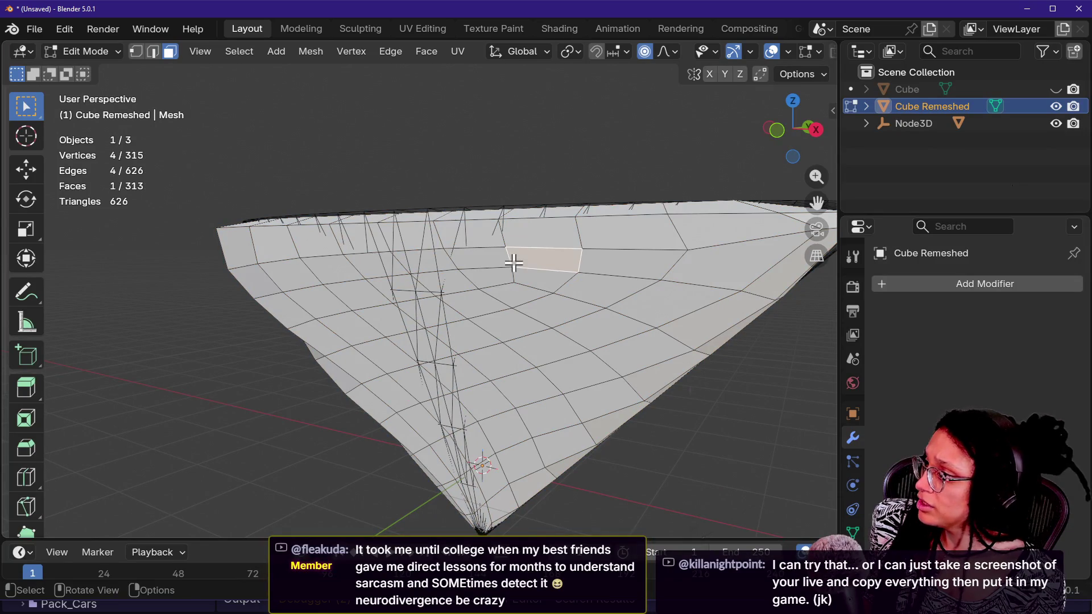
- Hide Node3D and its MeshInstance3D child in the outliner to isolate the remesh
left_click(1056, 123)
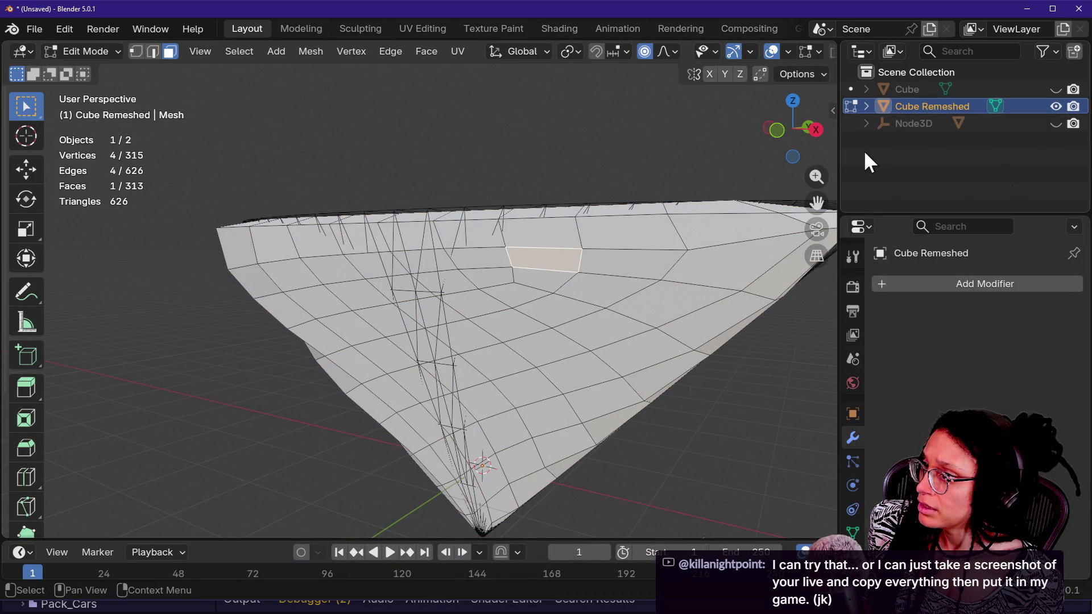
left_click(866, 123)
left_click(1056, 141)
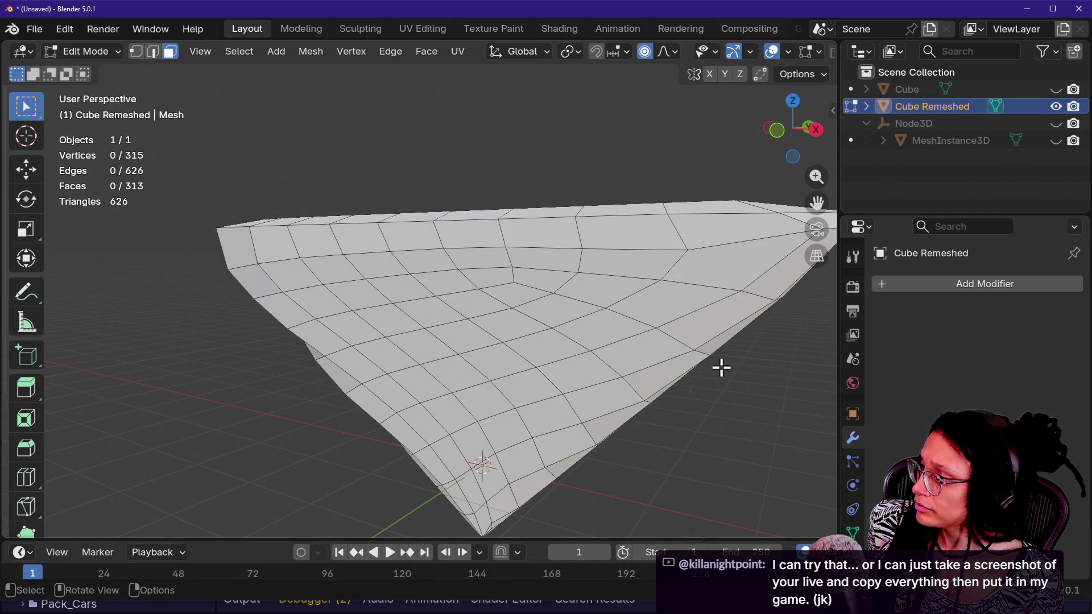
left_click(722, 366)
- Inspect the isolated remesh from all sides, then undo back to the original dense Cube
key("shift+grave")
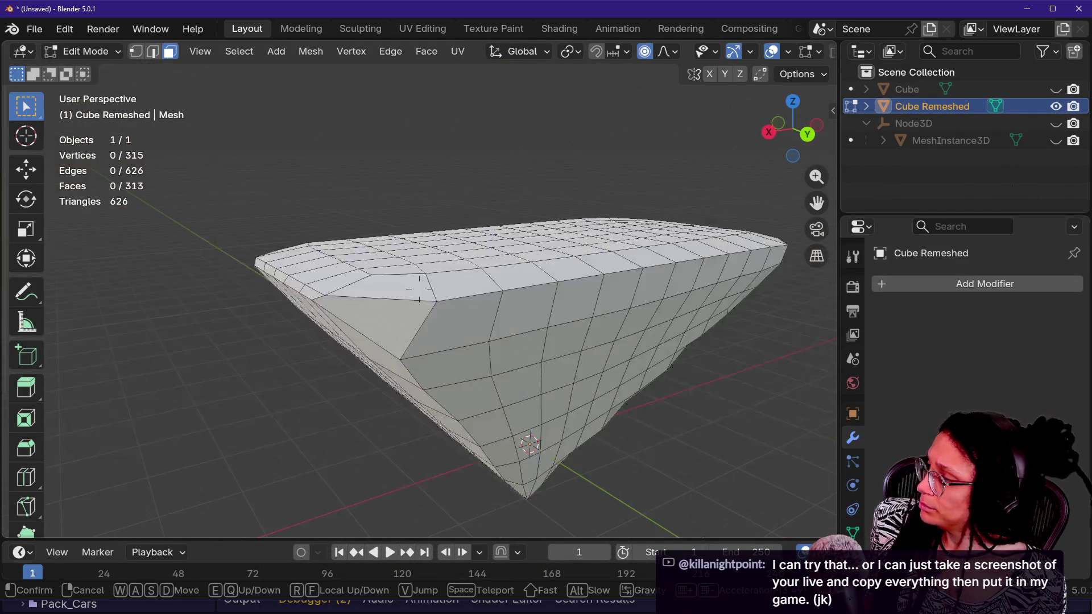
key("a")
key("d")
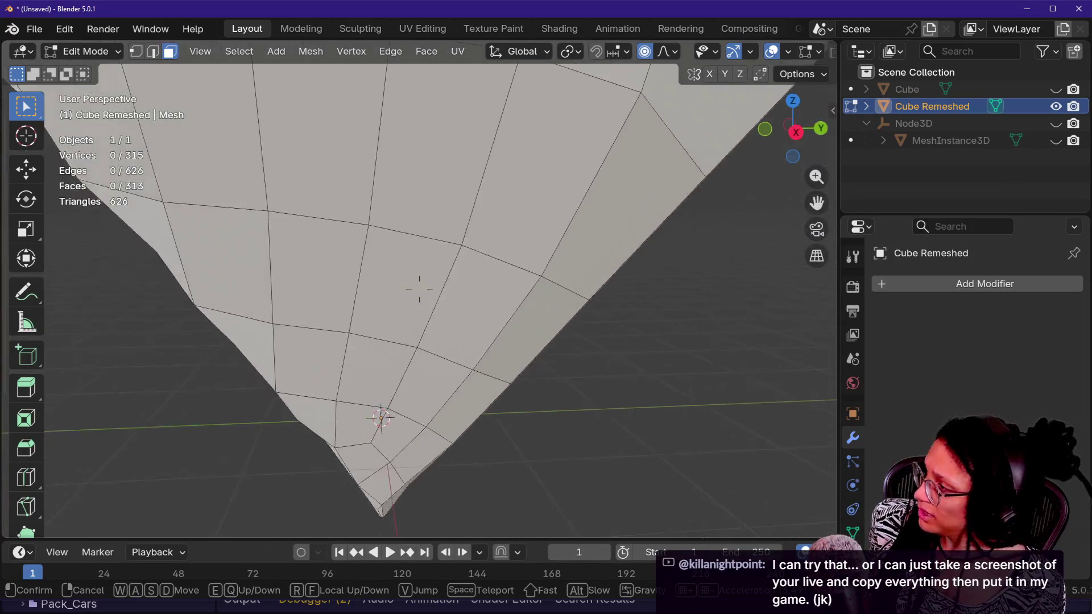
key("s")
key("w")
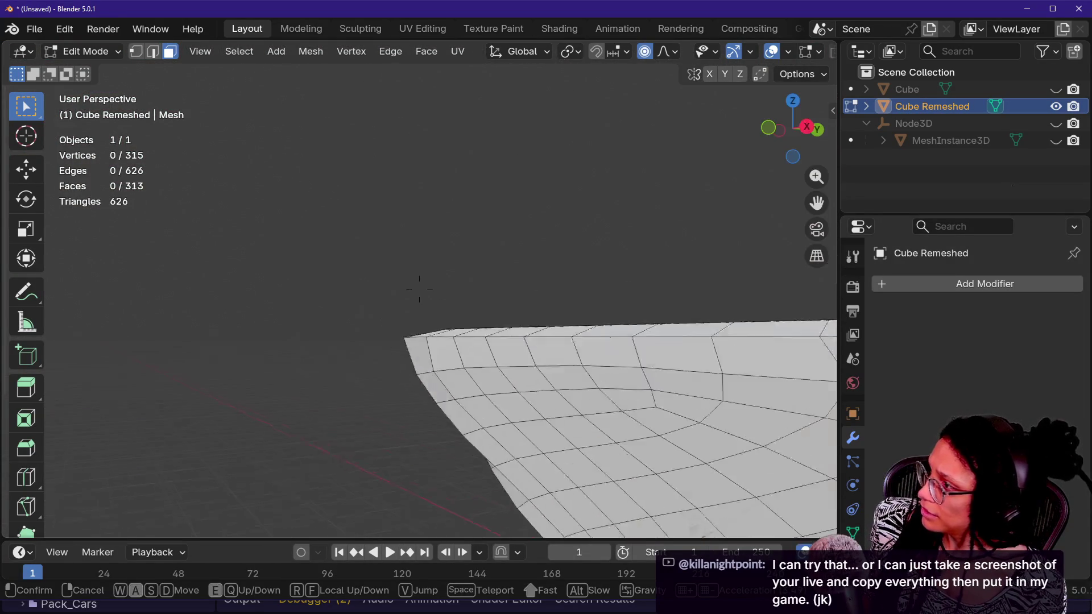
key("s")
key("shift+d")
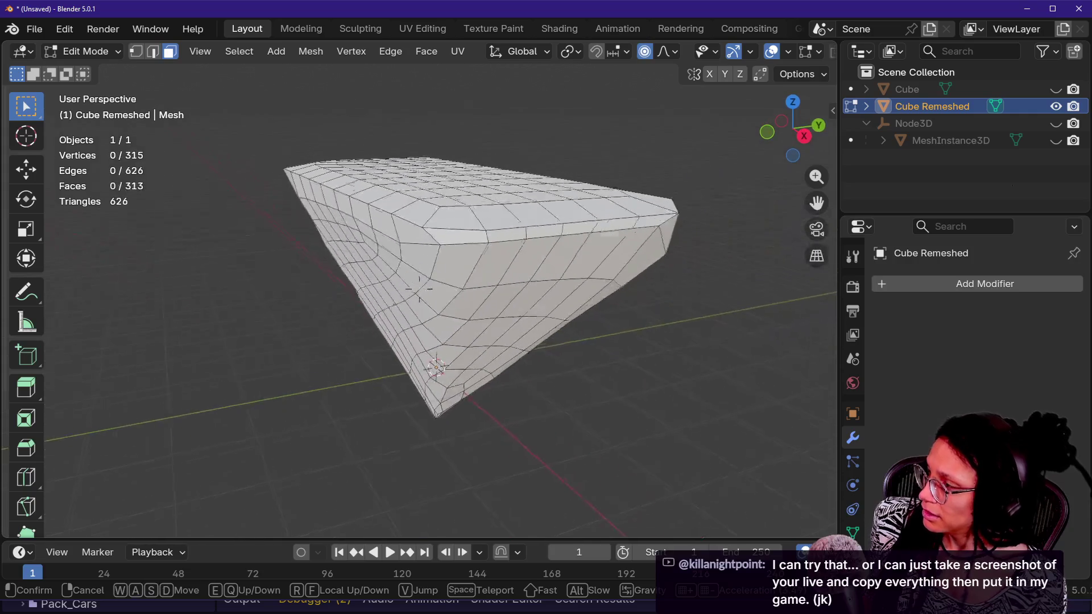
left_click(419, 289)
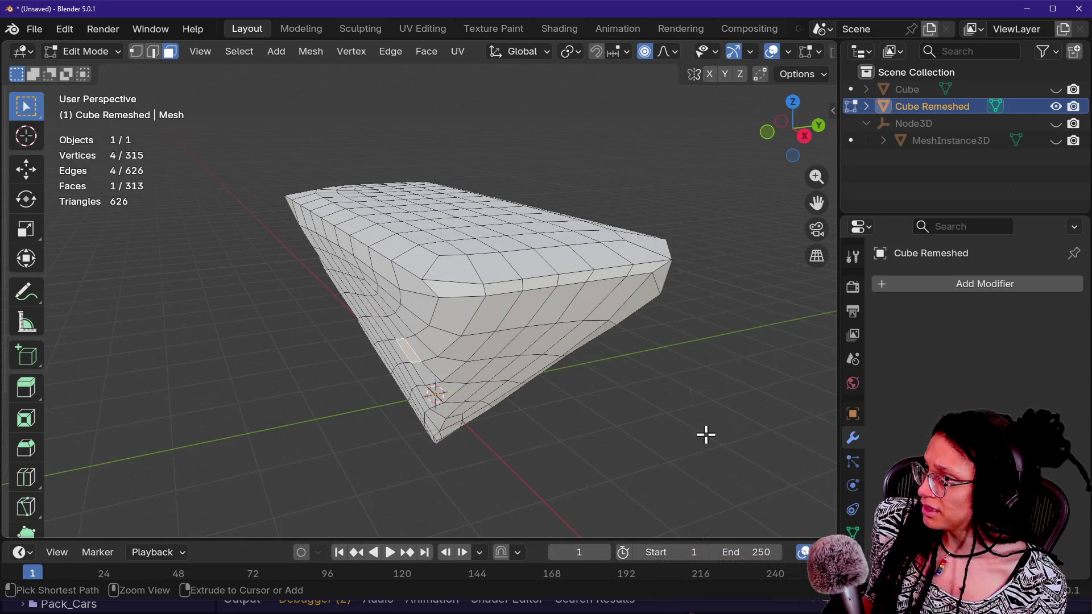
key("a")
key("Tab")
key("ctrl+z")
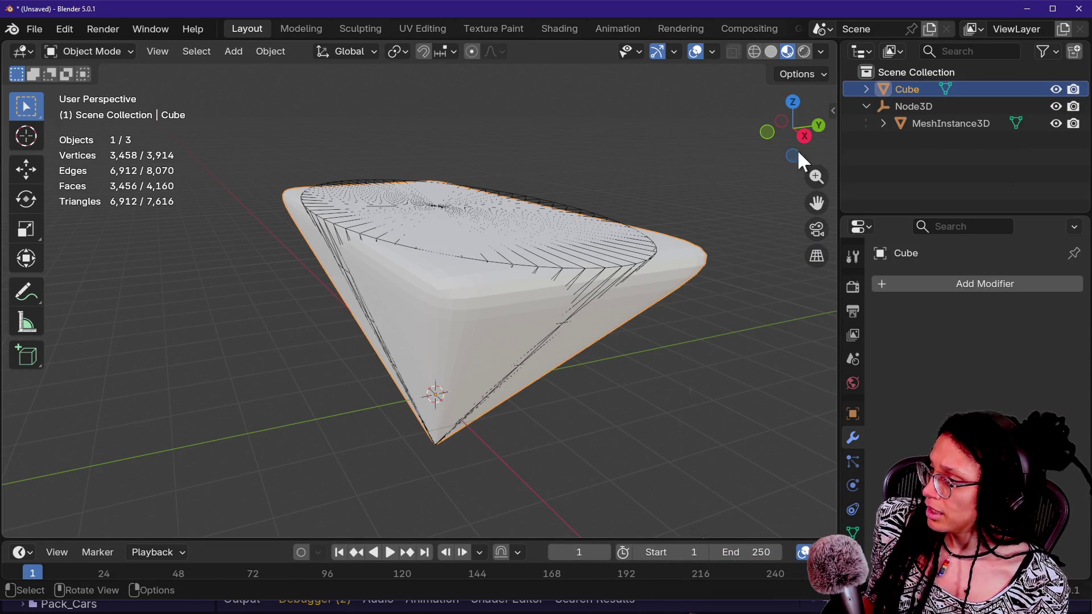
- Select the original Cube and hide the imported MeshInstance3D in the outliner
key("alt+a")
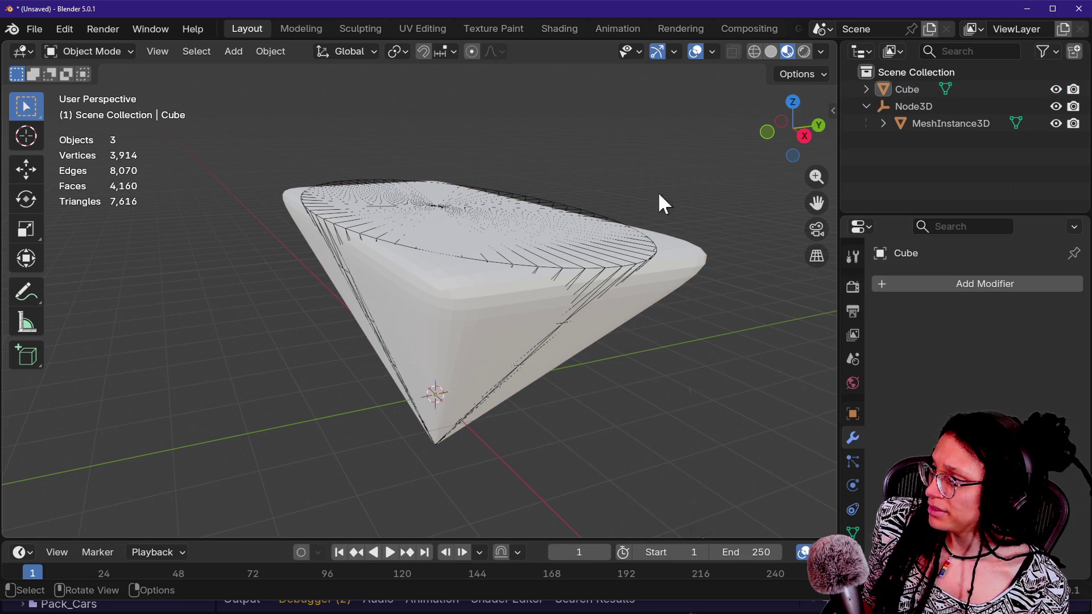
left_click(658, 242)
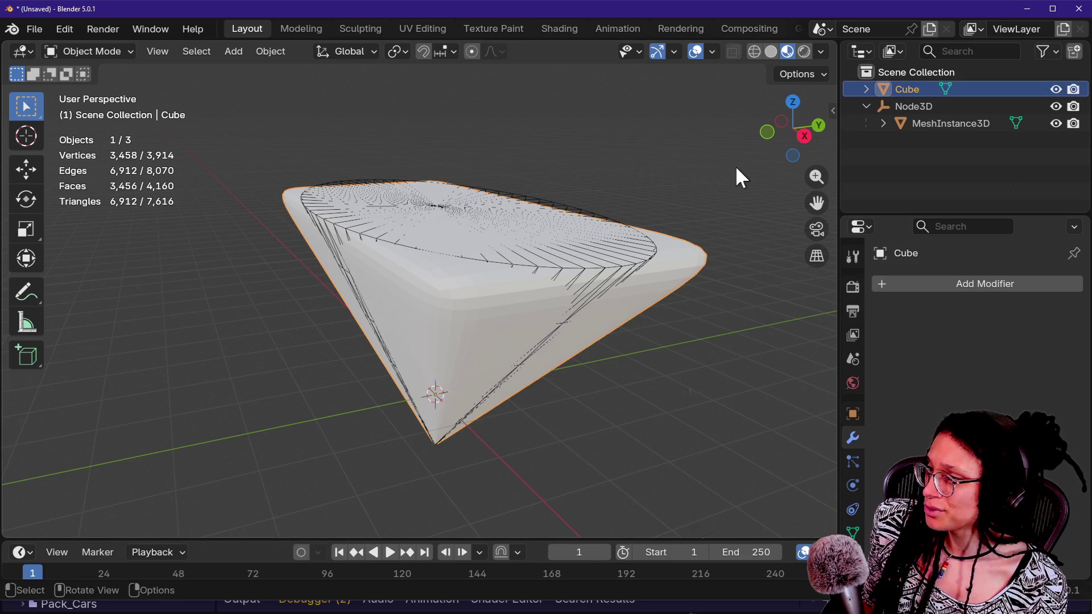
key("q")
left_click(884, 123)
left_click(1056, 123)
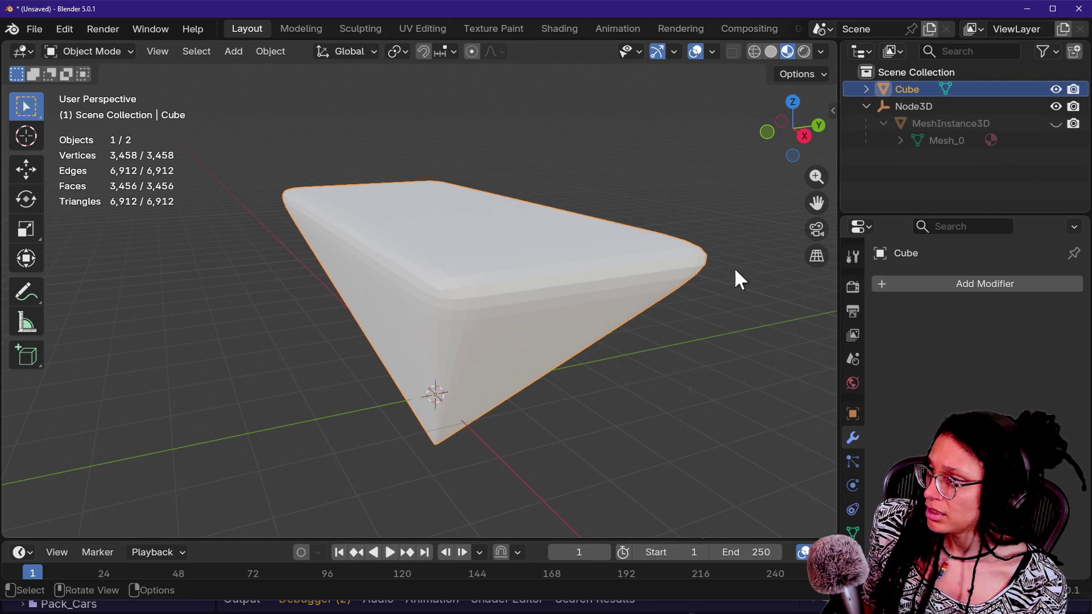
- Run QRemeshify at Density 10 on the Cube, clearing the no-selection error
key("q")
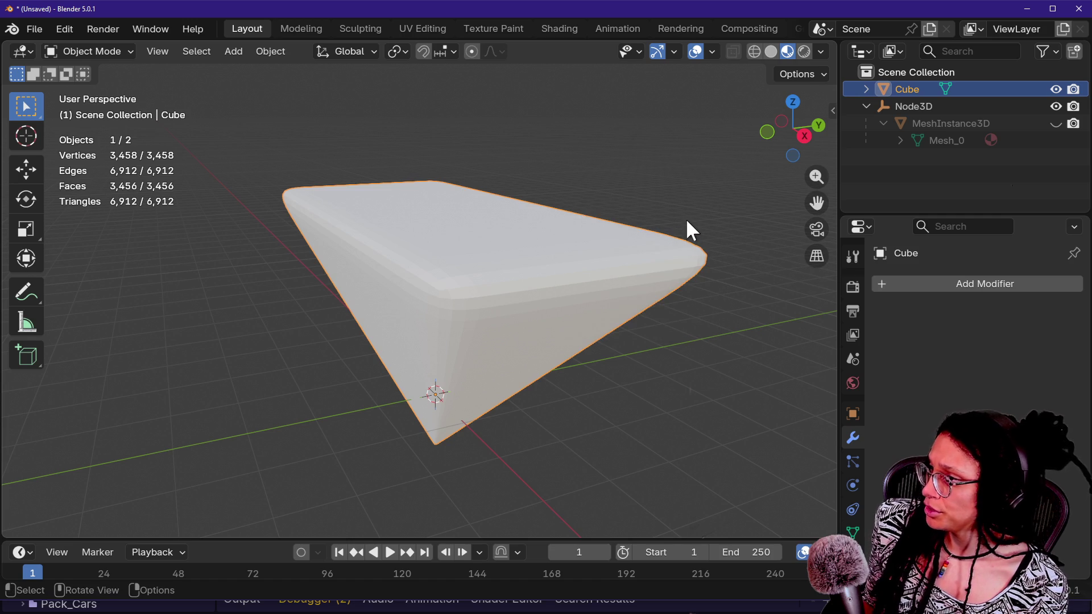
key("Tab")
key("Tab")
key("alt+a")
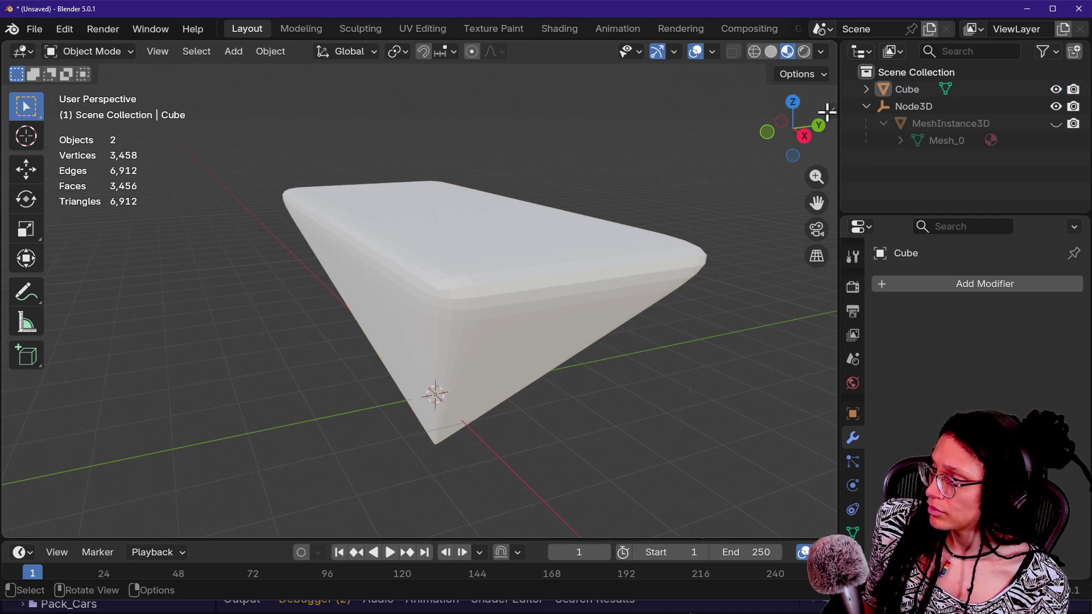
left_click(827, 111)
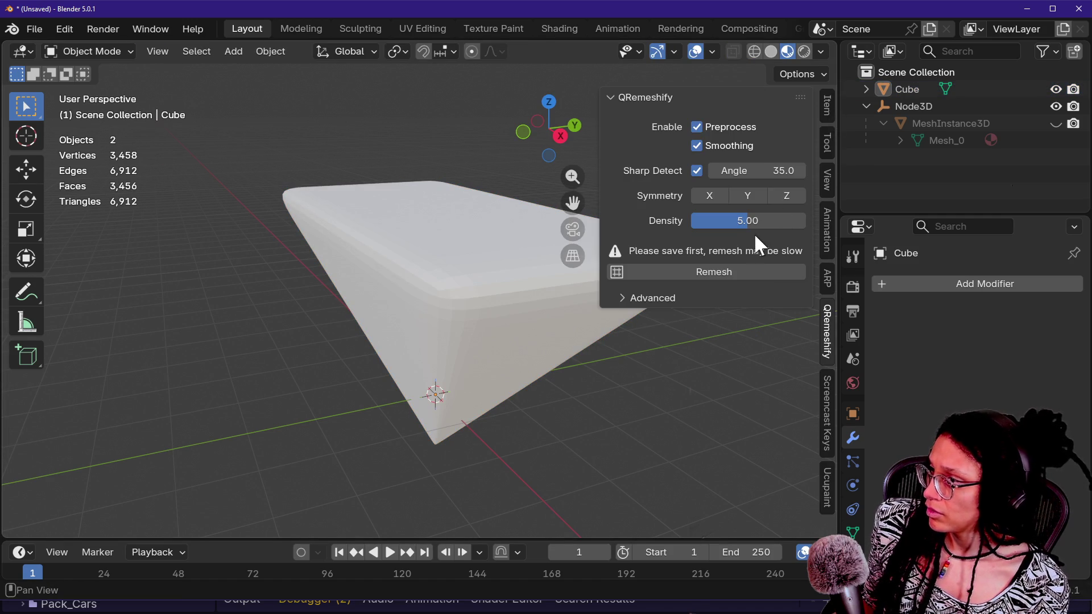
left_click(725, 270)
left_click(589, 302)
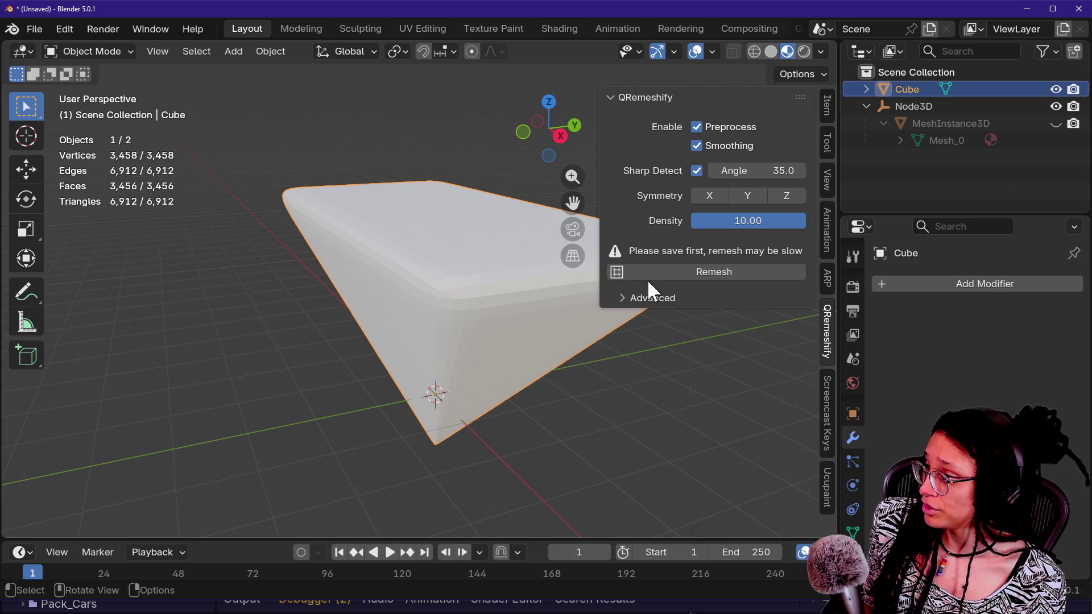
left_click(697, 271)
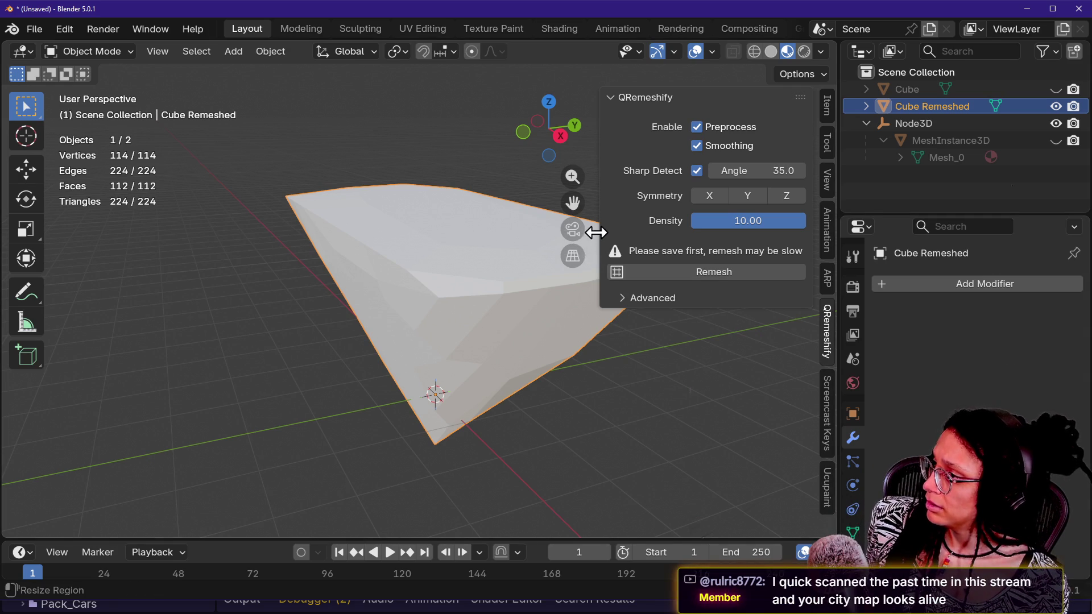
- Inspect the 114-vertex remeshed copy in Edit Mode, then undo to discard it
key("n")
key("Tab")
key("shift+grave")
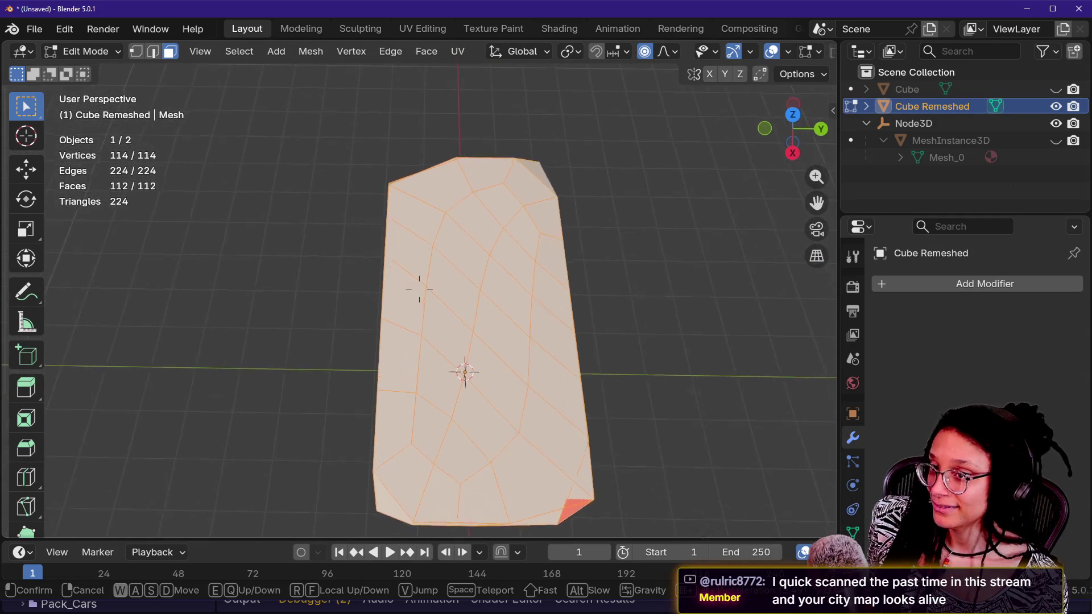
key("a")
key("d")
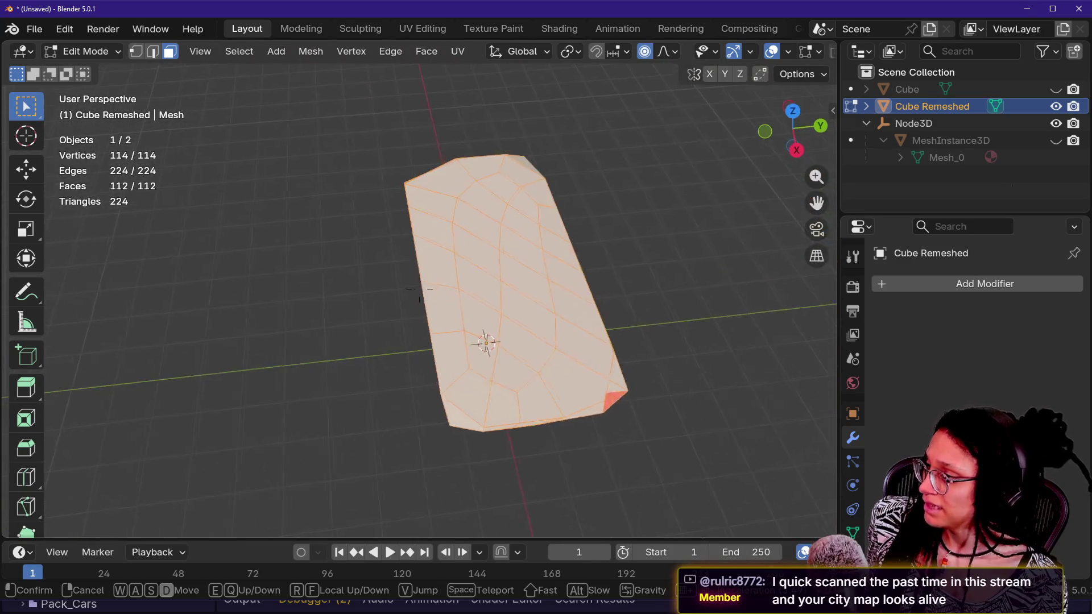
left_click(629, 347)
key("Tab")
key("ctrl+z")
- Select the Cube, unhide MeshInstance3D, and enter Edit Mode with nothing selected
key("alt+a")
key("shift+grave")
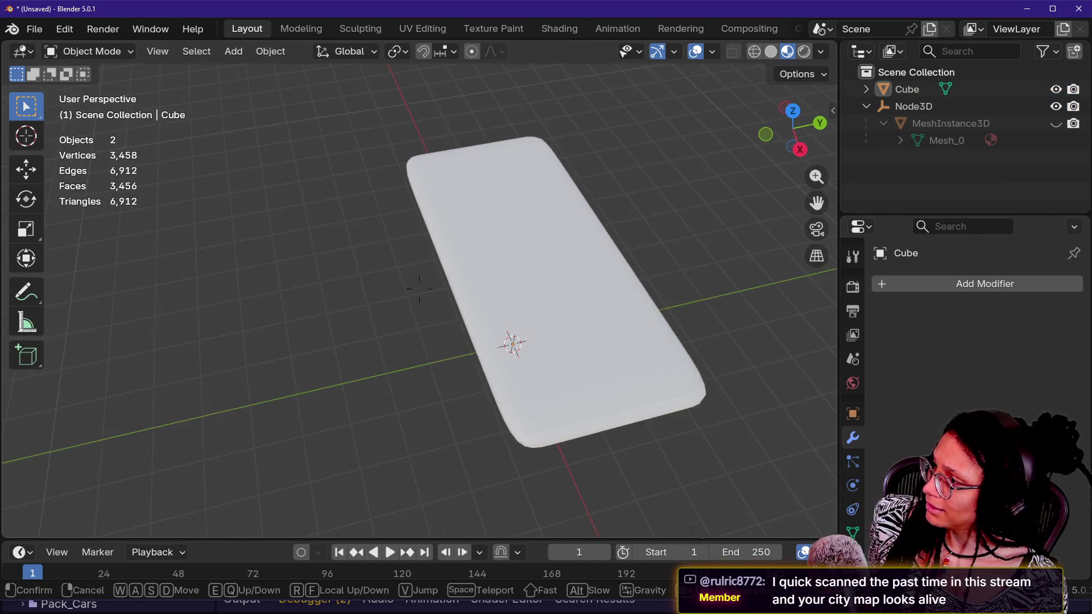
left_click(636, 347)
left_click(635, 347)
key("alt+h")
key("Tab")
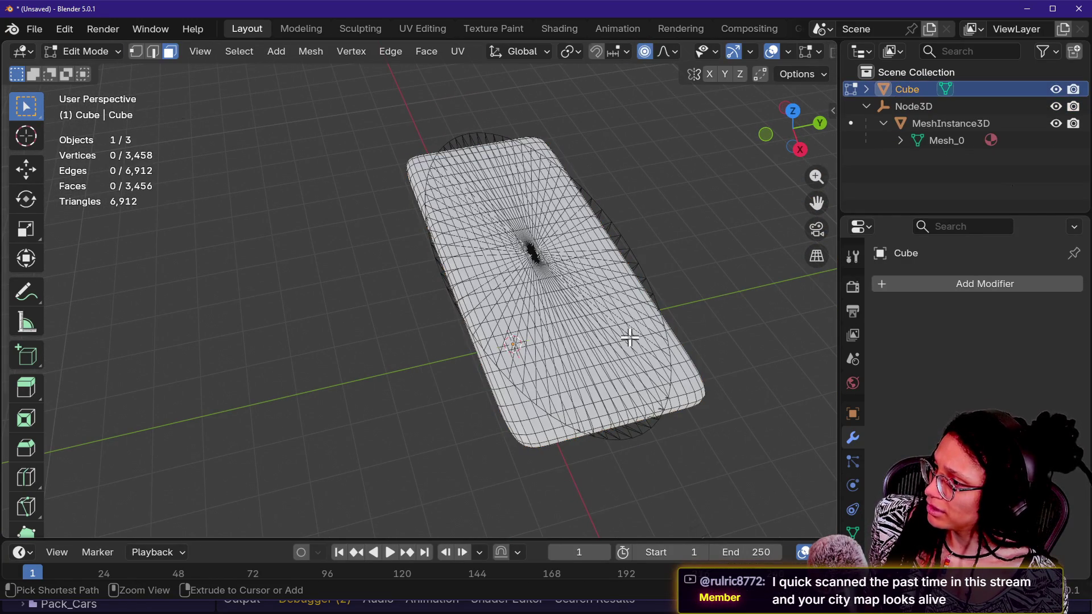
key("alt+a")
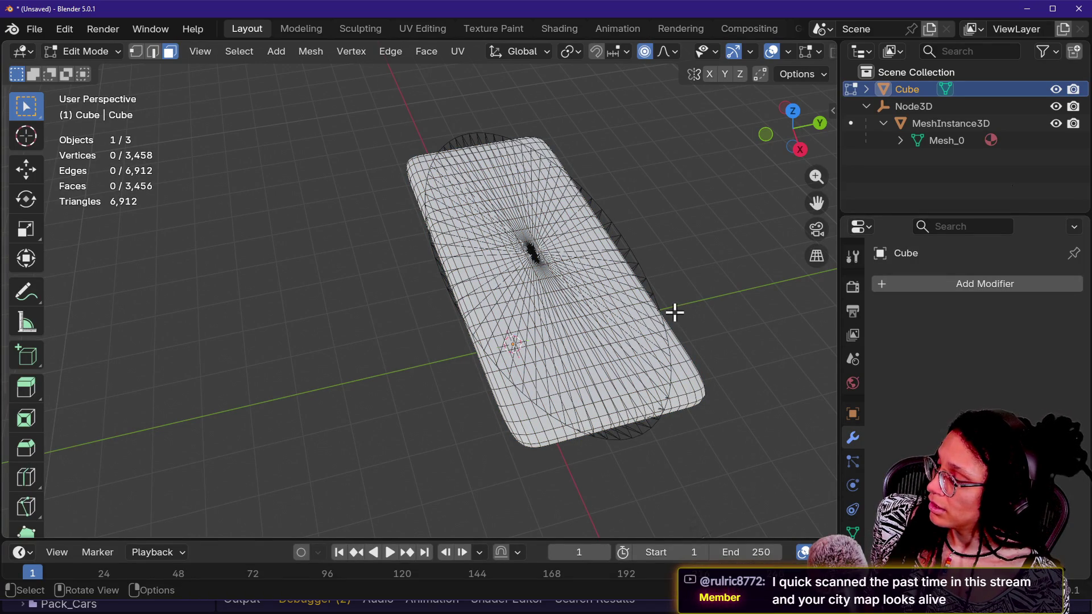
- Copy the smooth Cube, then undo the Cube back to the eight-vertex wedge
key("Tab")
key("ctrl+c")
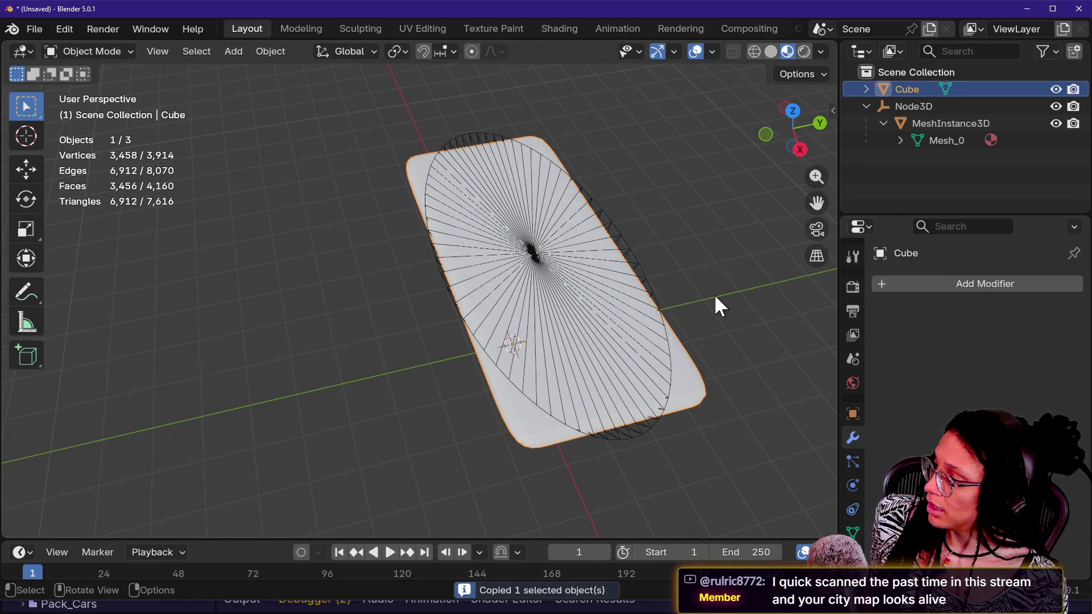
key("ctrl+z")
key("ctrl+z")
key("ctrl+z")
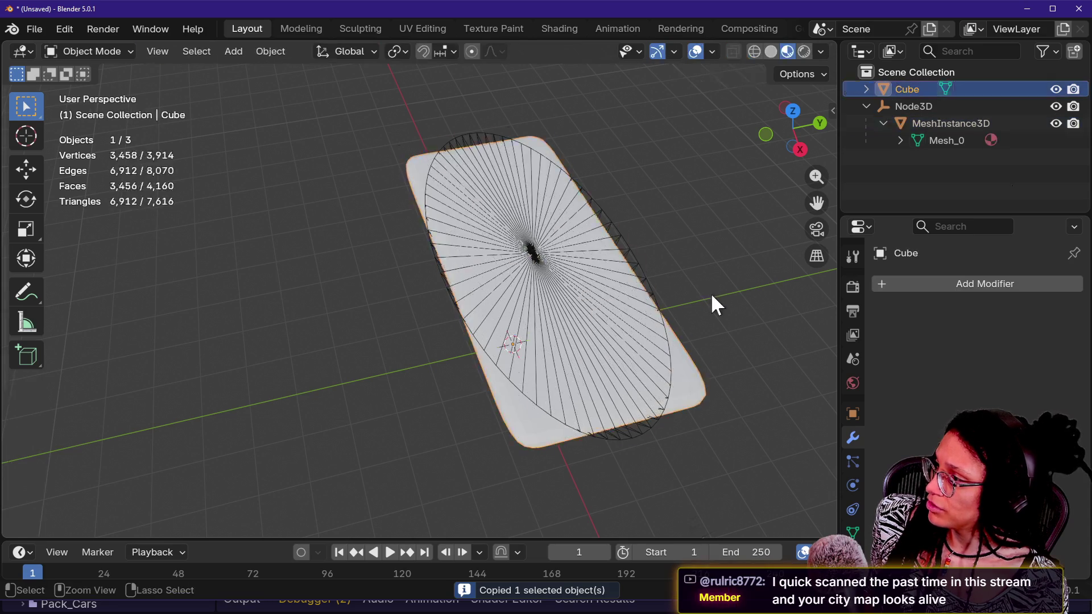
key("ctrl+shift+z")
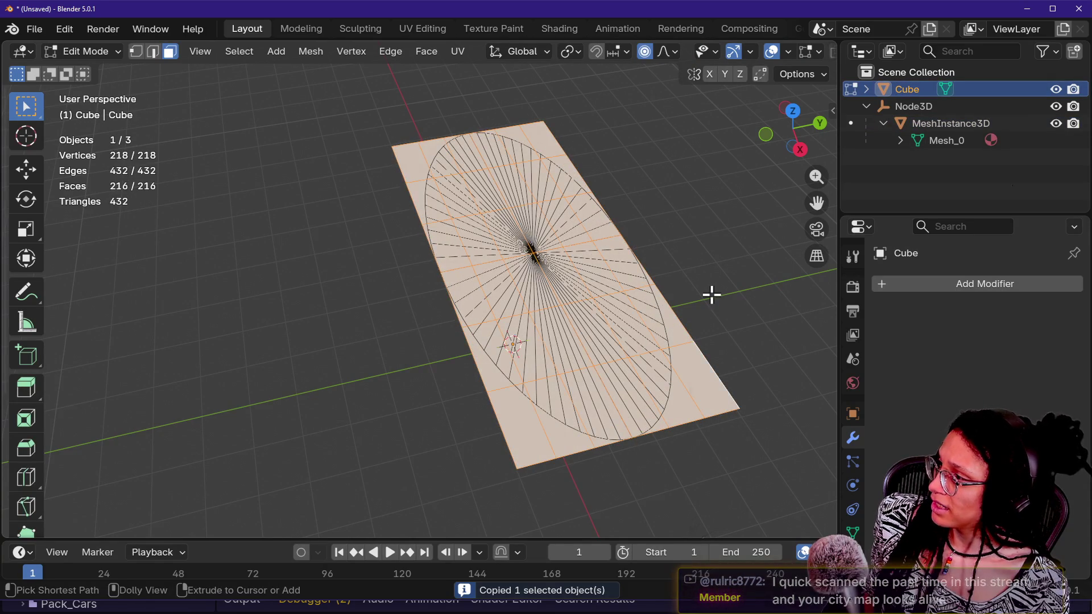
key("ctrl+z")
key("ctrl+shift+z")
key("shift+grave")
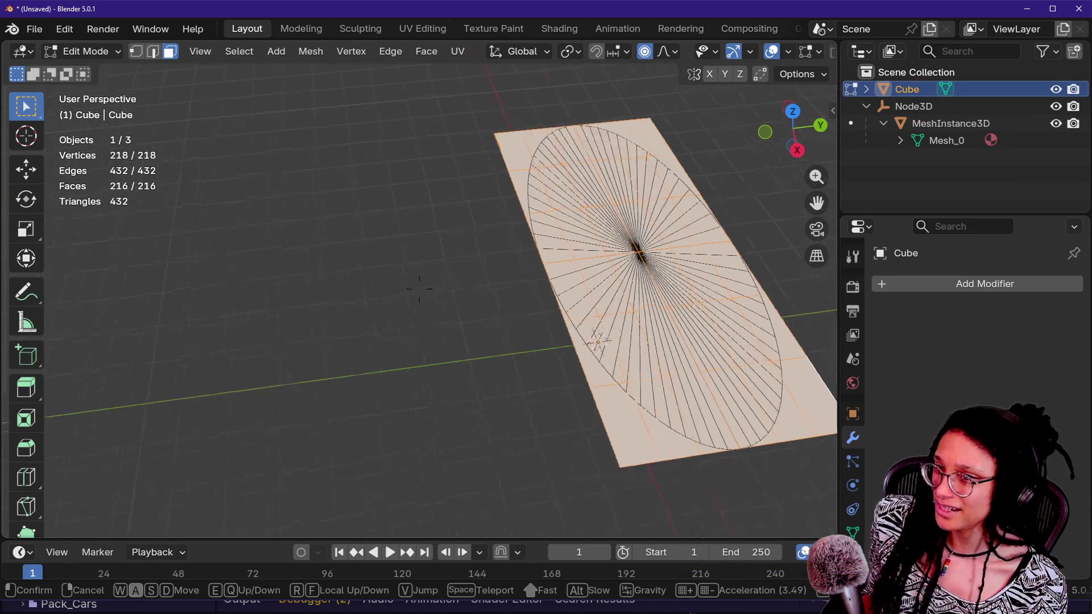
left_click(419, 289)
key("ctrl+z")
- Paste the smooth copy in as Cube.001 and hide the original Cube
left_click(657, 360)
key("ctrl+v")
key("Escape")
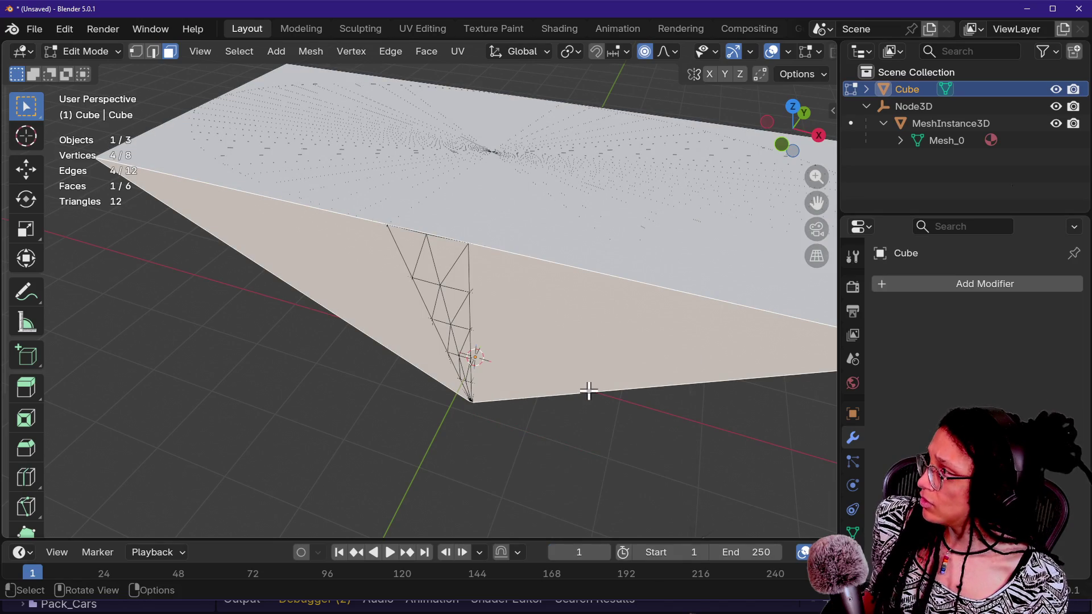
key("Tab")
key("ctrl+v")
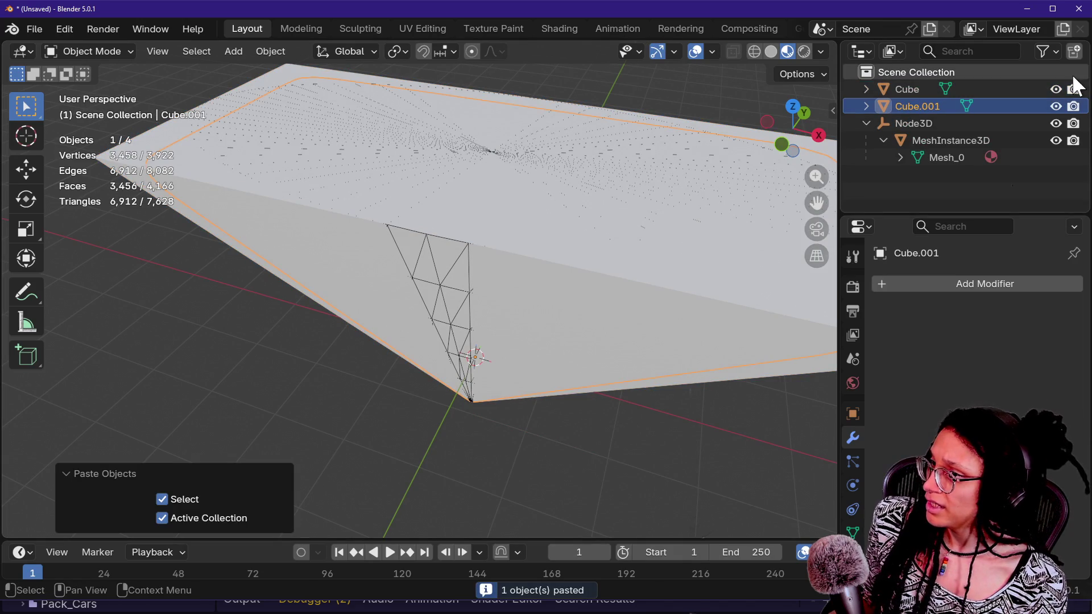
left_click(1057, 89)
key("alt+a")
key("shift+grave")
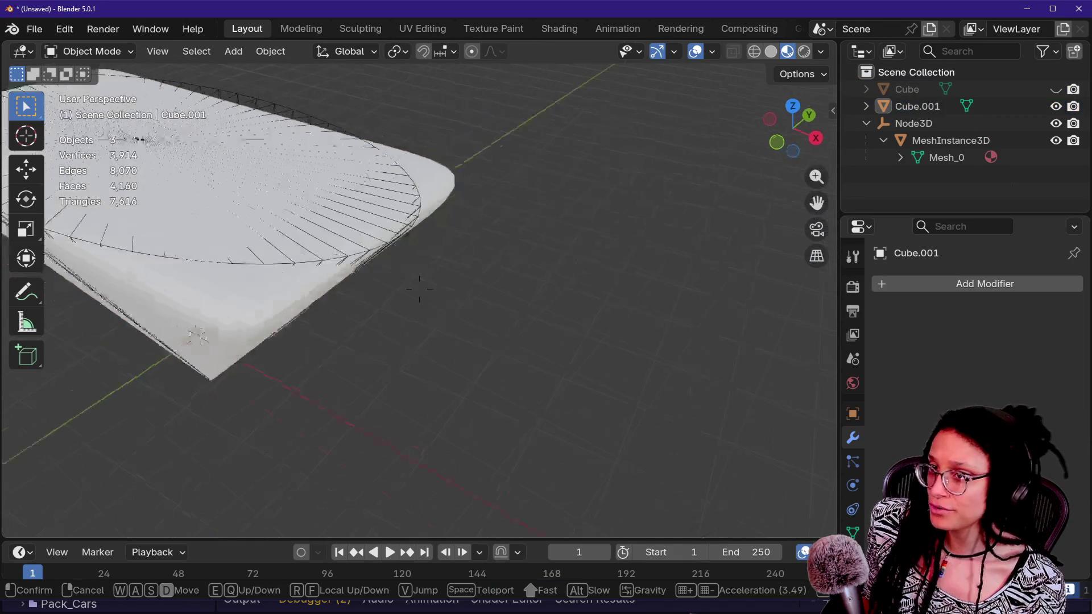
left_click(572, 406)
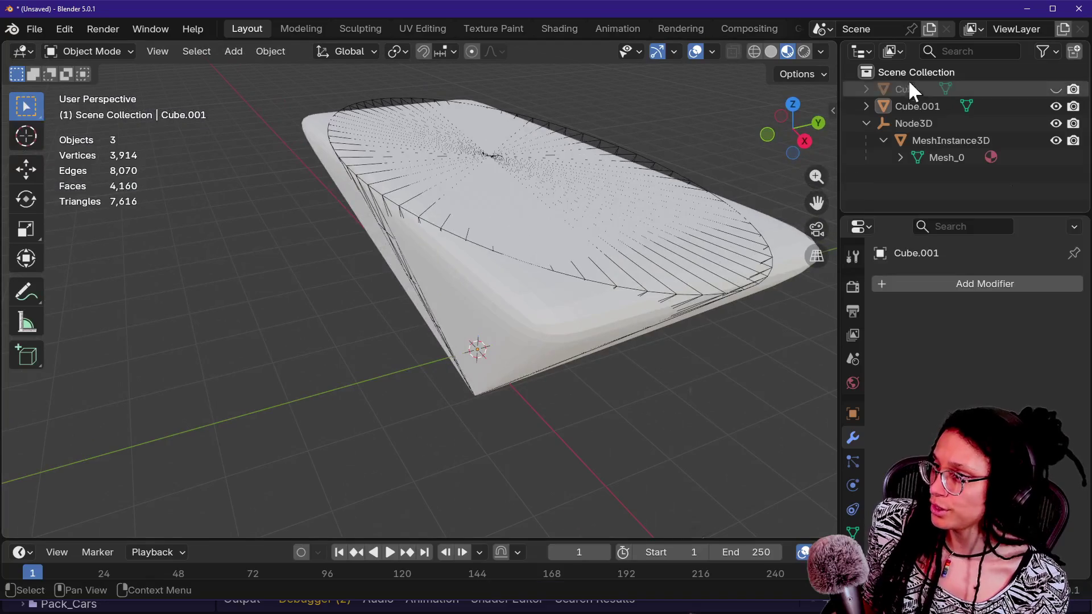
- Rename Cube.001 to Vision_Cone_Smooth and Cube to Vision_Cone
double_click(917, 105)
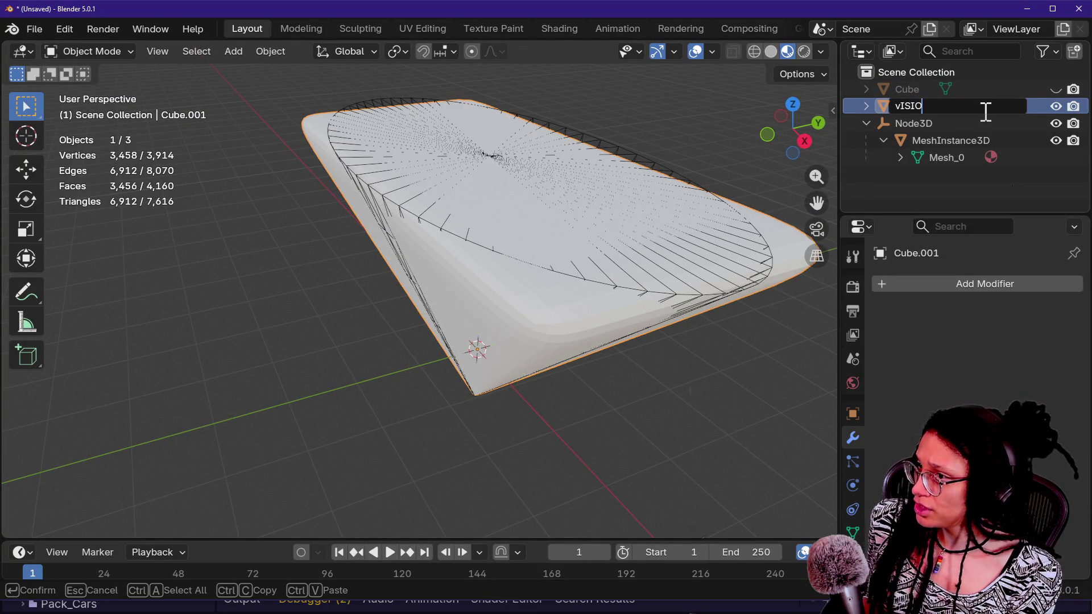
key("Caps_Lock")
key("BackSpace")
key("BackSpace")
key("BackSpace")
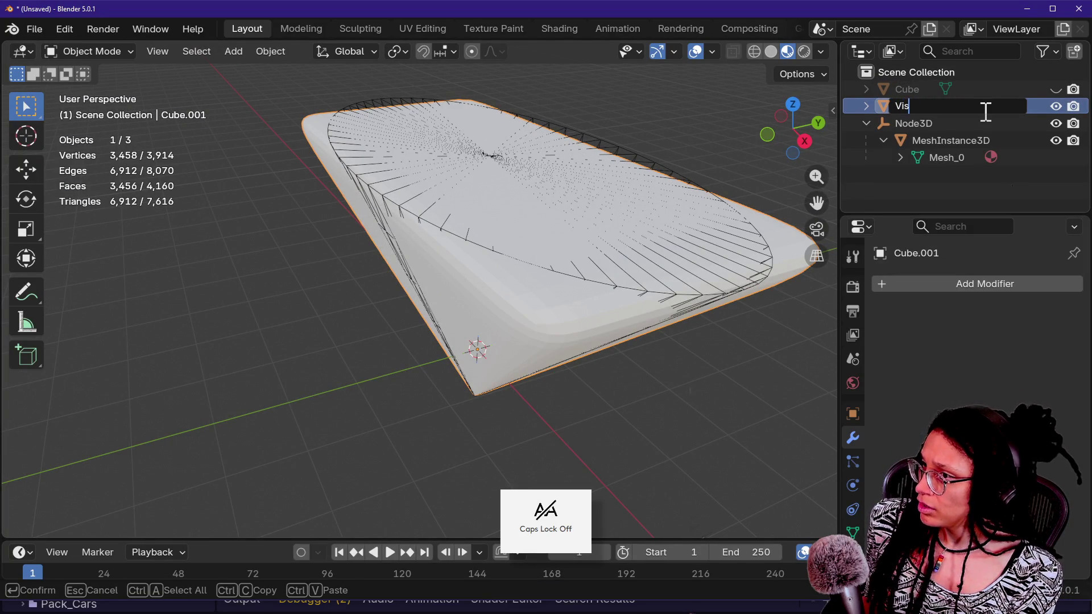
type("ion_Cone_Smooth-noim")
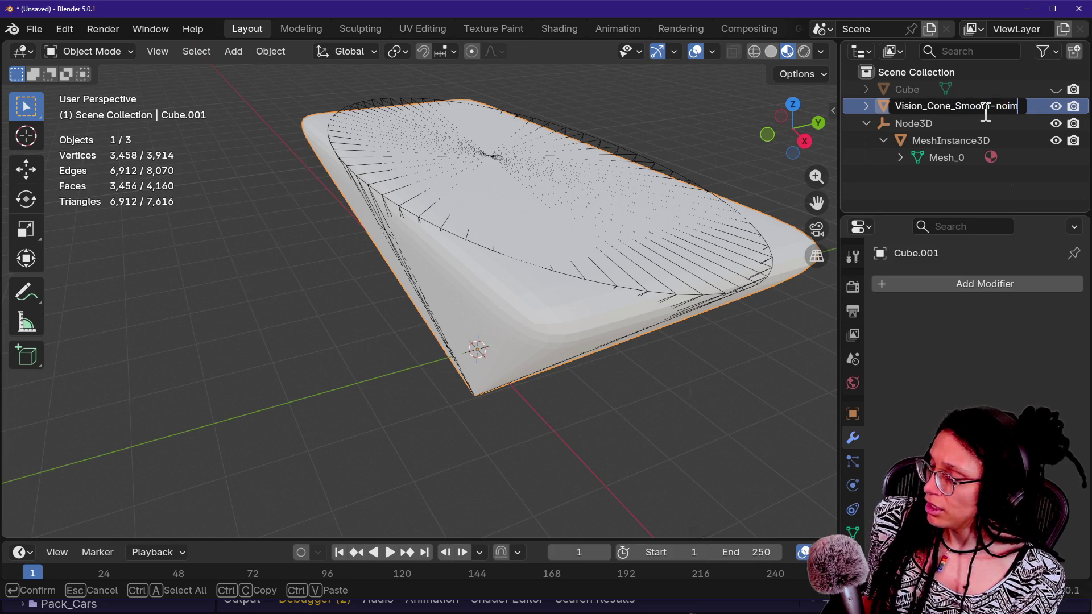
key("Return")
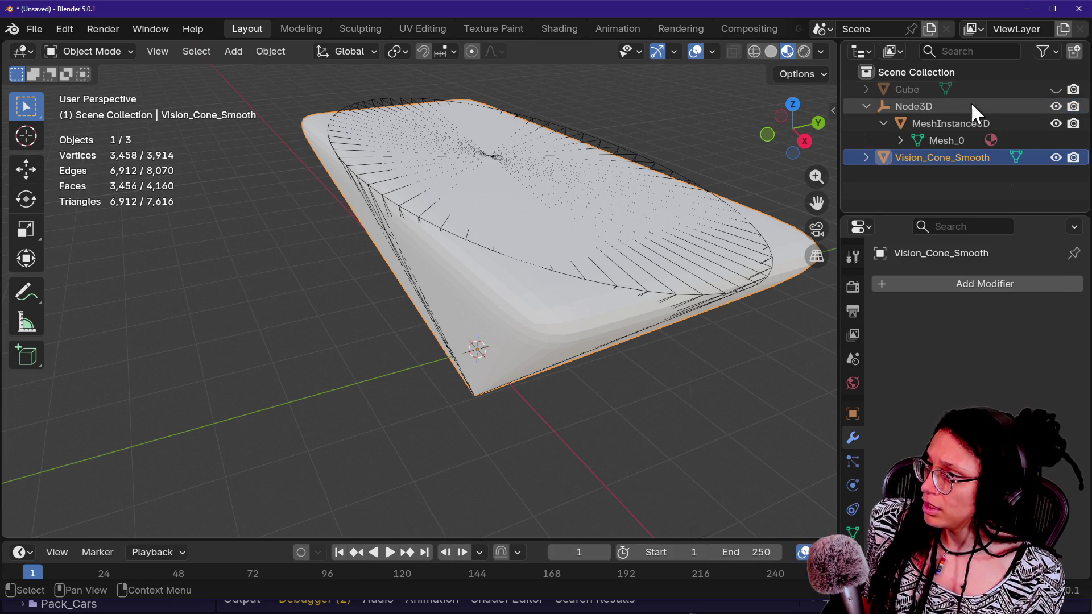
left_click(947, 88)
double_click(947, 89)
type("Vision_Cone")
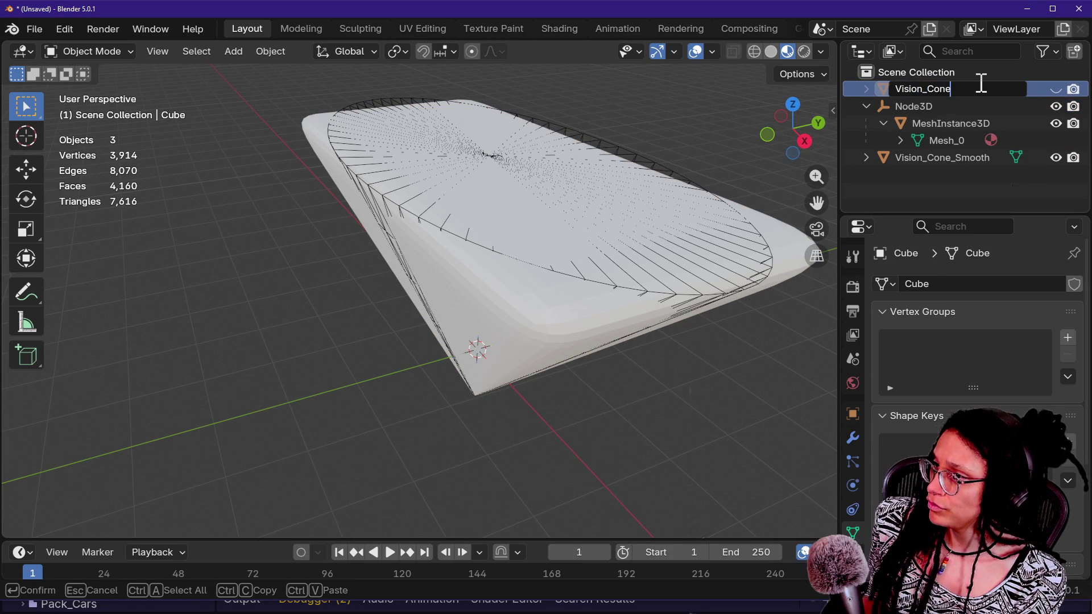
key("Return")
- Drag MeshInstance3D out of Node3D to the scene root, leaving Node3D empty
left_click(975, 86)
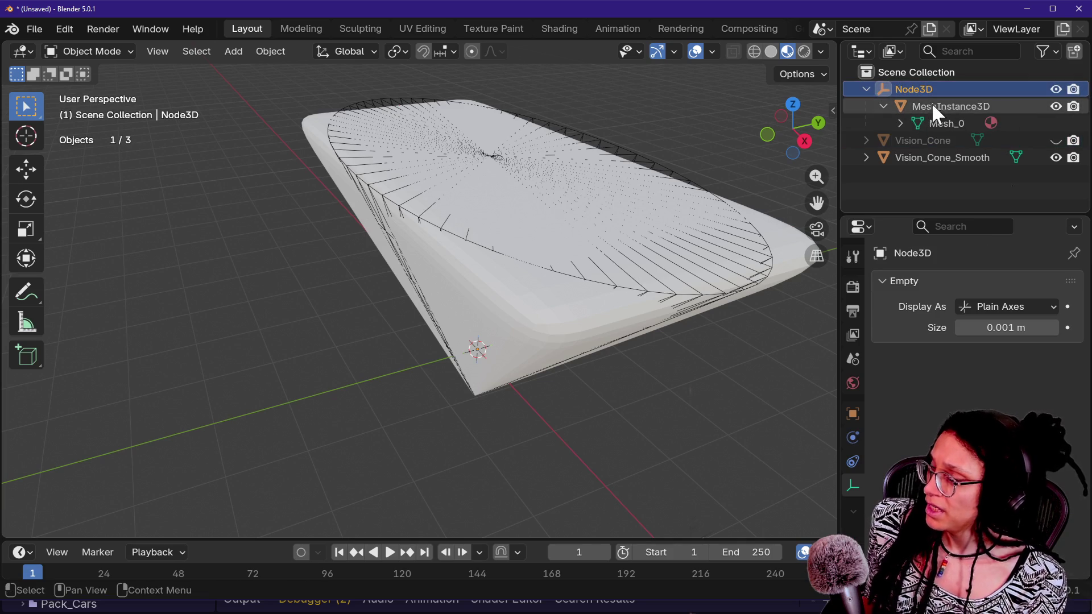
key("Delete")
key("ctrl+z")
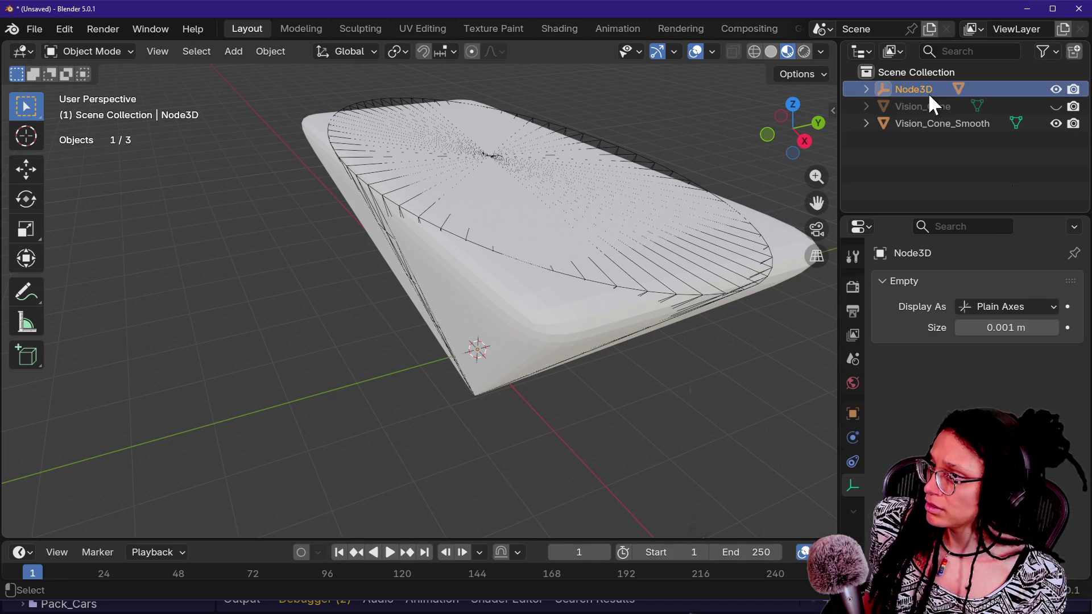
left_click(864, 89, "shift")
left_click_drag(912, 95, 905, 73)
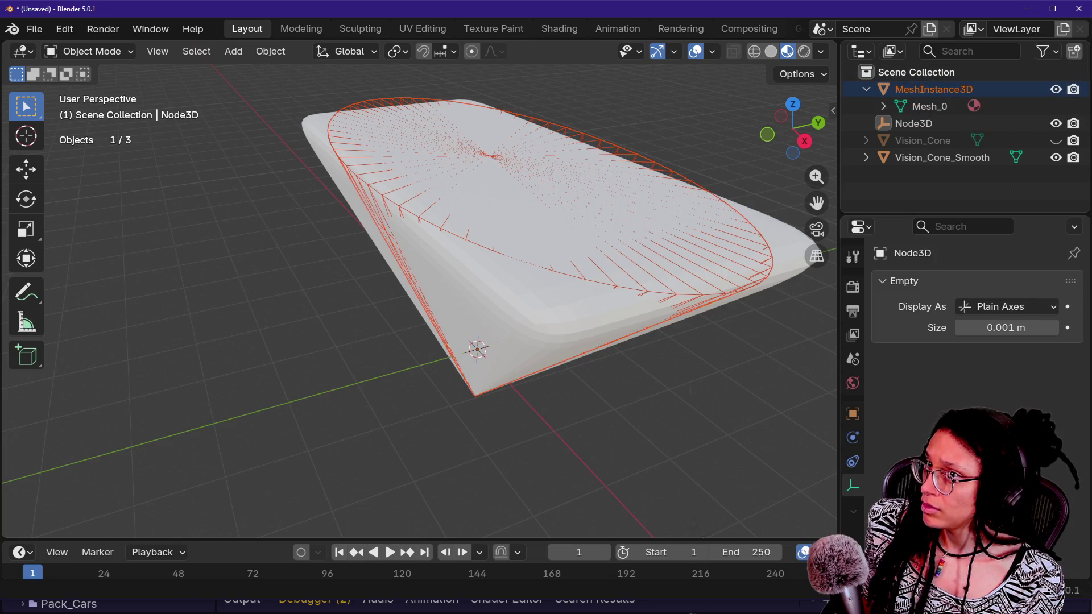
left_click(896, 122)
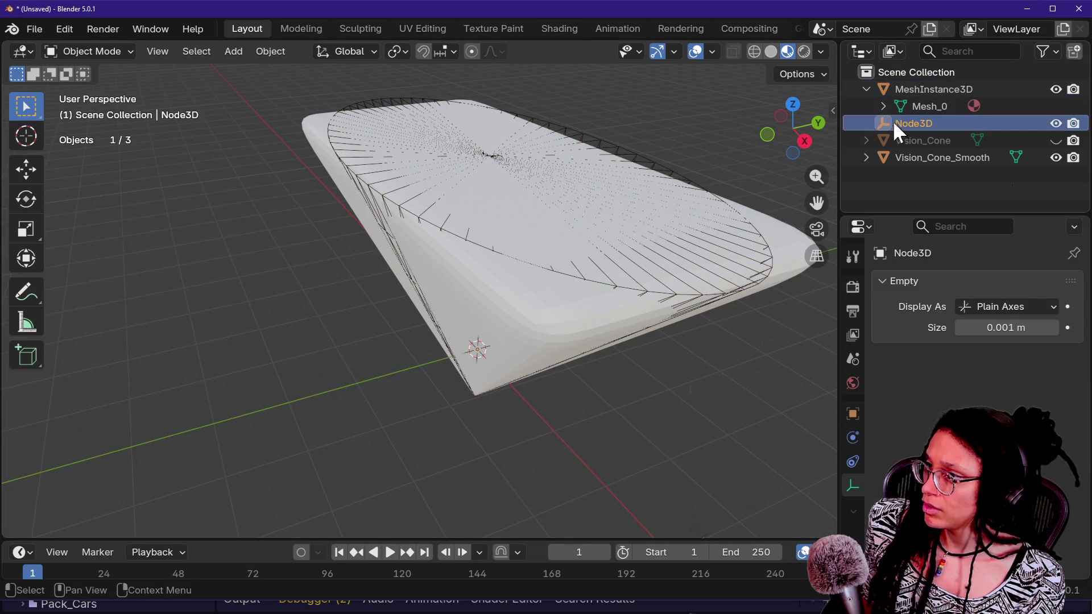
- Delete the empty Node3D and rename MeshInstance3D to OG_reference-noimp
right_click(892, 123)
left_click(833, 180)
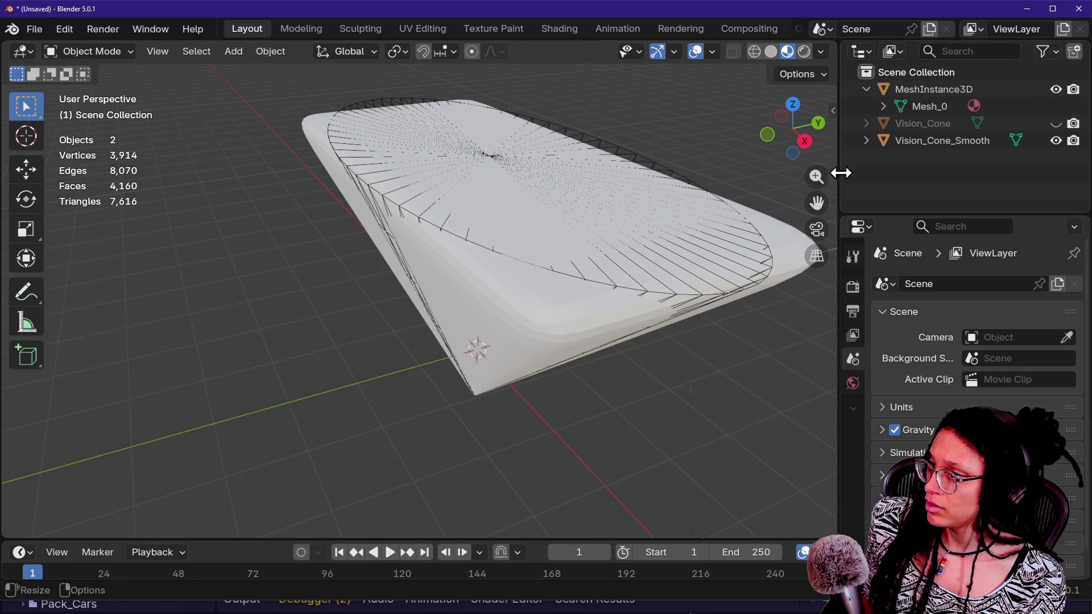
left_click(909, 91)
double_click(903, 86)
type("OG reference - pimp")
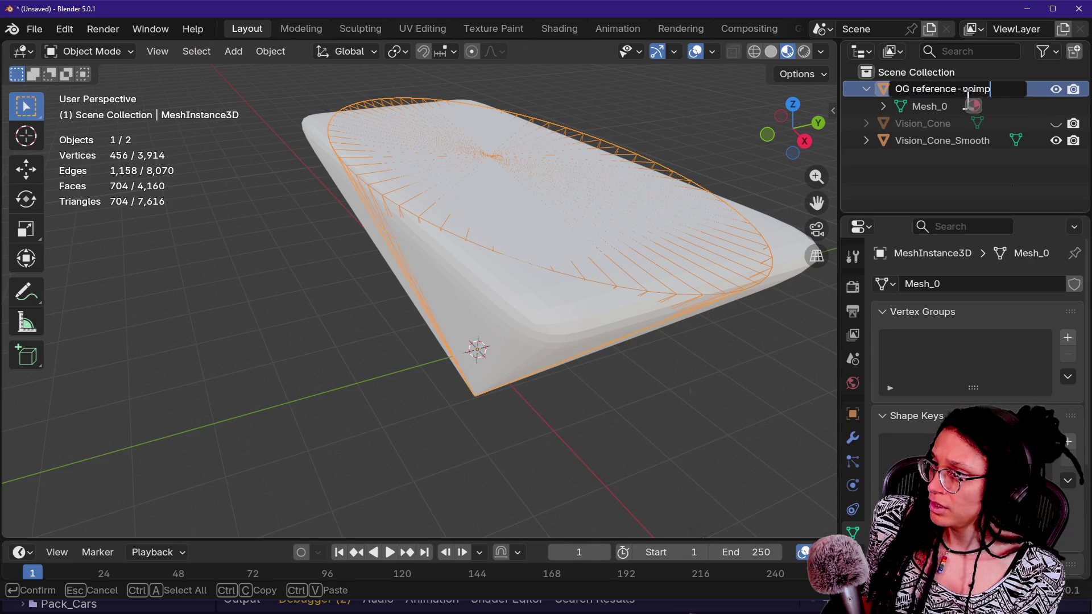
key("Return")
double_click(965, 96)
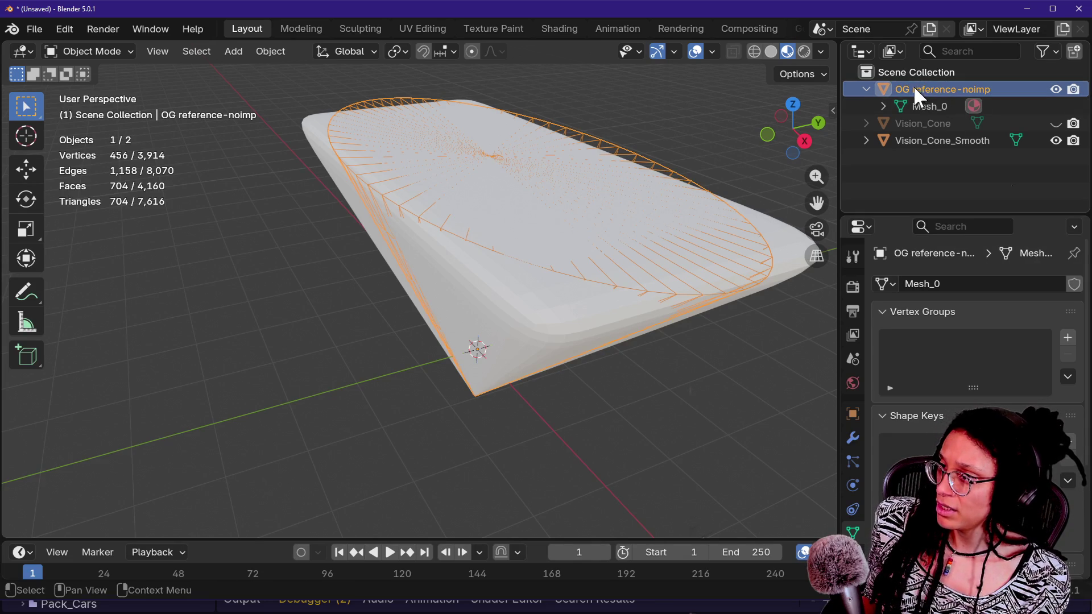
key("End")
left_click(912, 90)
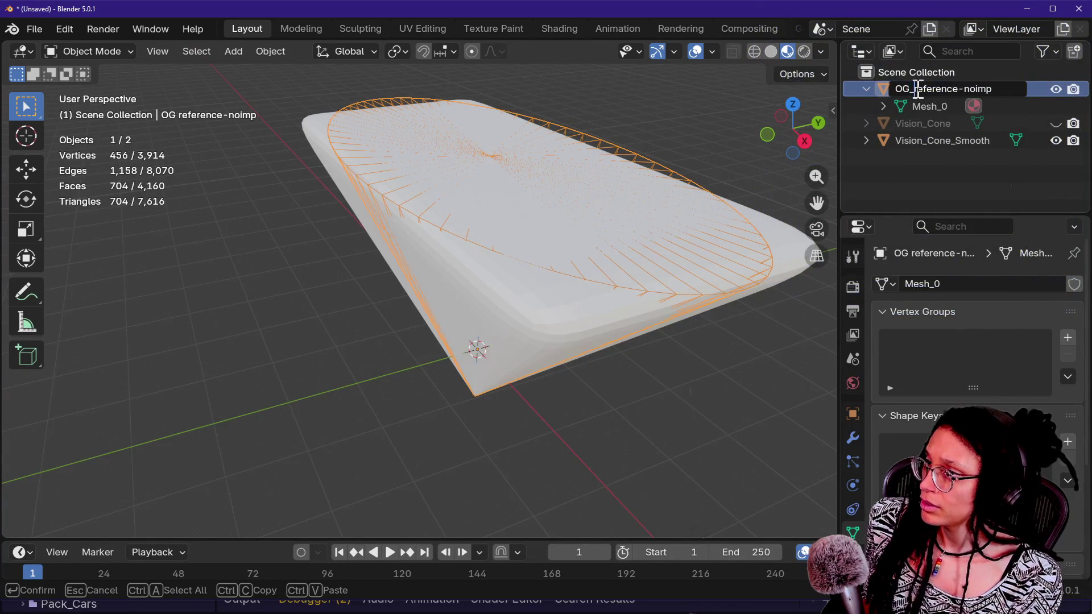
key("Return")
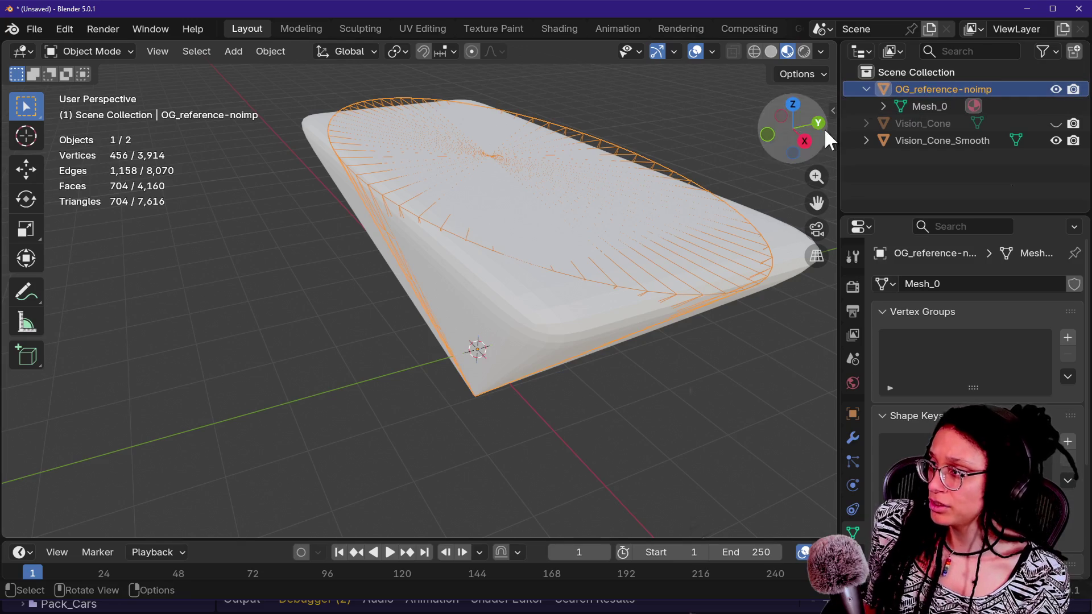
- Shorten the reference object's name to OG_reference and bring up Save Blender File
left_click(666, 143)
key("shift+grave")
key("s")
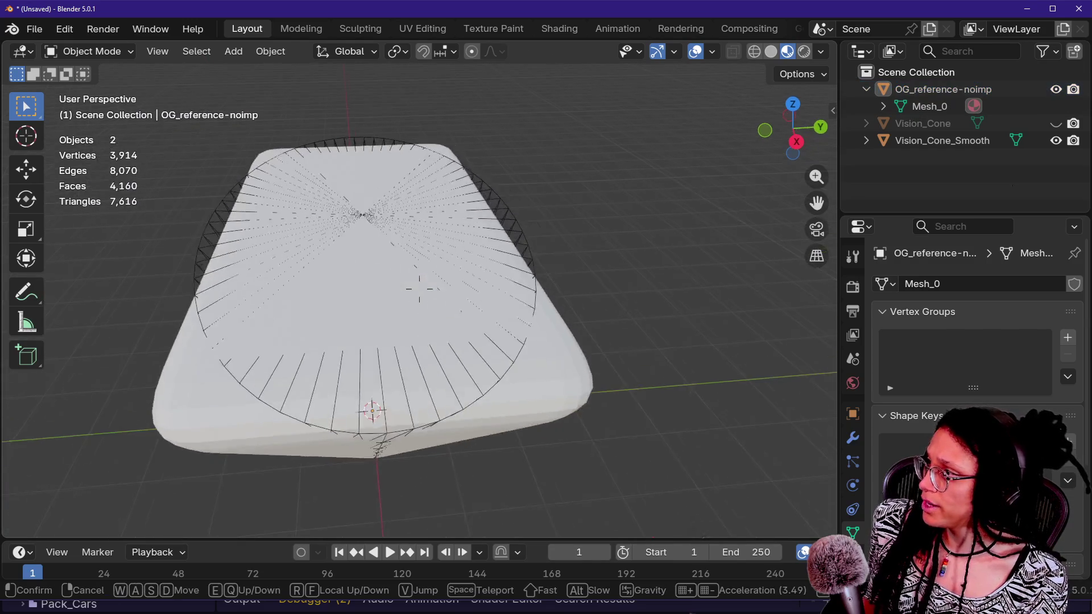
key("w")
left_click(604, 179)
left_click(994, 82)
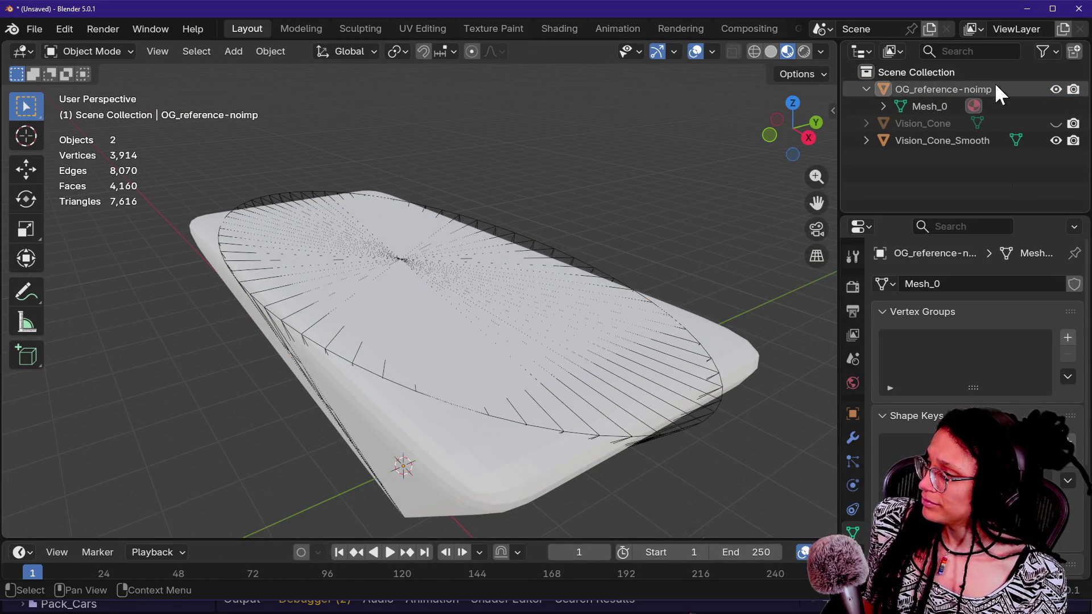
double_click(962, 89)
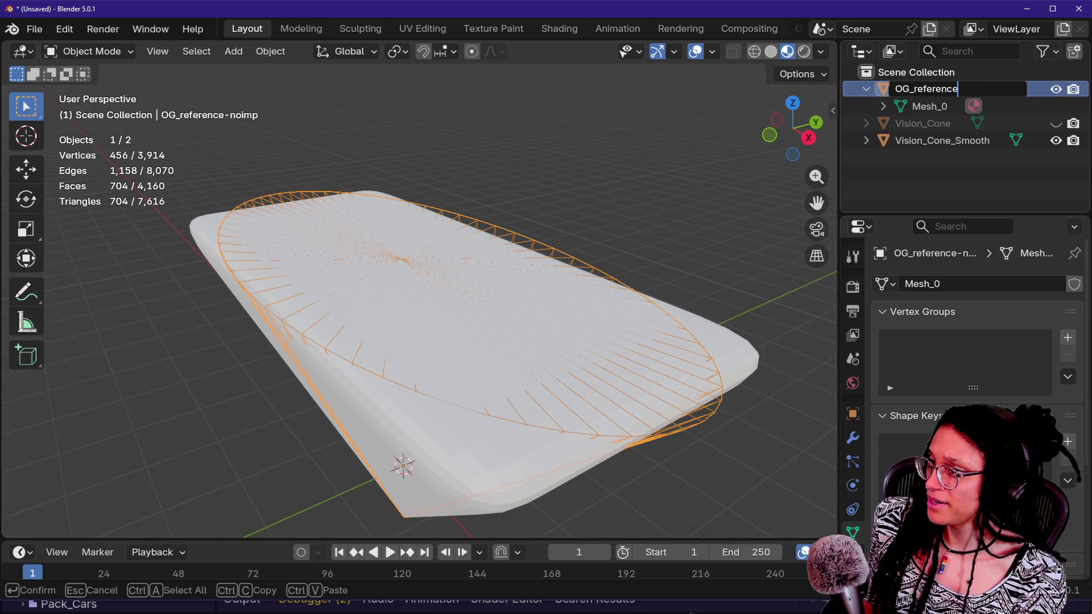
key("Return")
left_click(559, 206)
key("ctrl+s")
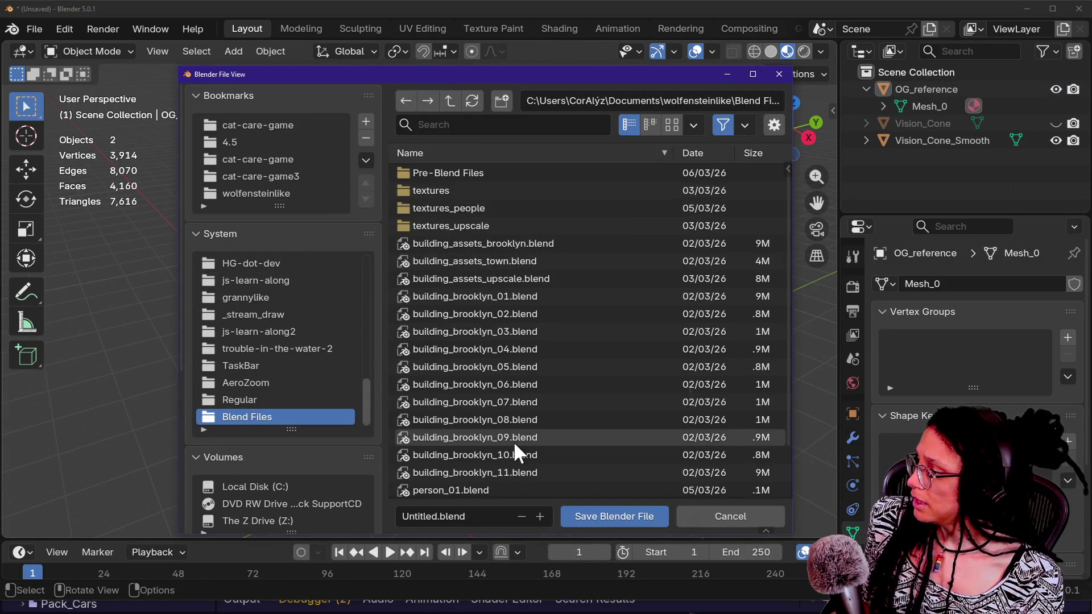
- Browse the save window into Pre-Blend Files, then switch over to the Godot editor
left_click(480, 515)
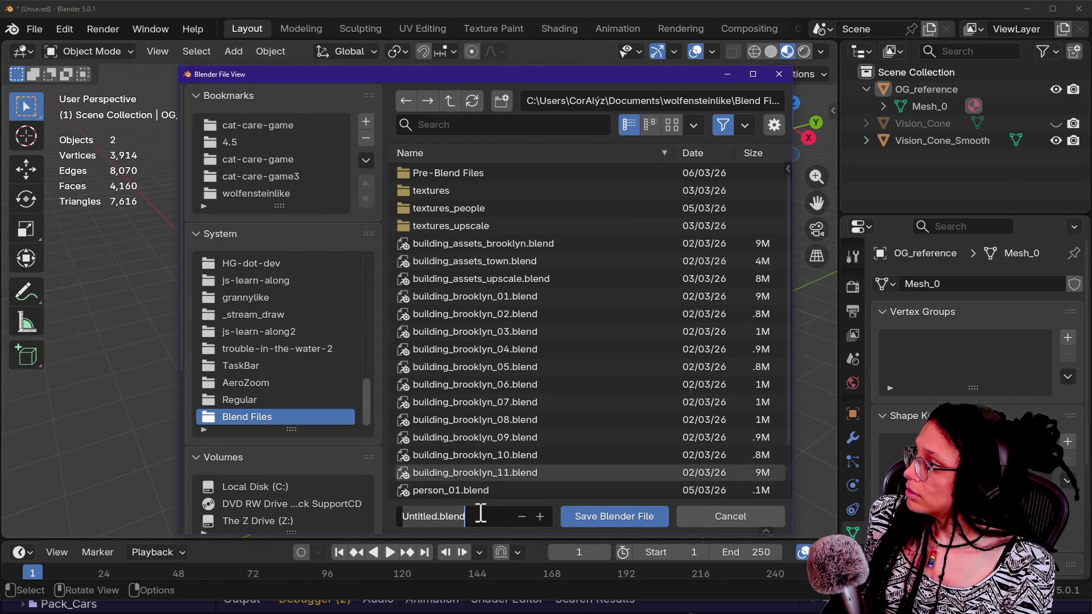
double_click(447, 174)
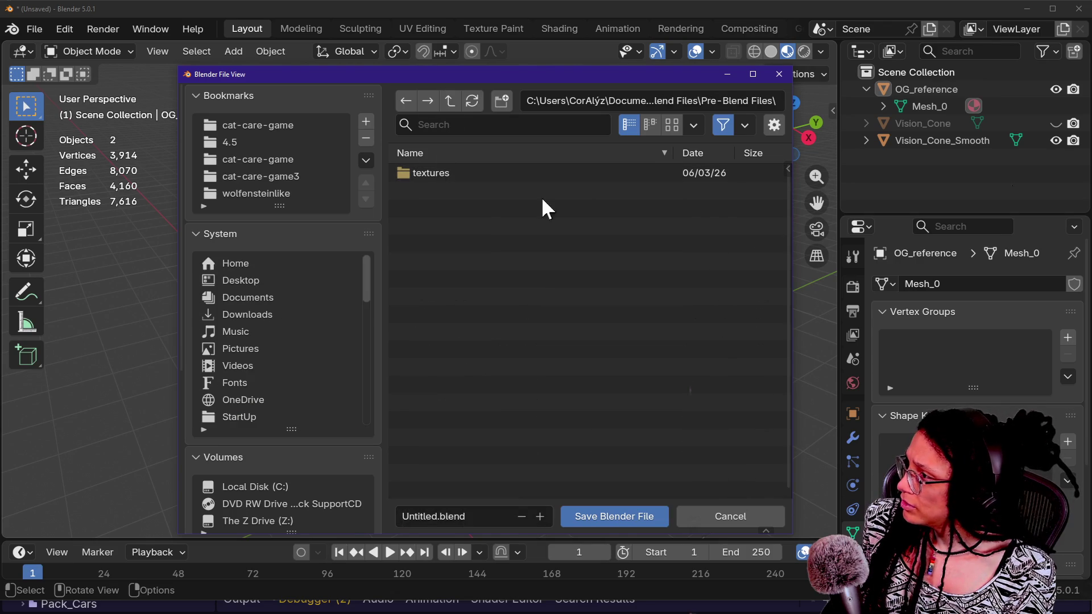
key("alt+Tab")
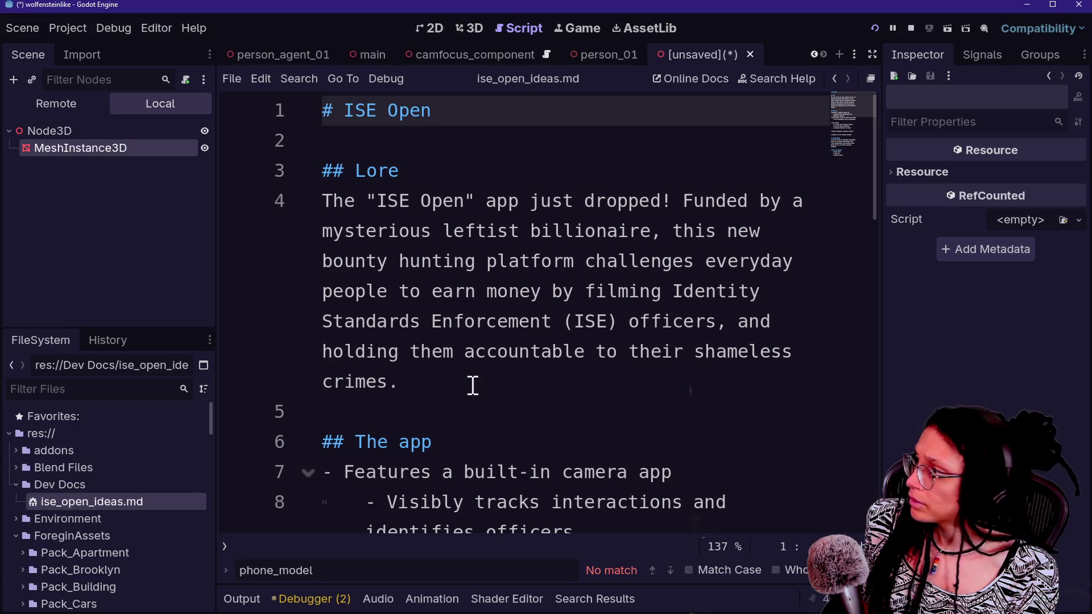
- Open Blend Files and Pre-Blend Files in Godot's FileSystem to confirm phone_vision_cone.gltf, then return to Blender
left_click(21, 467)
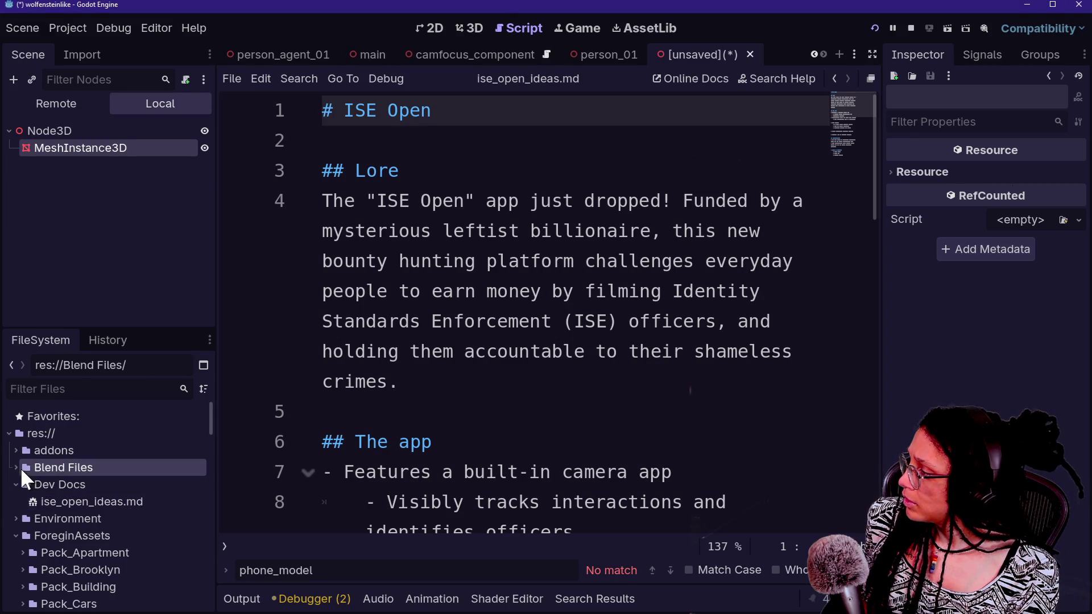
left_click(19, 469)
left_click(23, 482)
left_click(22, 483)
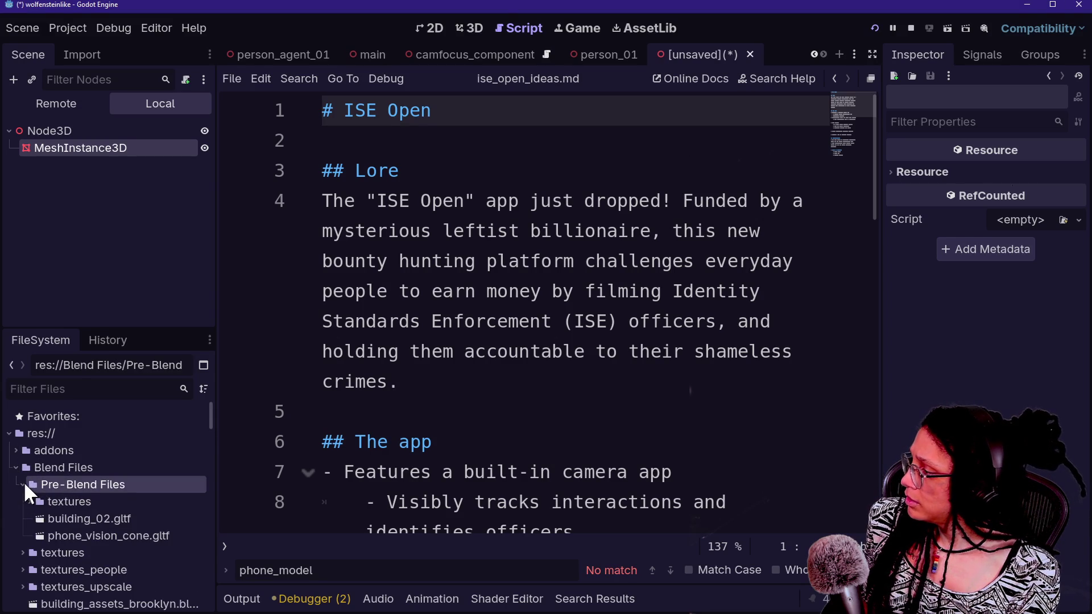
key("alt+Tab")
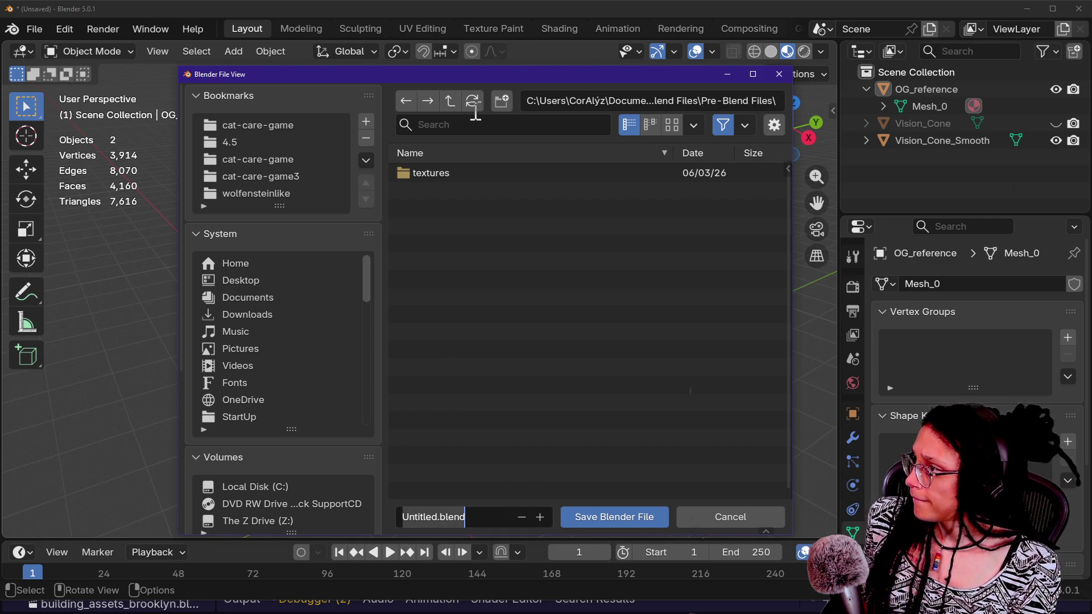
- Save the Blender scene as phone_vision_cone.blend in the Blend Files folder
left_click(454, 102)
left_click(453, 102)
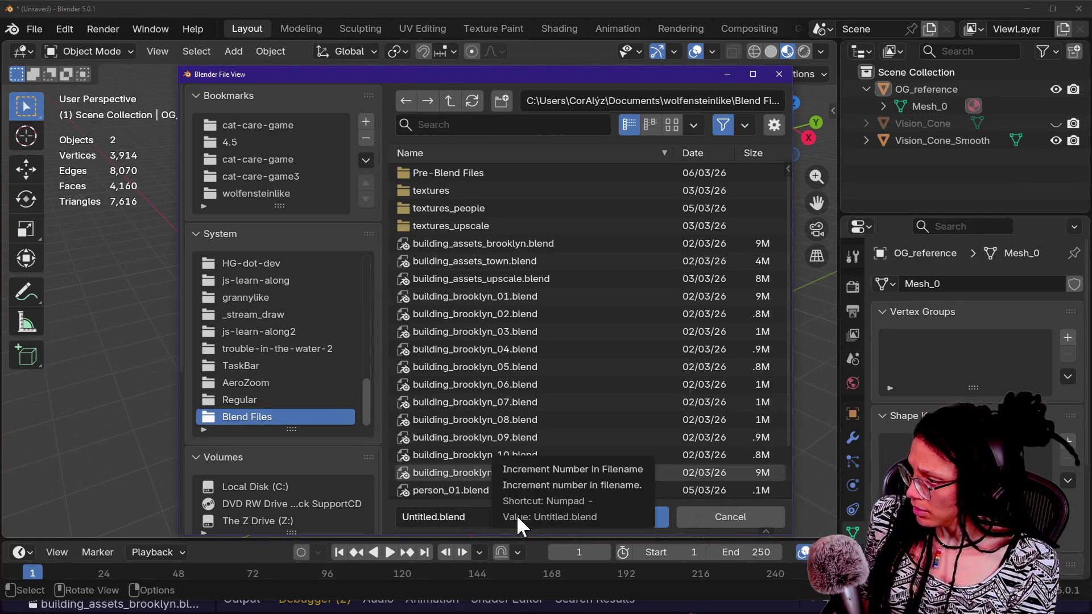
left_click(483, 514)
type("phone_vision_cone.bl...")
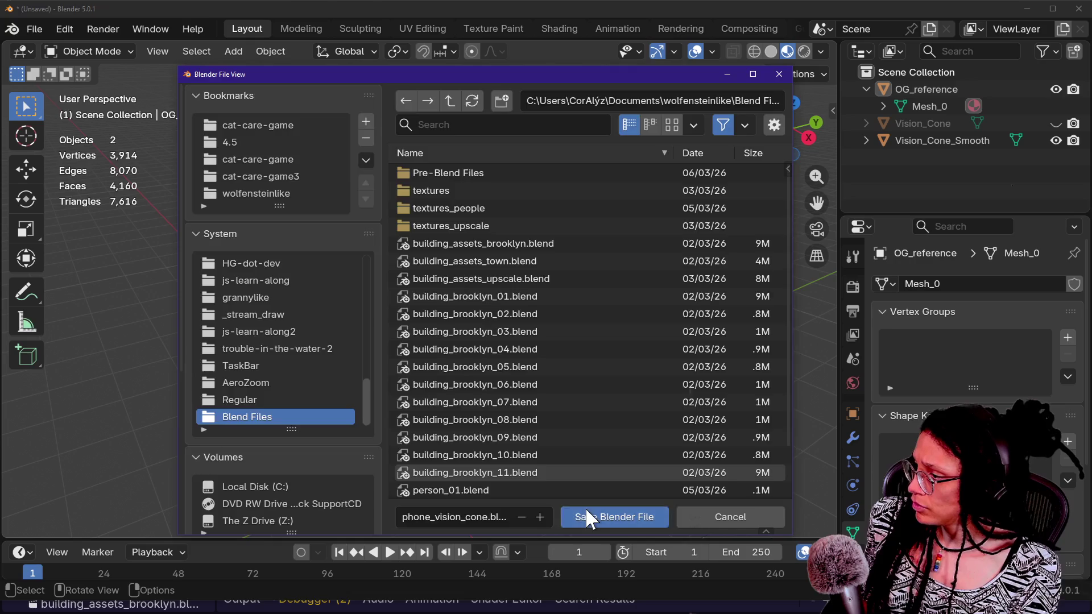
left_click(586, 514)
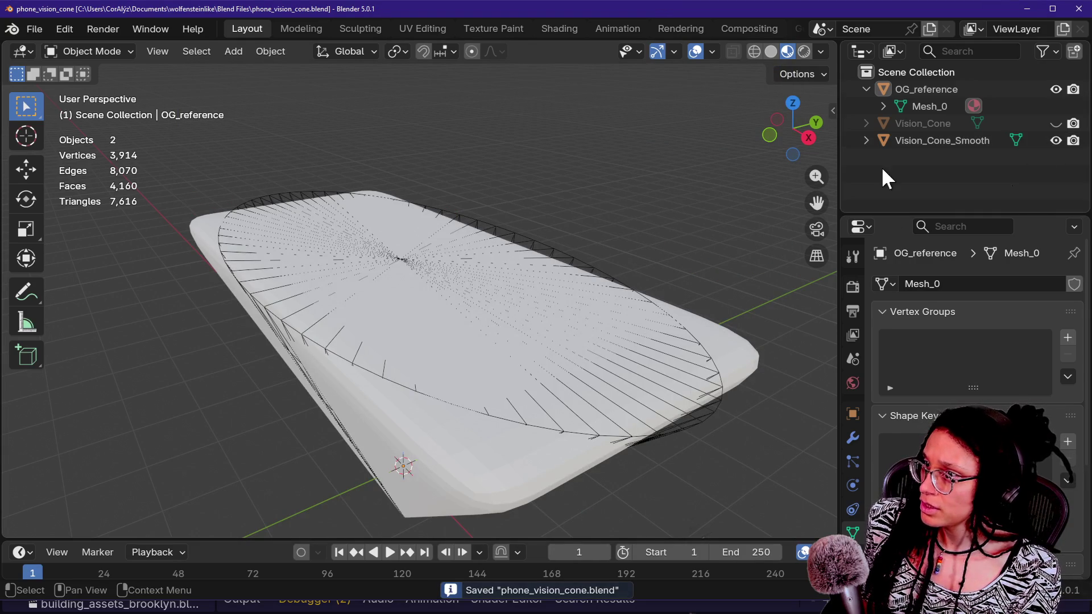
- Unhide Vision_Cone, select it and enter Edit Mode on its mesh
left_click(1058, 122)
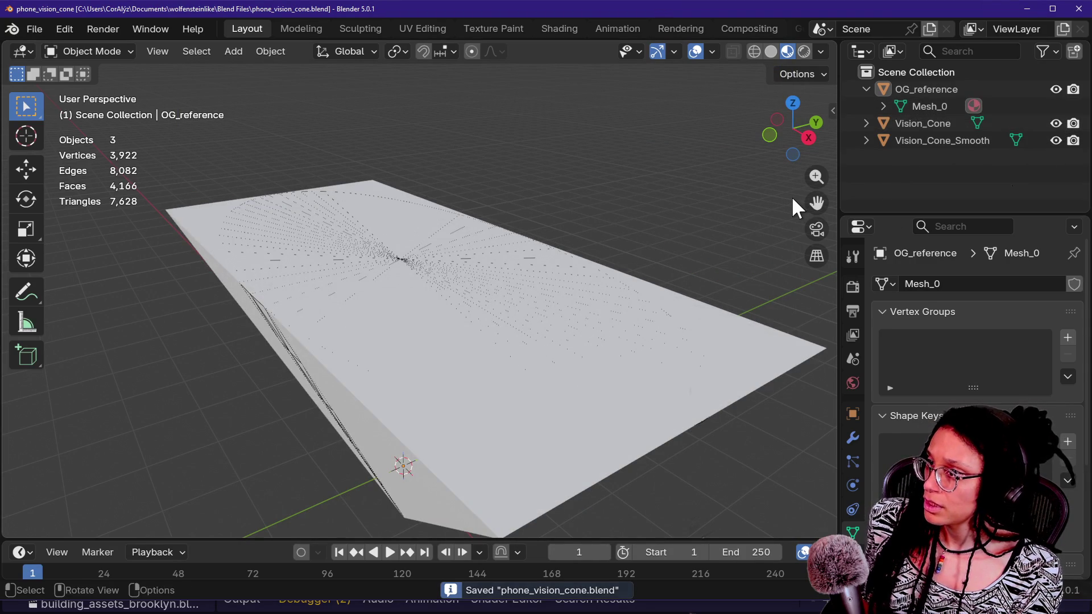
key("alt+Tab")
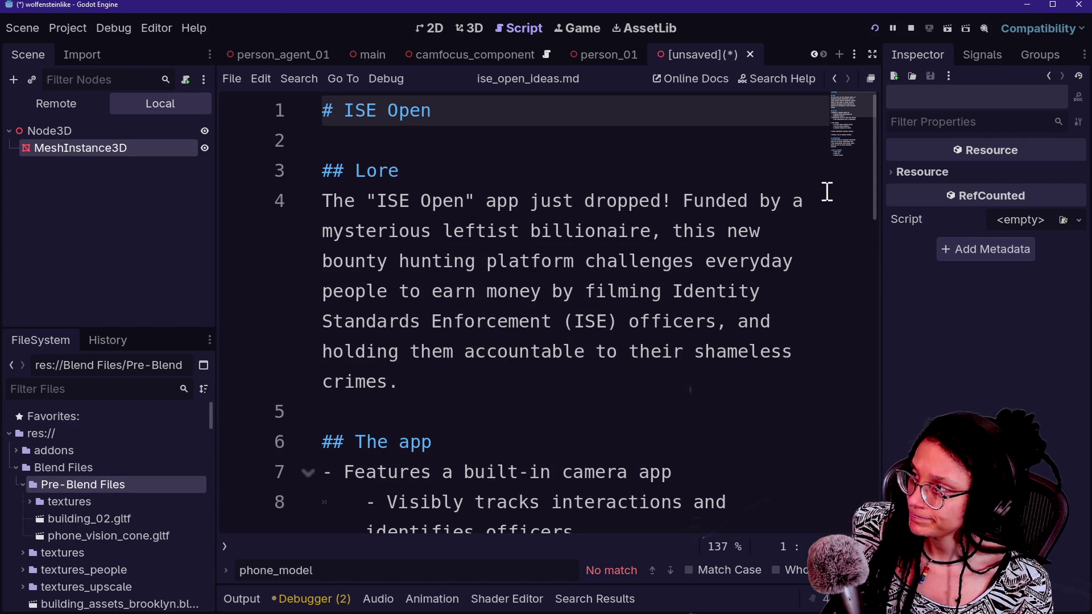
key("alt+Tab")
left_click(523, 324)
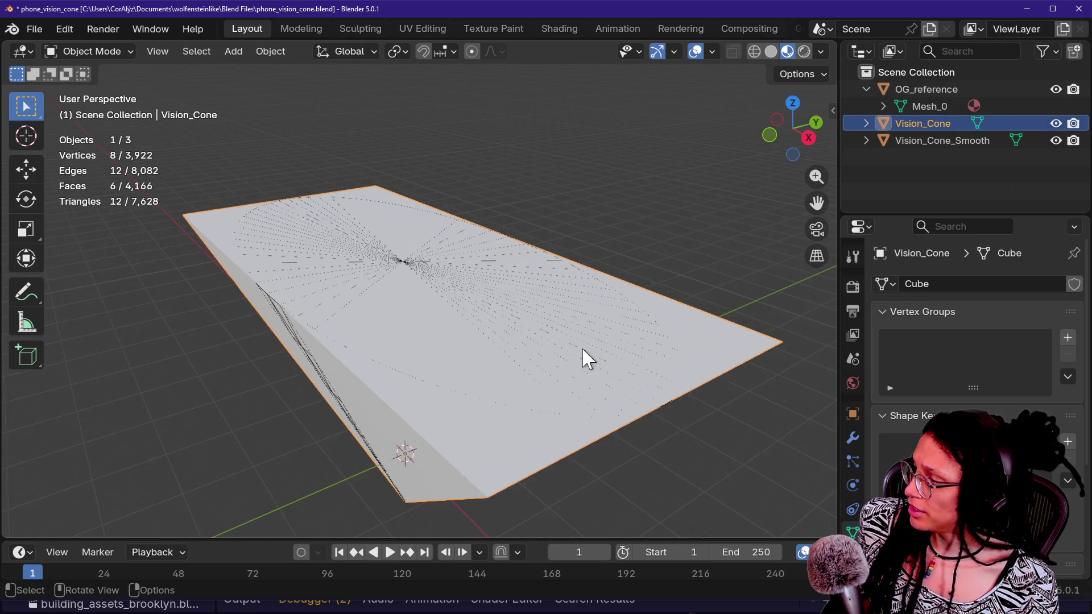
key("Tab")
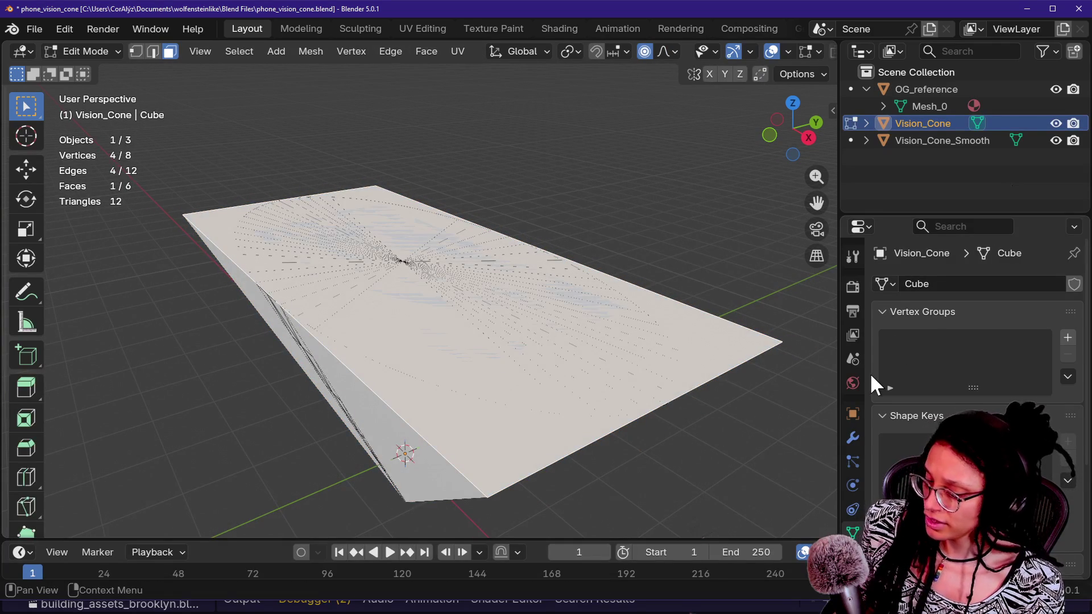
- Create a new material for Vision_Cone with a red base colour
left_click(853, 557)
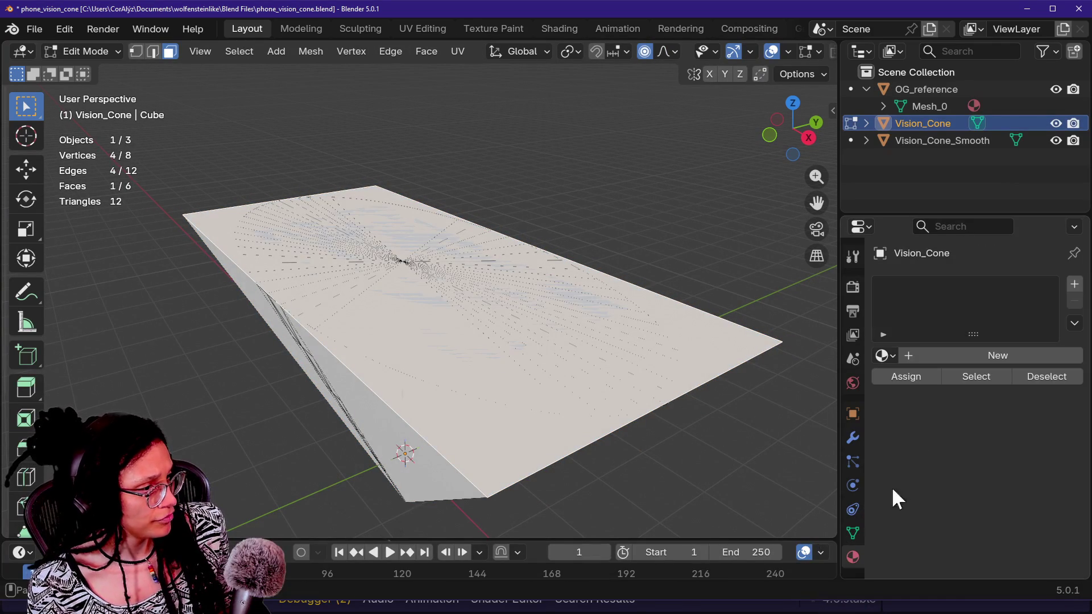
left_click(930, 354)
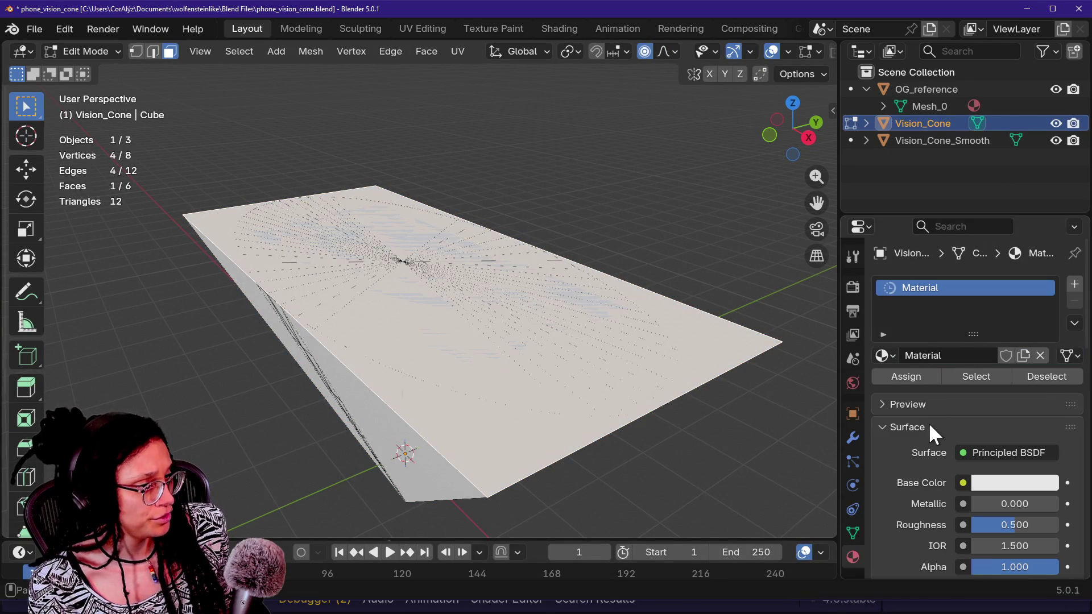
left_click(1028, 483)
mouse_move(967, 256)
left_mouse_down()
mouse_move(900, 216)
mouse_move(972, 319)
left_mouse_up()
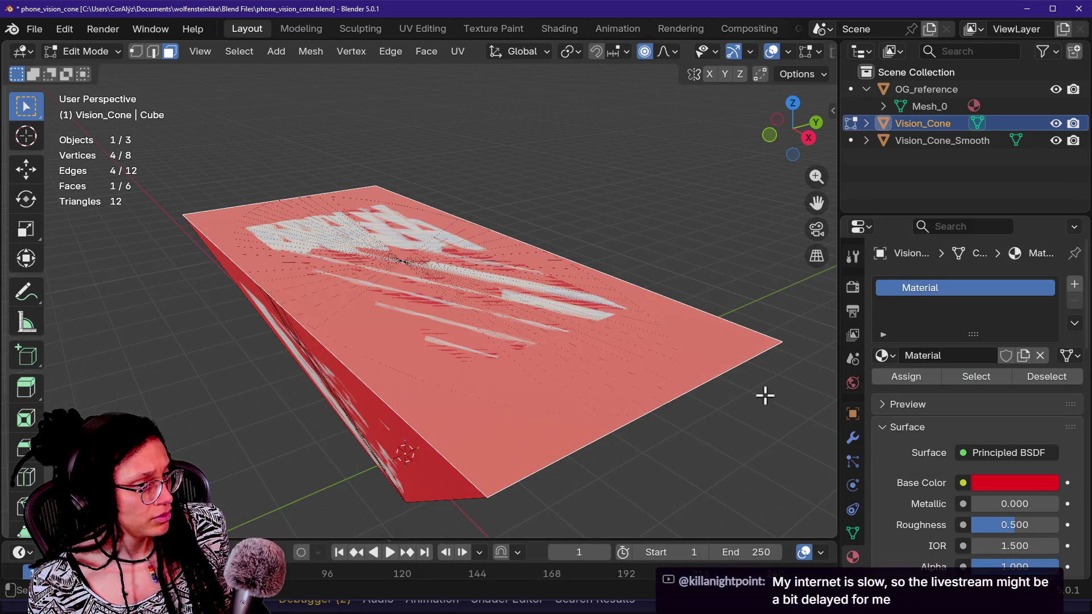
- Assign the red material to the cone's top face and add a second material slot
key("shift+grave")
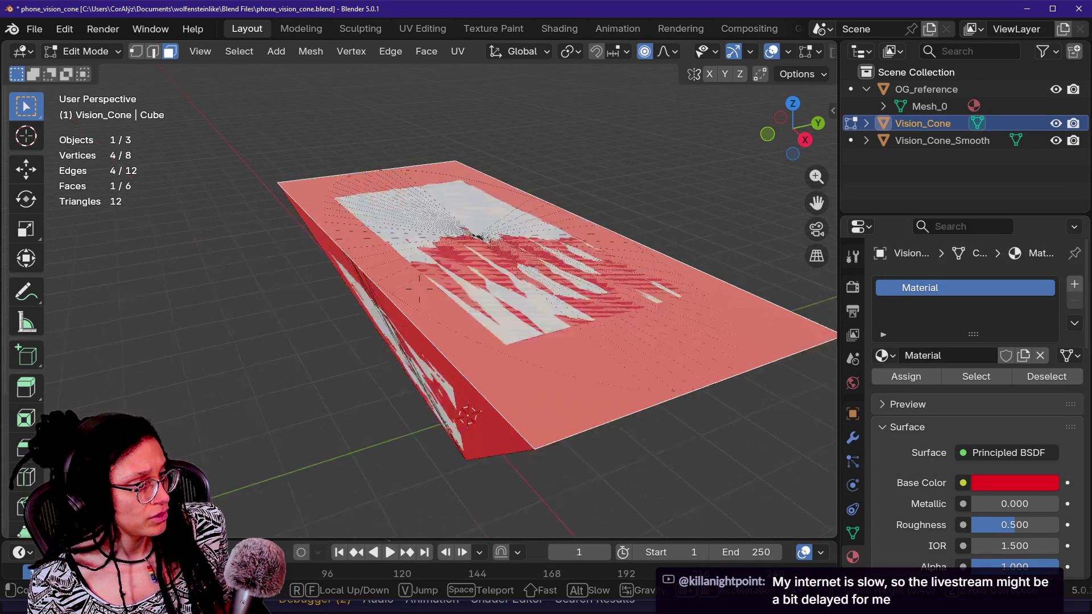
mouse_move(420, 289)
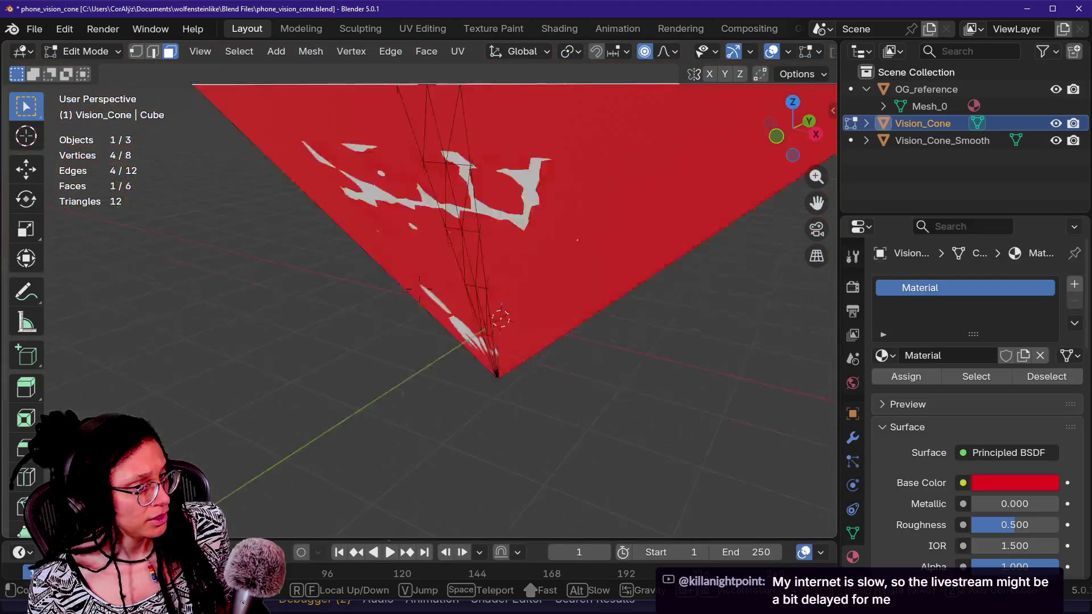
mouse_move(500, 336)
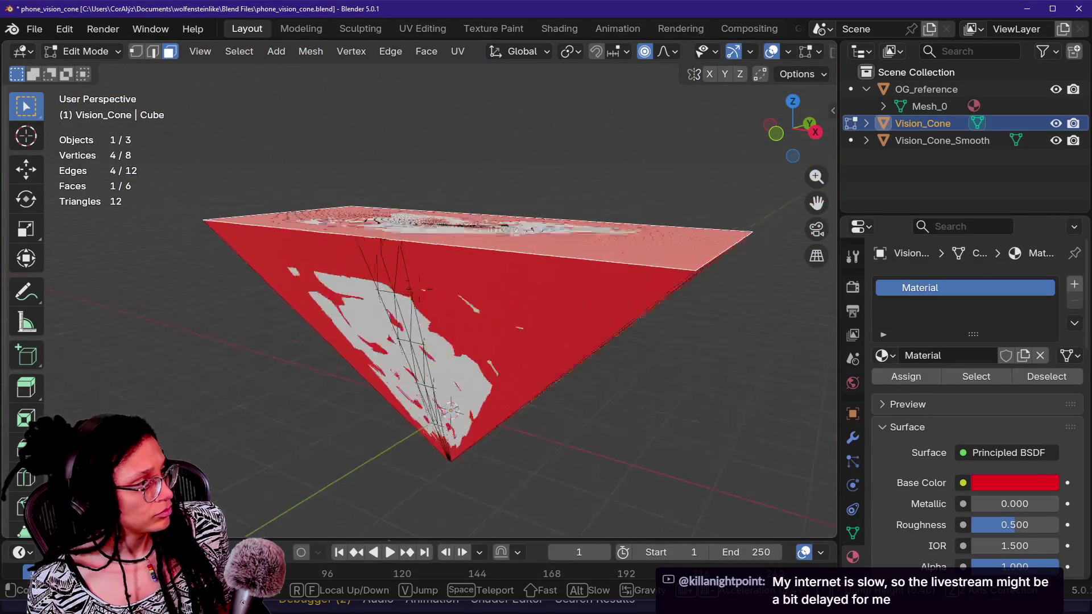
left_click(631, 366)
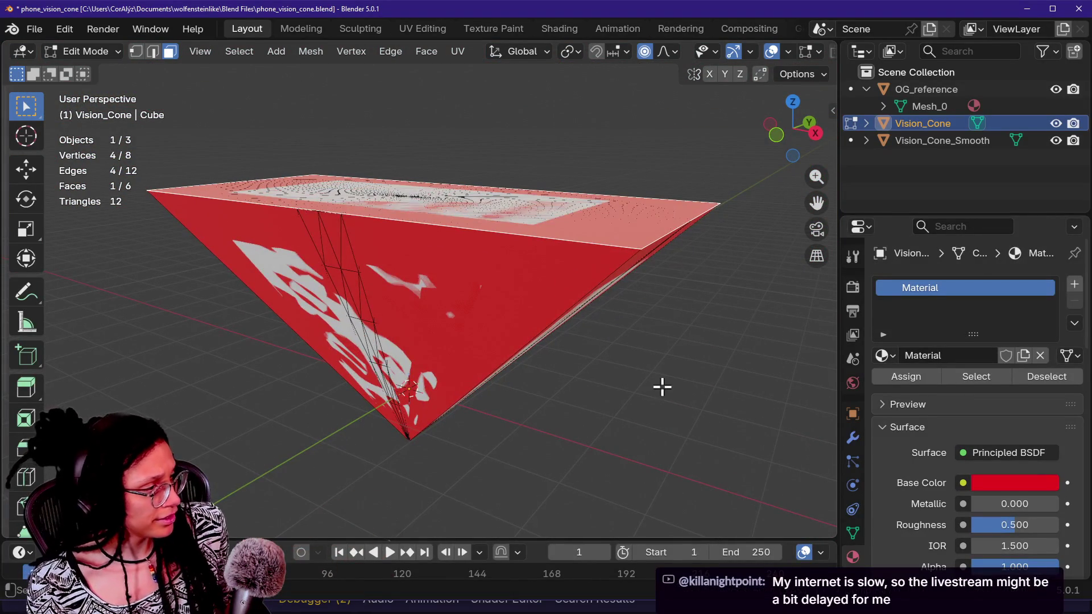
mouse_move(754, 336)
left_mouse_down()
mouse_move(777, 340)
mouse_move(751, 336)
left_mouse_up()
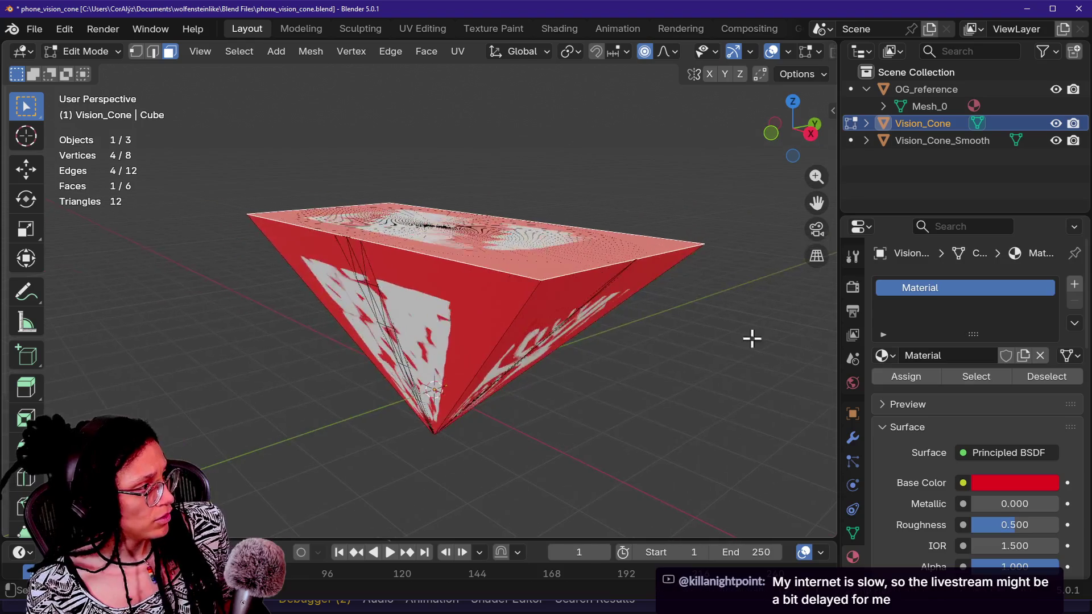
left_click(915, 370)
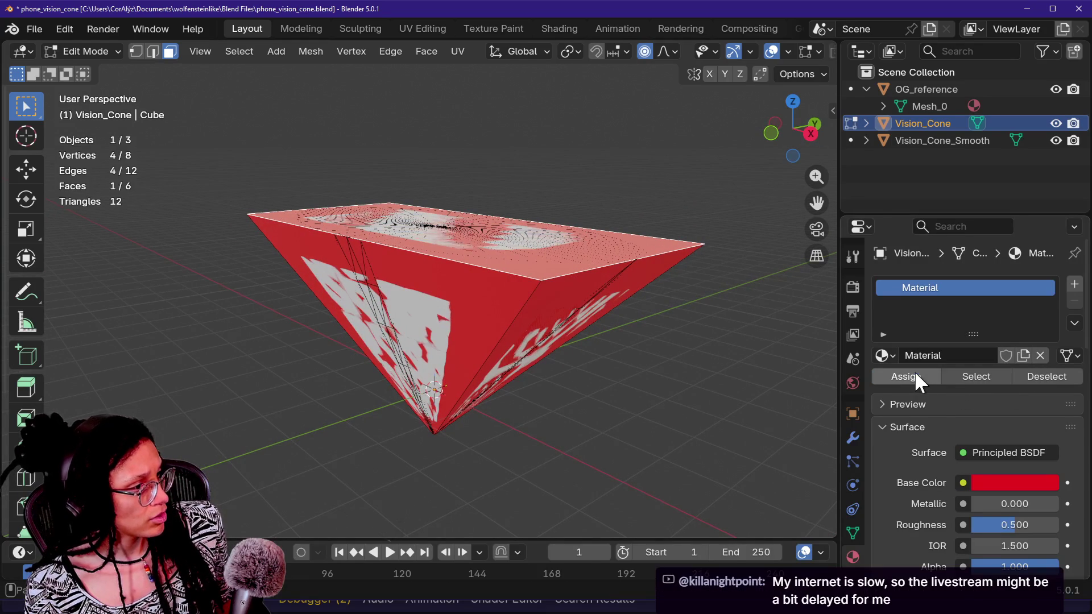
left_click(1075, 284)
- Finish naming the first material big_end and create a second material named smol_end
left_click(944, 289)
double_click(985, 294)
type("big_end")
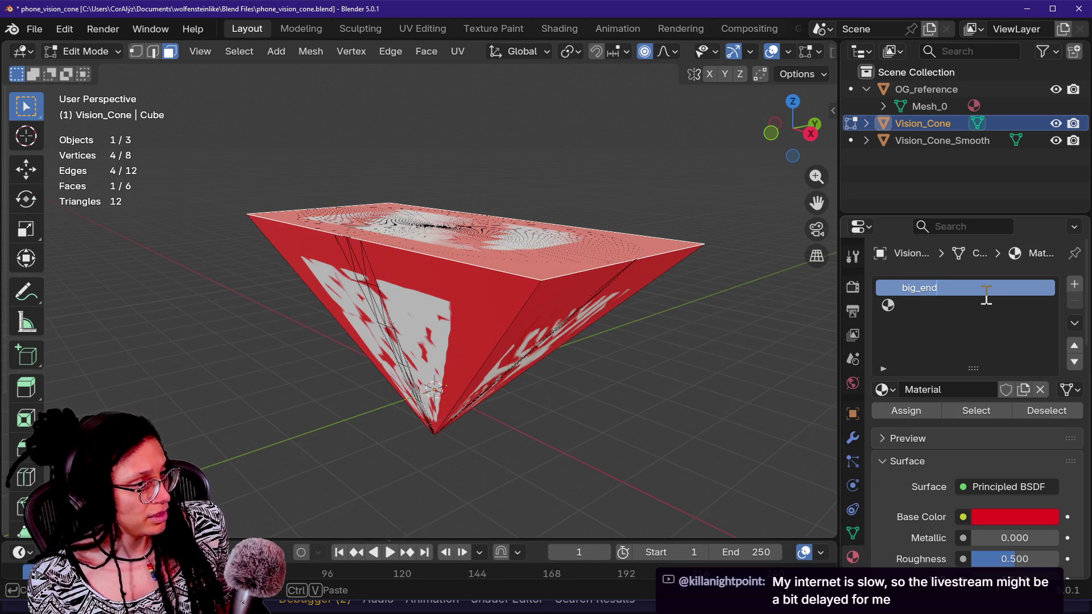
left_click(978, 305)
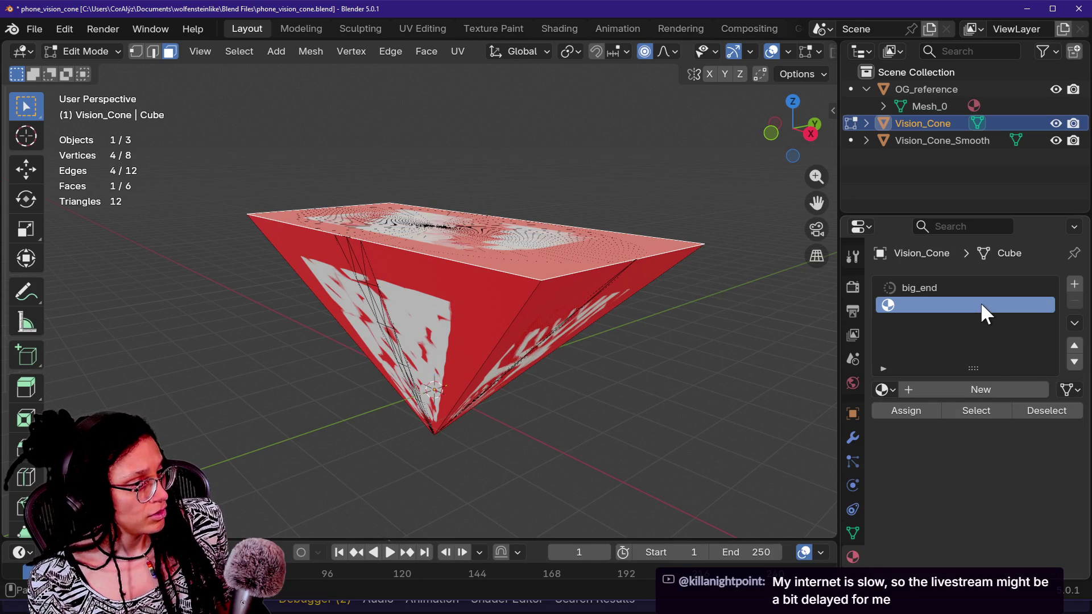
left_click(985, 387)
double_click(955, 305)
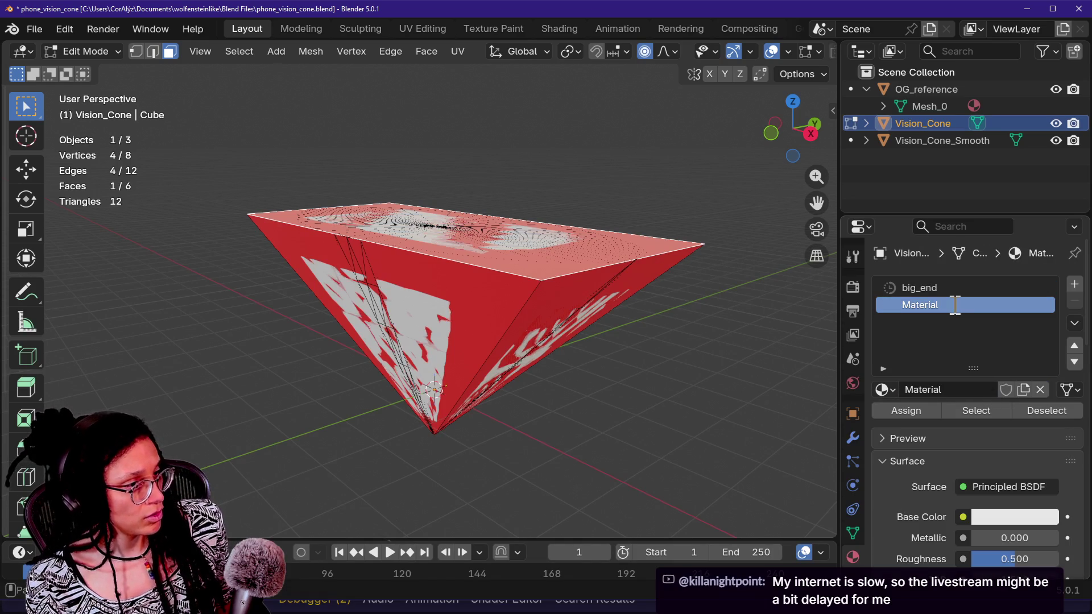
type("smol")
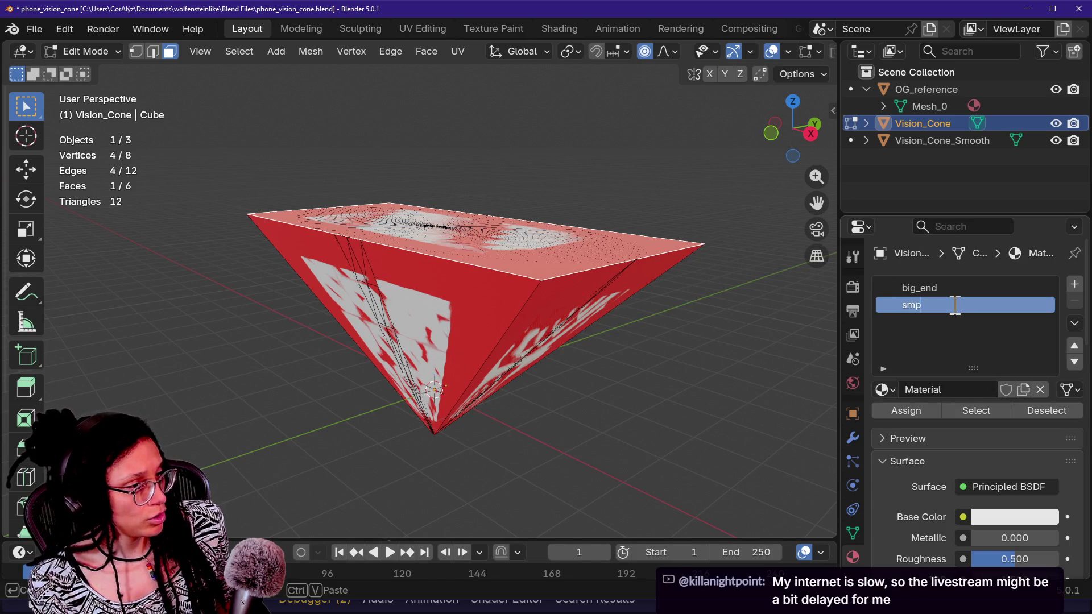
type("_end")
key("Return")
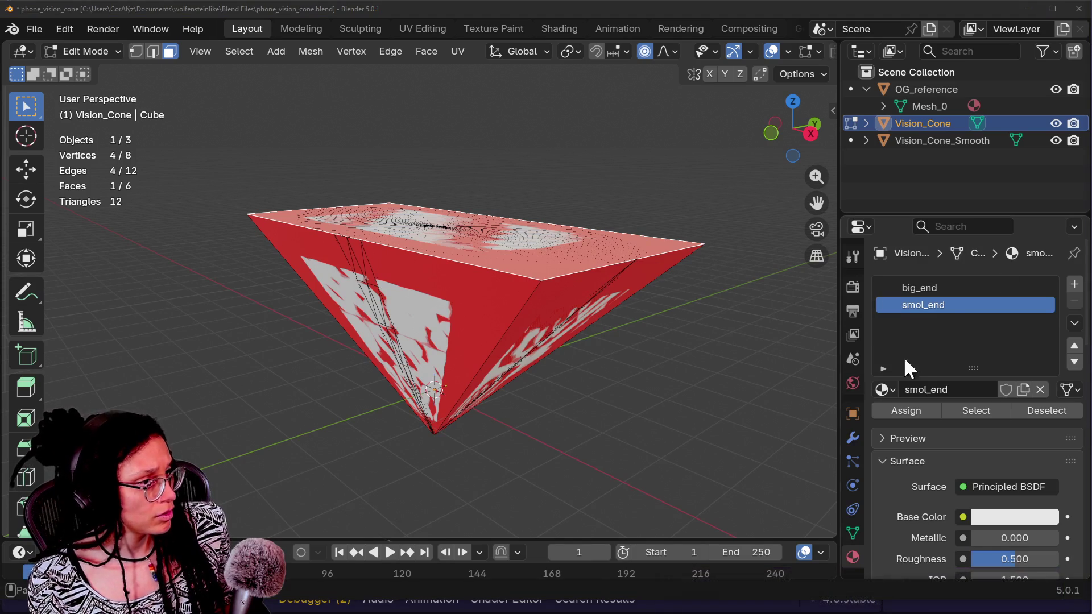
- Invert the face selection, make smol_end bright green and assign it to the five side faces
left_click(935, 419)
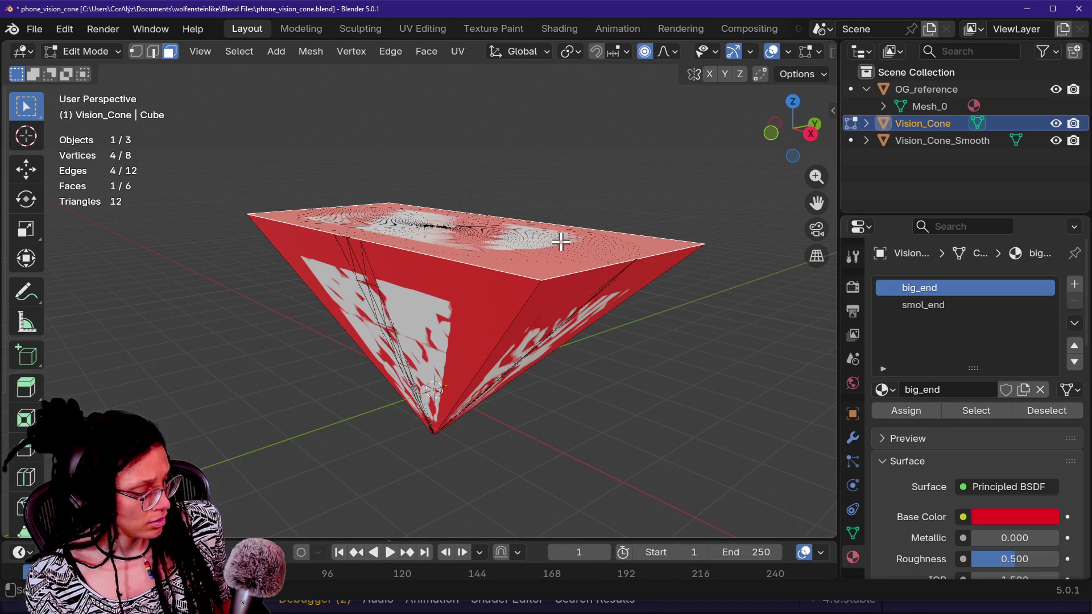
key("ctrl+i")
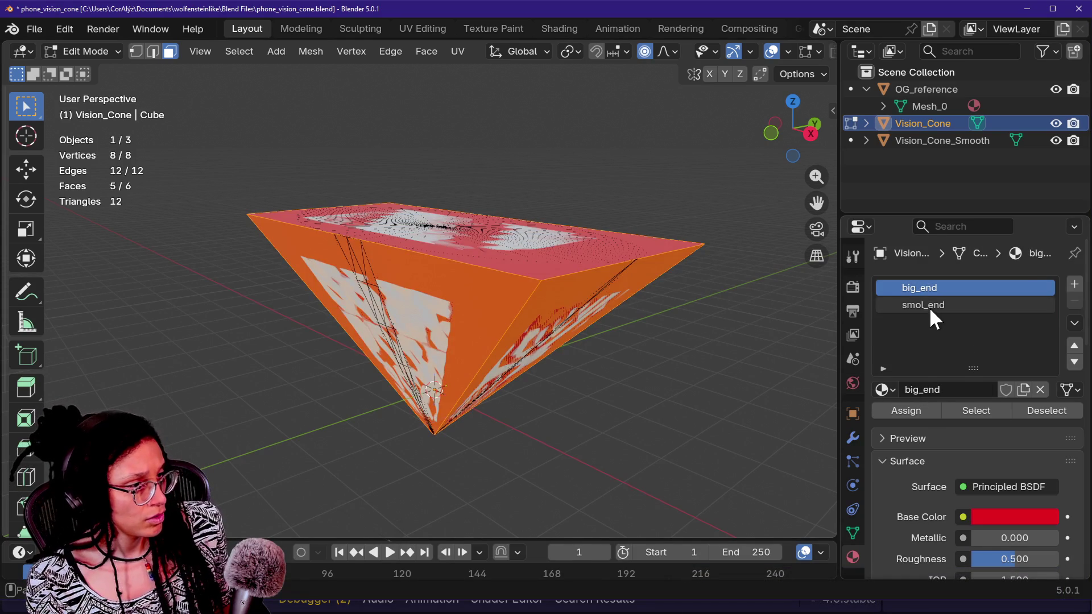
left_click(929, 305)
left_click(990, 518)
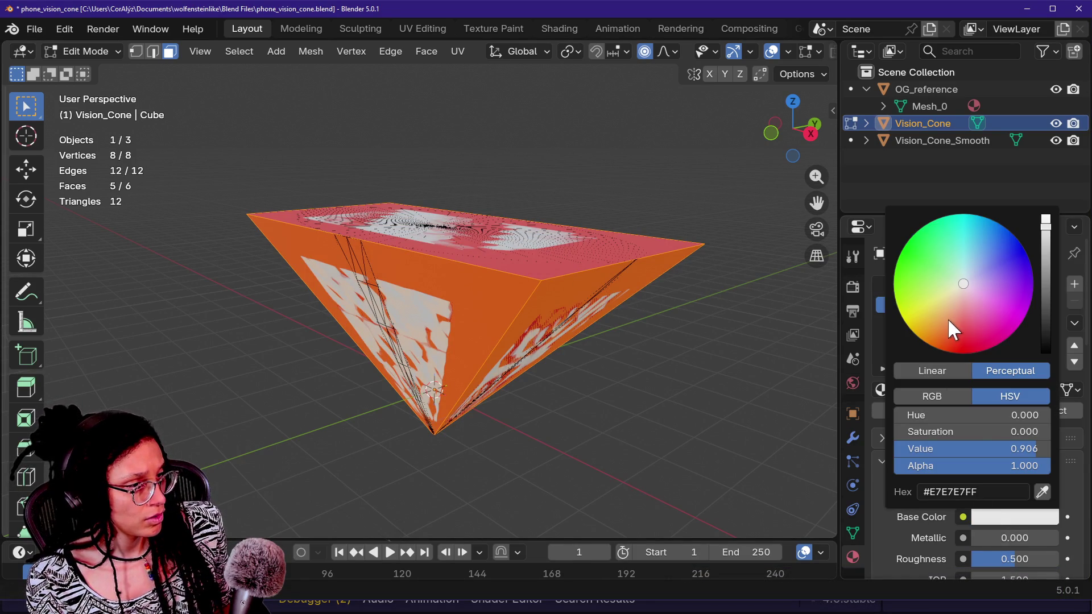
left_click_drag(953, 330, 904, 250)
left_click(902, 404)
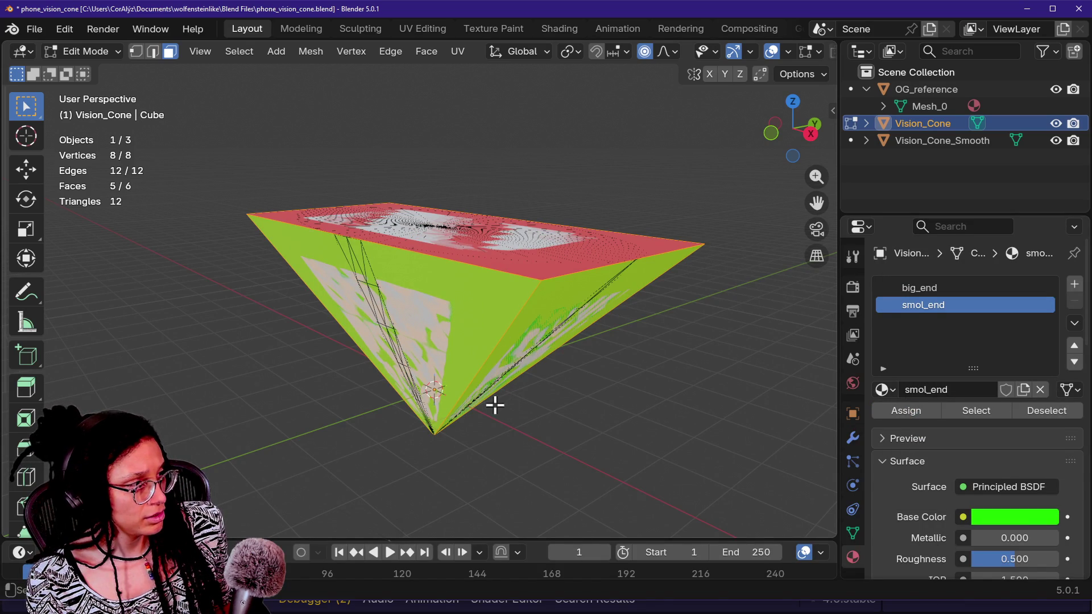
- Darken the side material's base colour to black and rename it sides
key("shift+grave")
key("w")
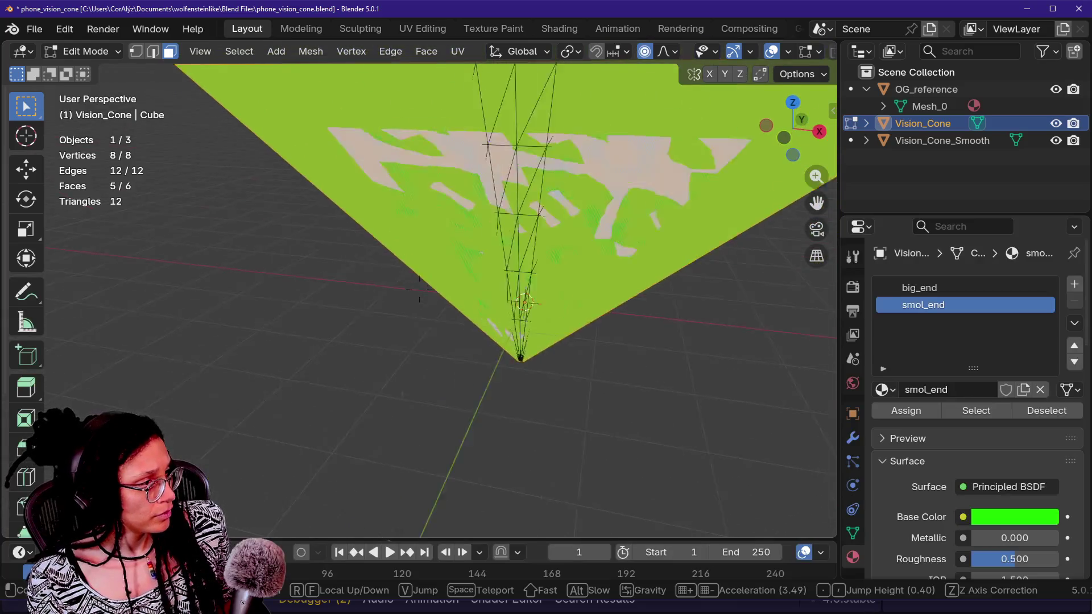
key("s")
key("Return")
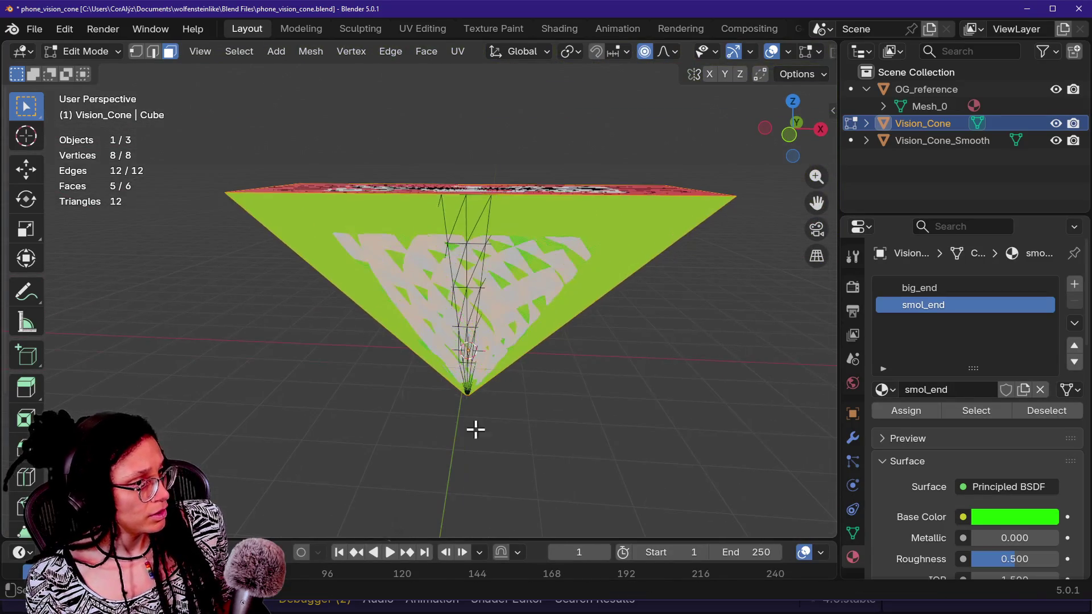
left_click(984, 517)
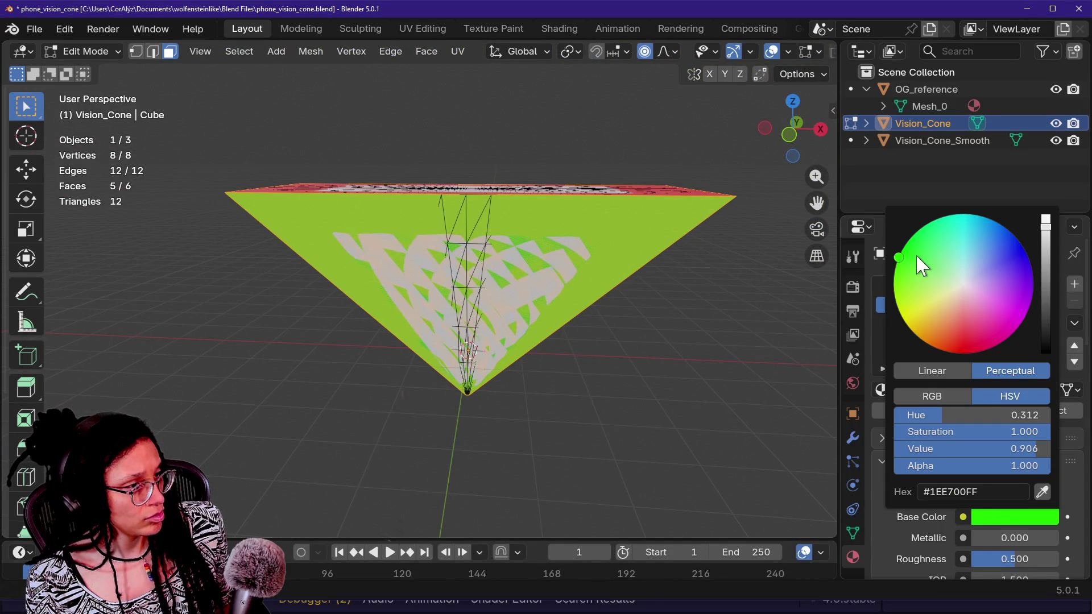
left_click_drag(1046, 243, 1046, 354)
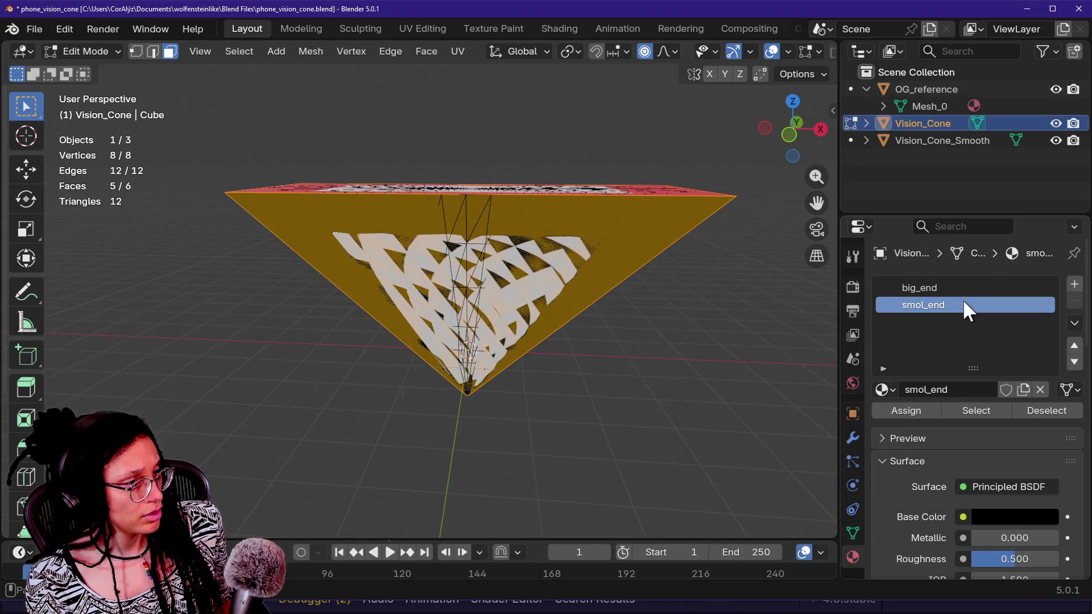
double_click(967, 302)
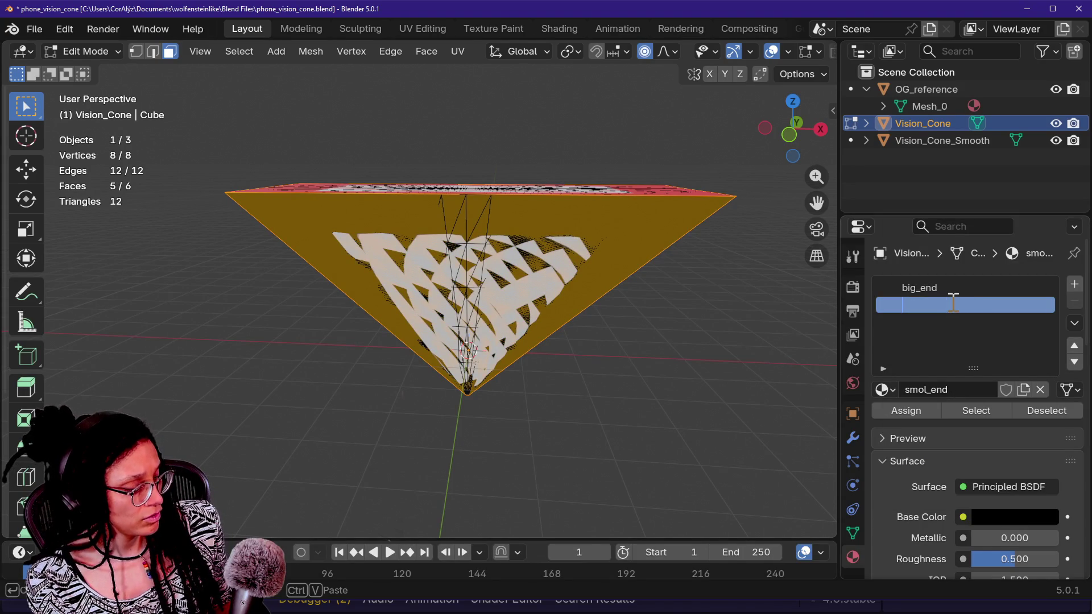
type("sides")
key("Return")
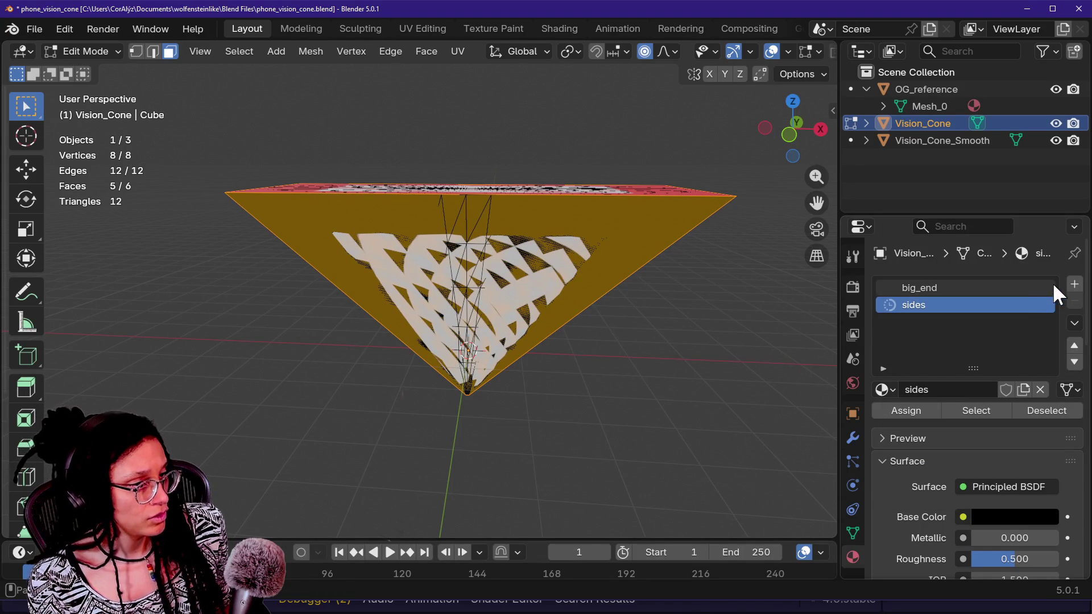
- Add a third slot with a new material named small_end, then view the cone's small end
left_click(1075, 285)
left_click(965, 391)
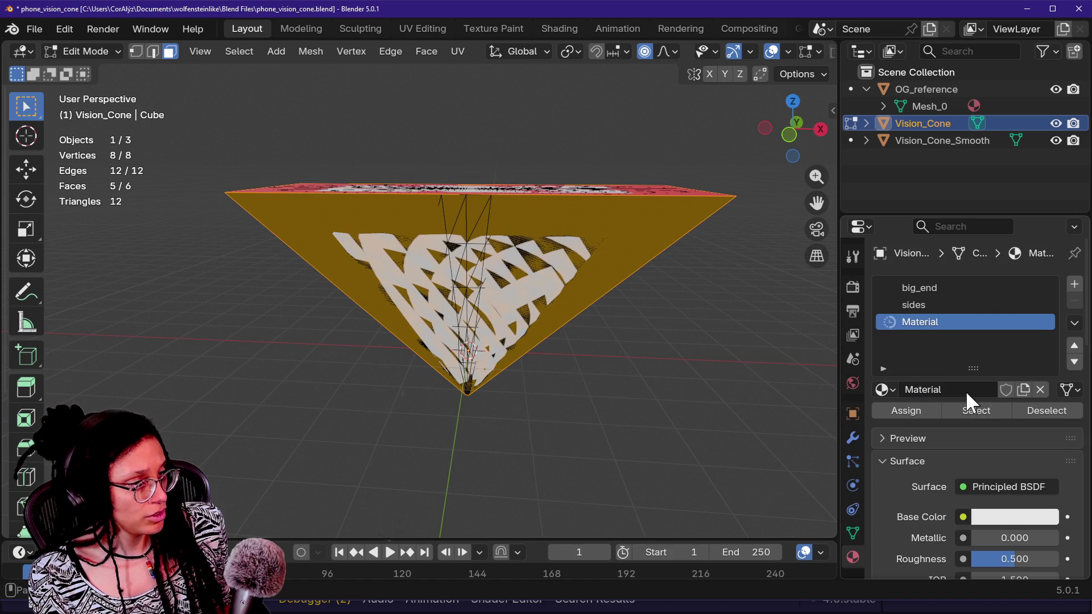
double_click(939, 323)
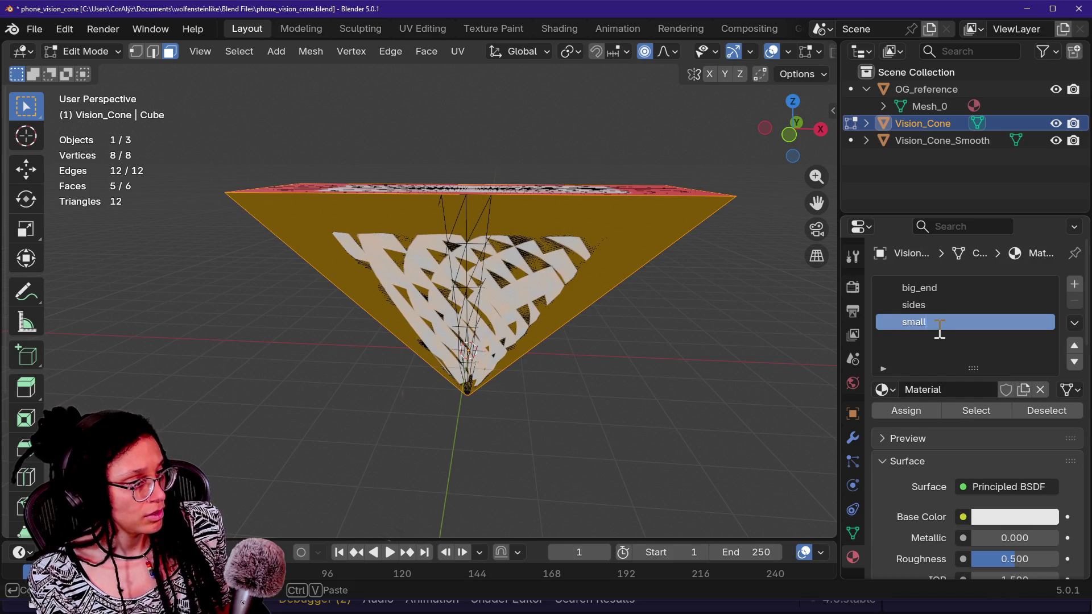
type("_end")
key("Return")
left_click(493, 442)
key("shift+grave")
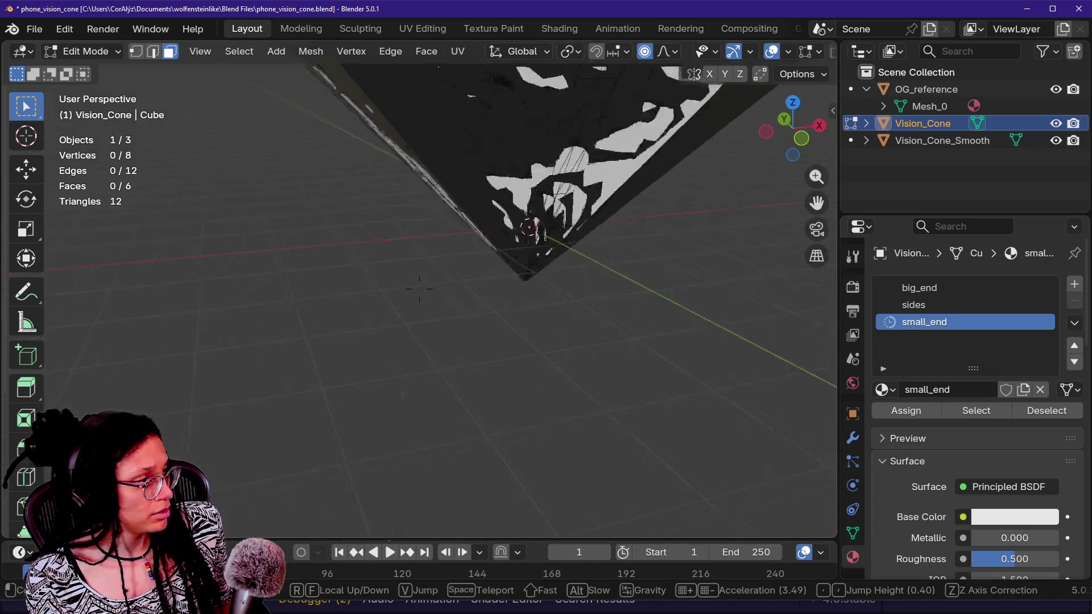
key("w")
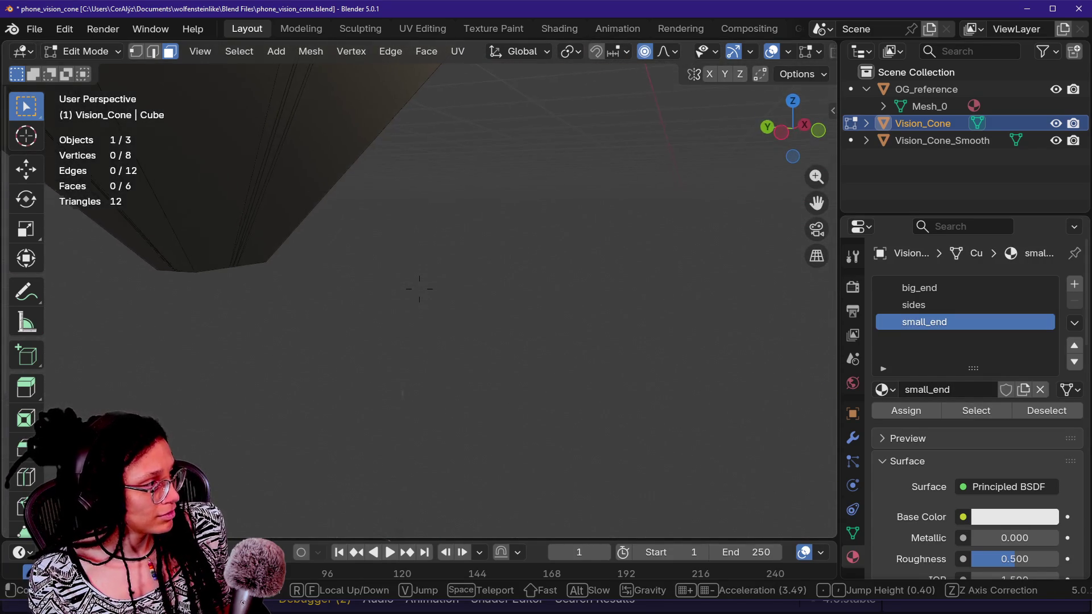
key("s")
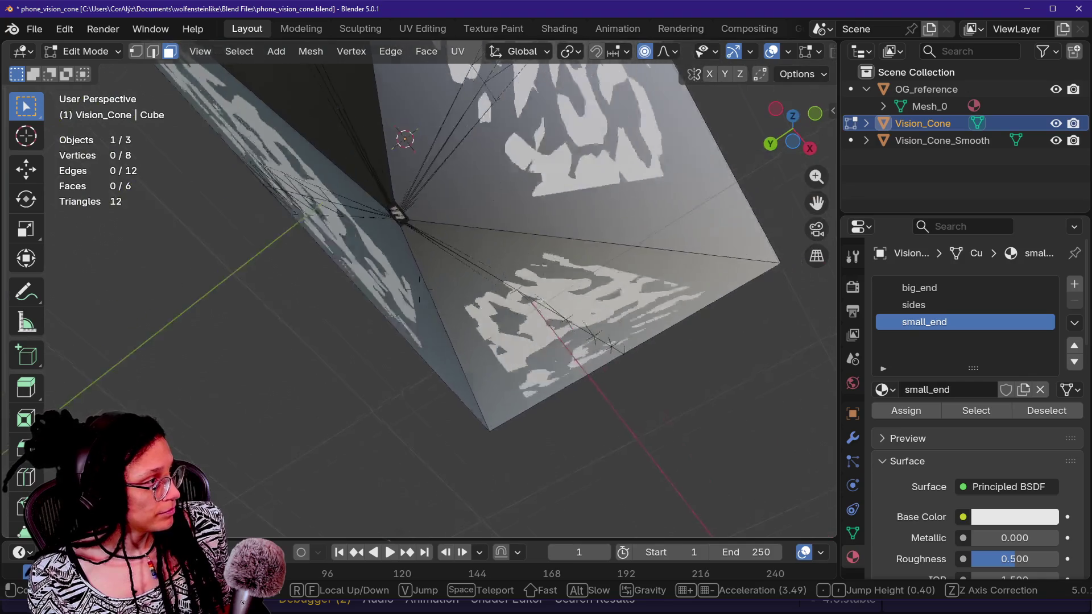
left_click(439, 368)
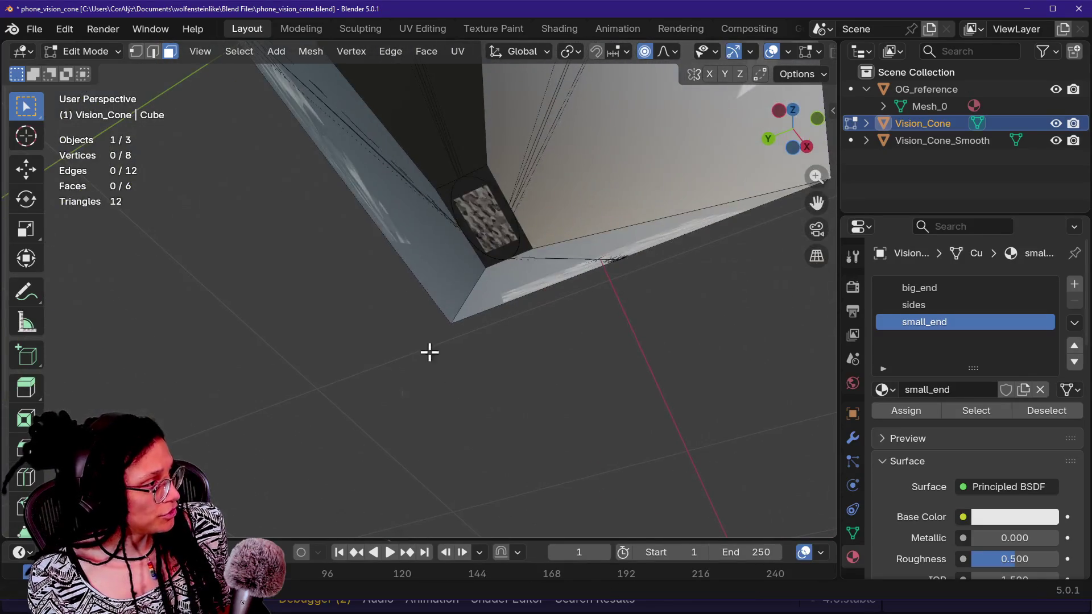
- Assign small_end to the cone's tip face and make its base colour bright green
left_click(474, 220)
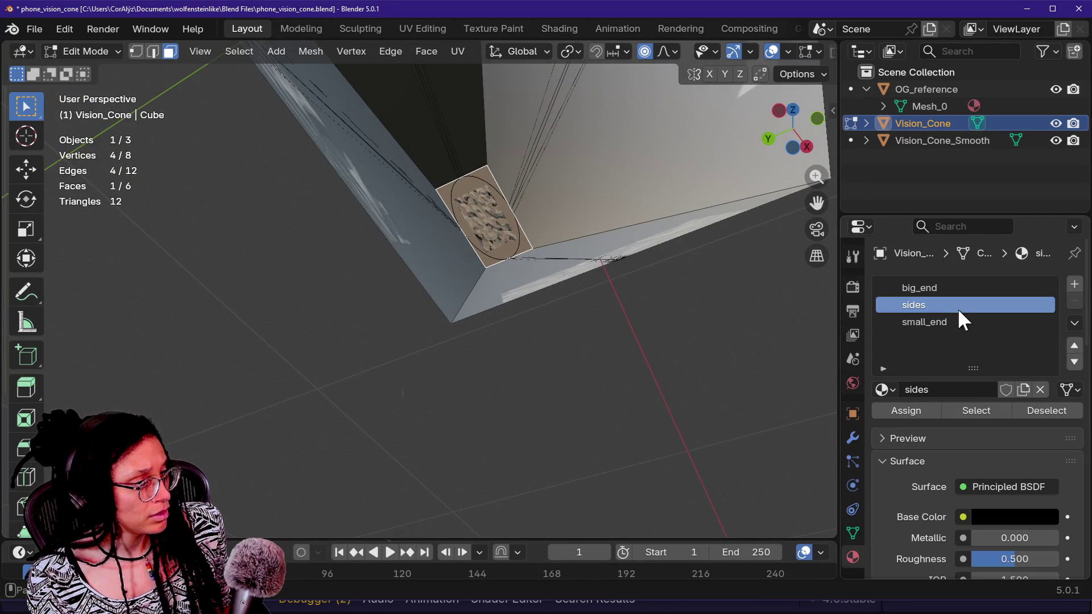
left_click(968, 323)
left_click(923, 409)
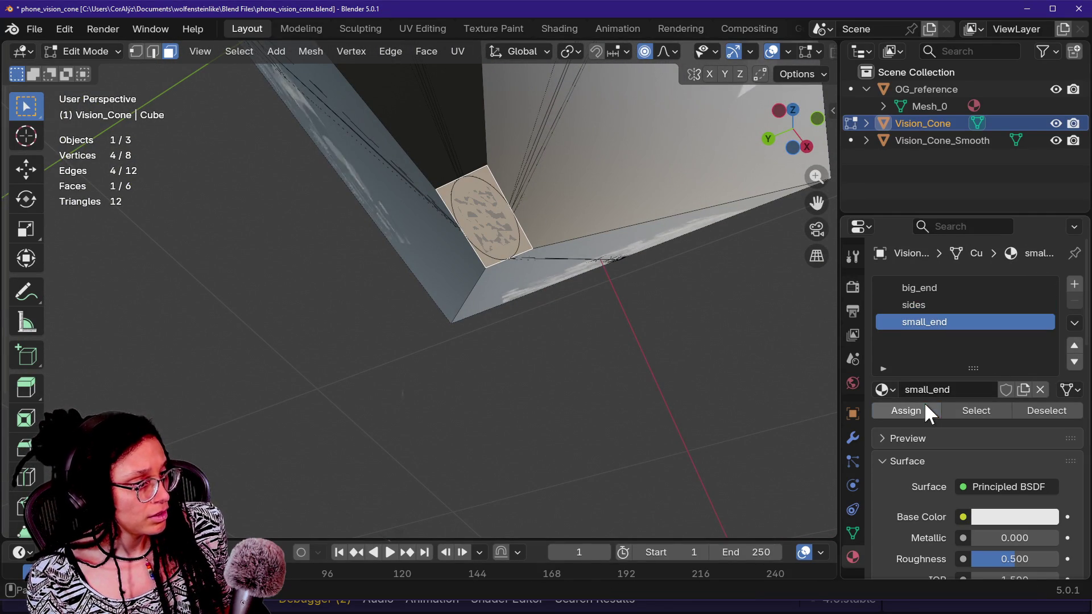
left_click(989, 517)
left_click(946, 299)
left_click_drag(947, 299, 900, 254)
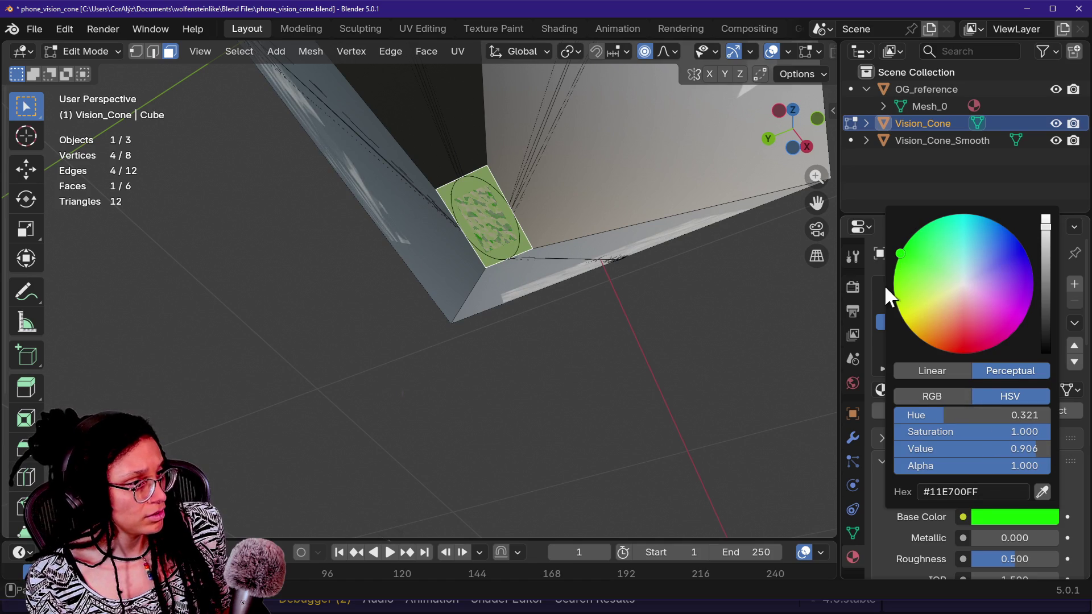
left_click(710, 382)
- Save phone_vision_cone.blend and return to Godot for the reimport
key("shift+grave")
key("w")
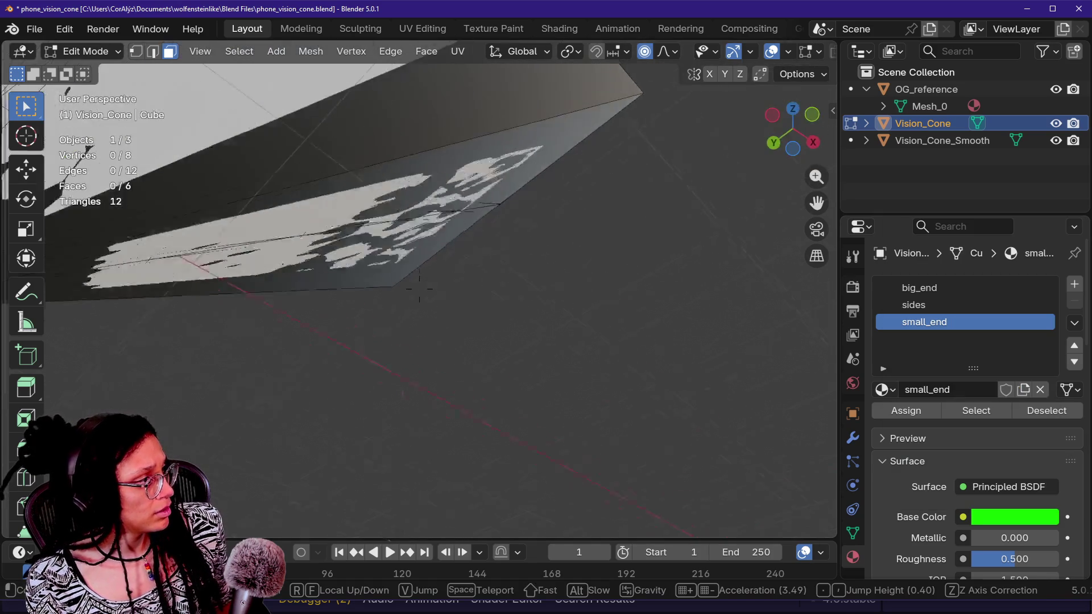
key("s")
key("s")
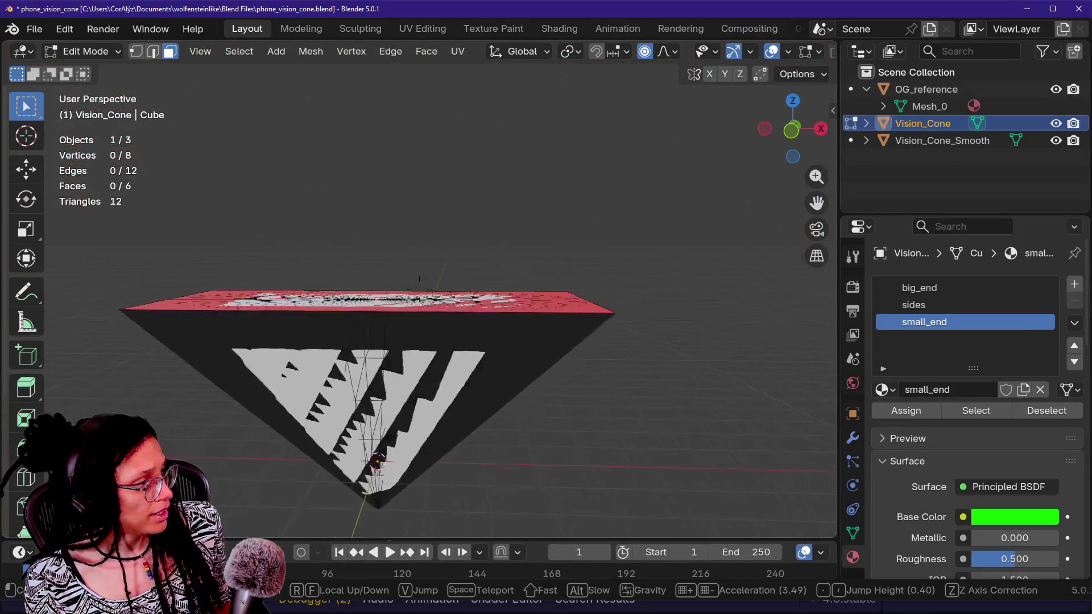
left_click(643, 256)
key("ctrl+s")
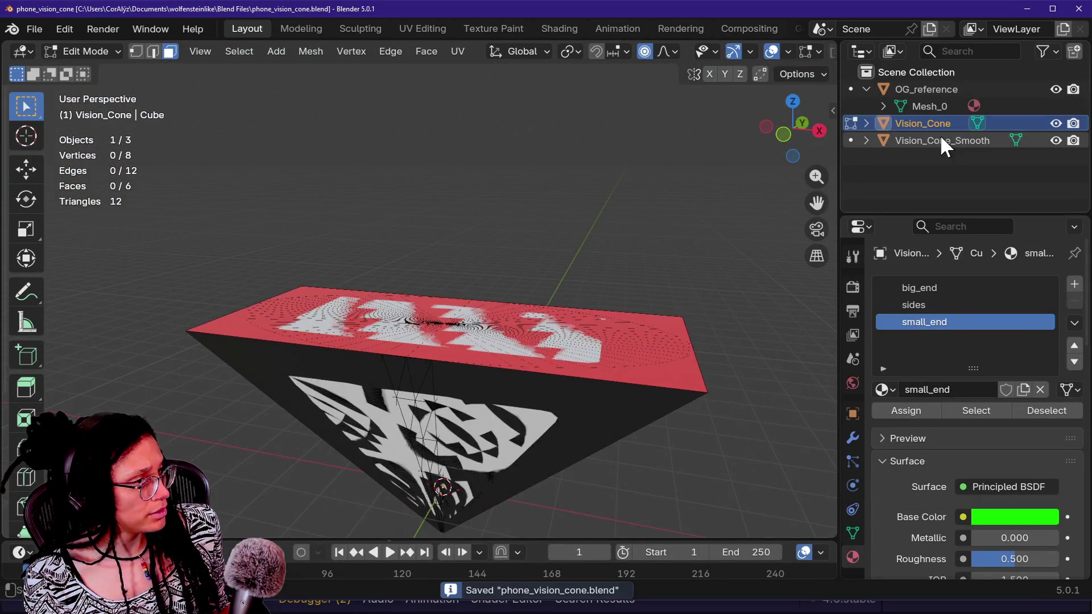
left_click(588, 179)
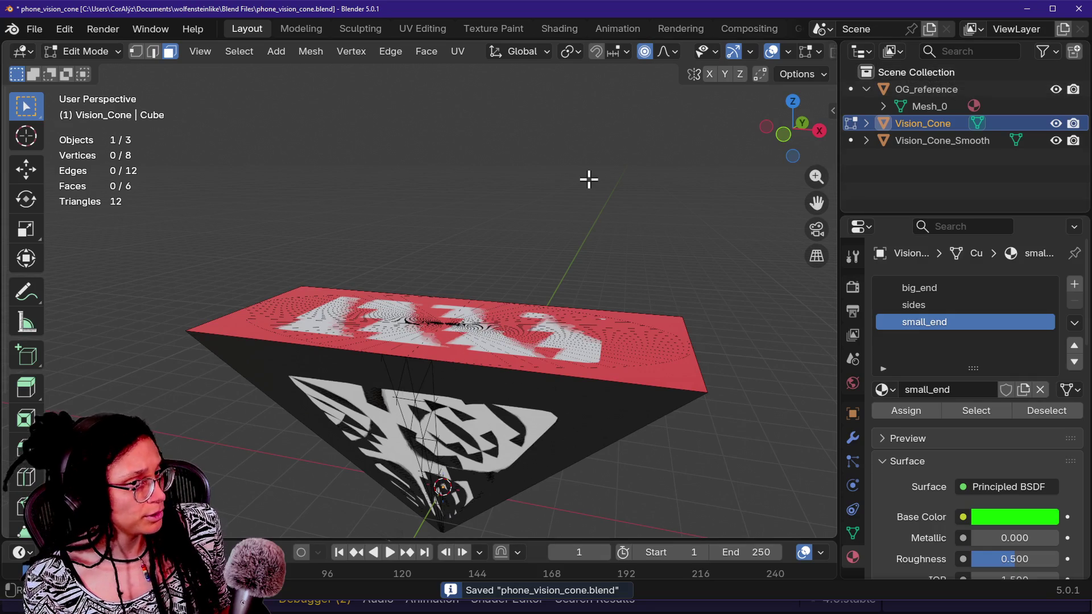
key("alt+Tab")
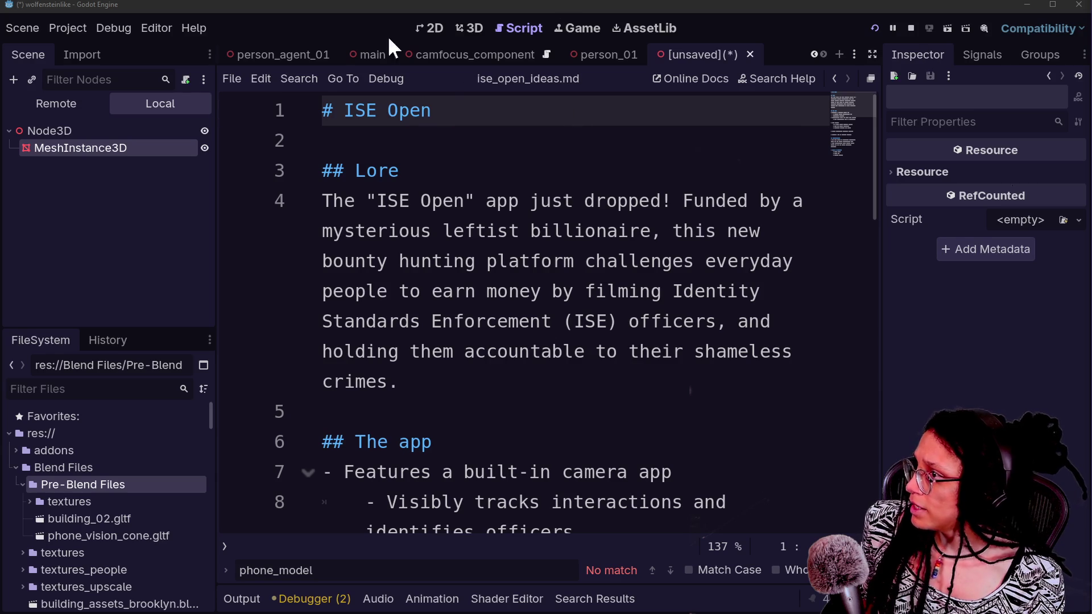
- Close the [unsaved] scene tab to trigger the save-before-closing prompt
left_click(748, 53)
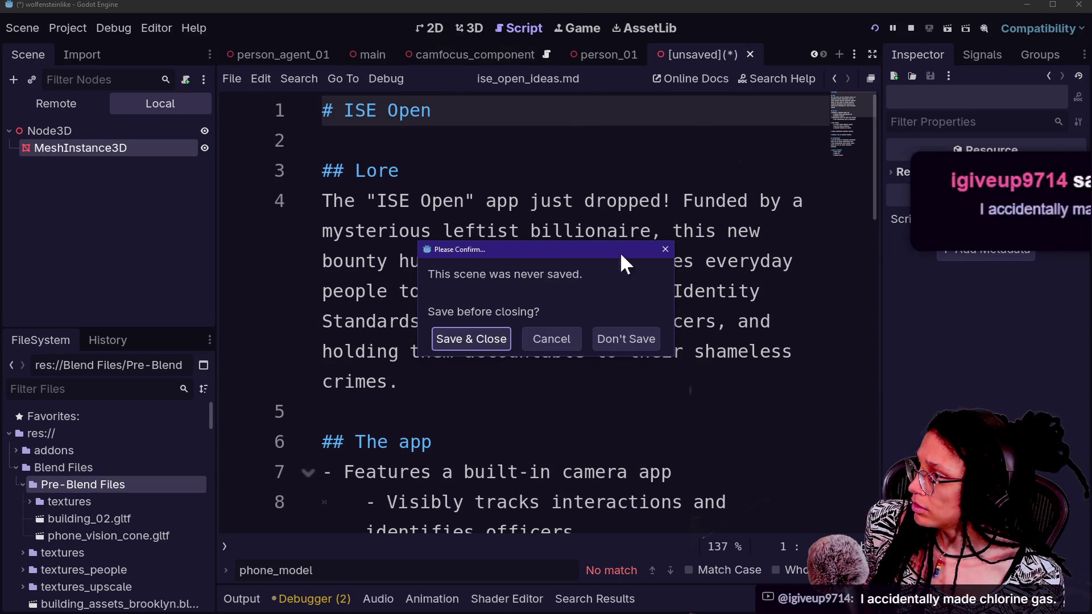
- Discard the unsaved scene and look through the building_brooklyn_06, person_agent_01 and person_01 tabs
left_click(594, 340)
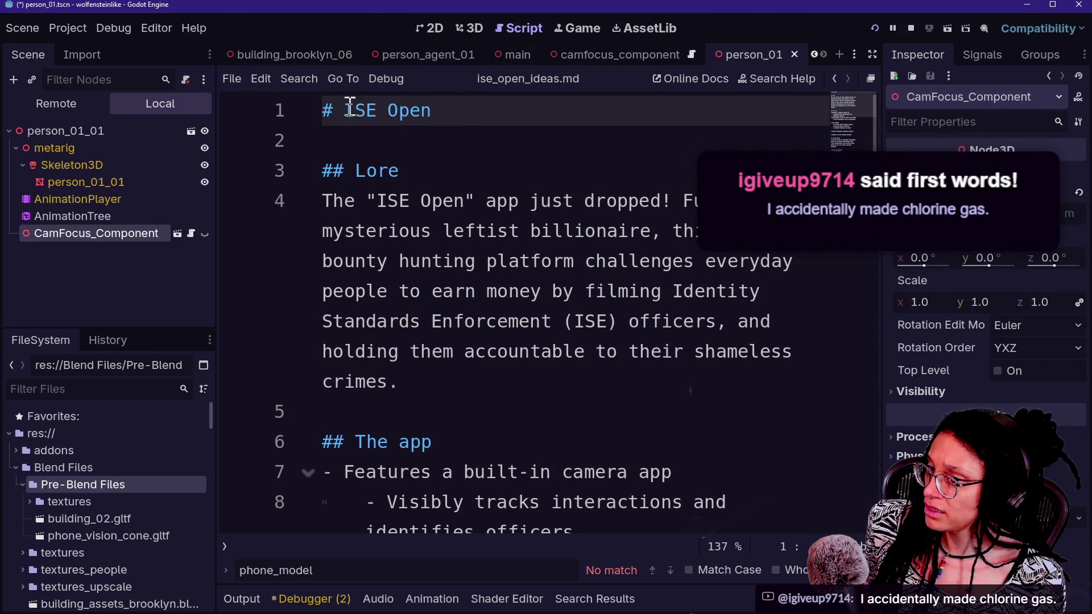
left_click(234, 48)
left_click(450, 53)
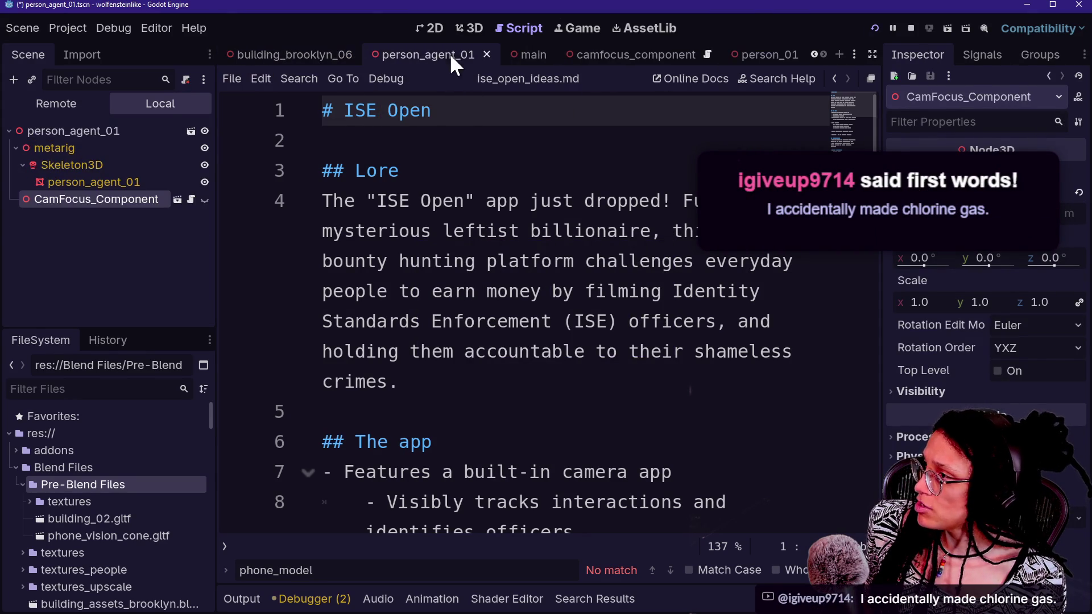
left_click(772, 51)
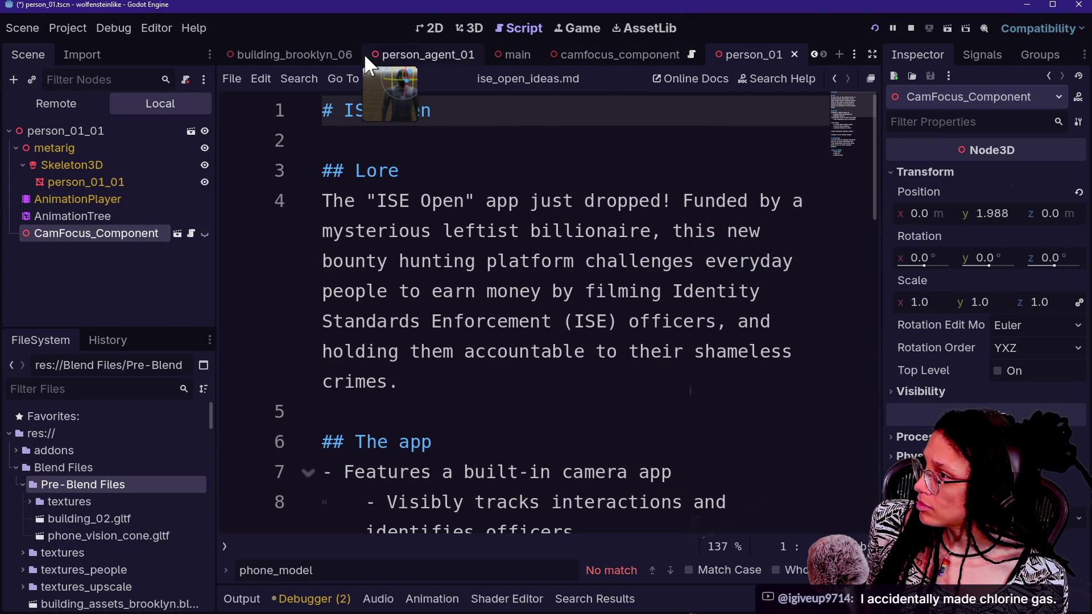
scroll(364, 54, "up", 5)
- Switch to the player scene, stop the running game and save the scene
left_click(339, 51)
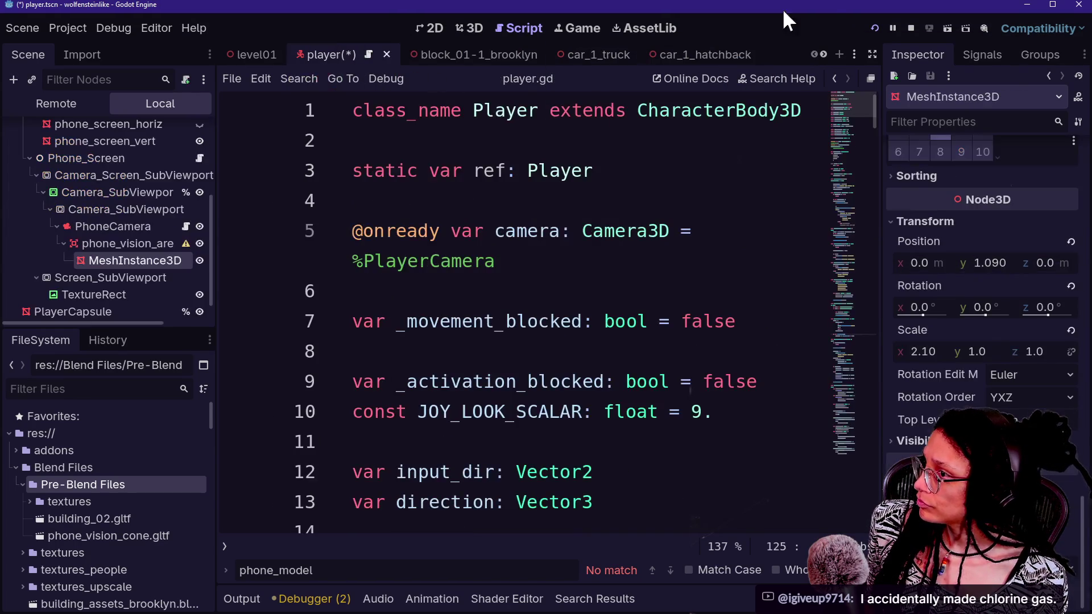
left_click(910, 27)
key("ctrl+s")
- Show the player scene in 3D and create an inherited scene from phone_vision_cone.blend
left_click(462, 25)
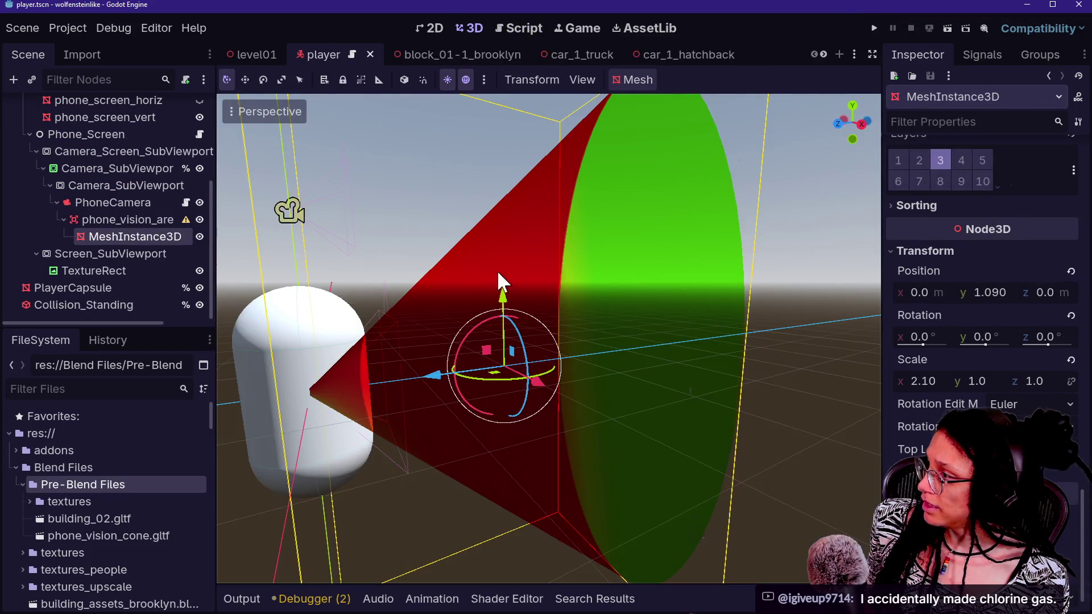
scroll(497, 271, "down", 3)
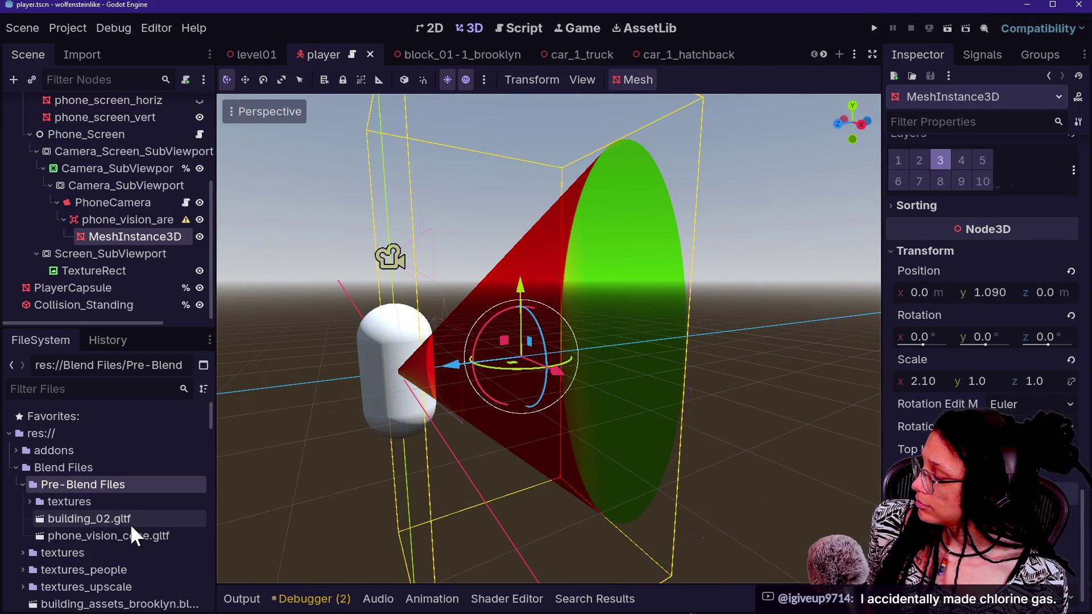
scroll(130, 523, "down", 5)
scroll(130, 523, "up", 1)
scroll(130, 524, "down", 5)
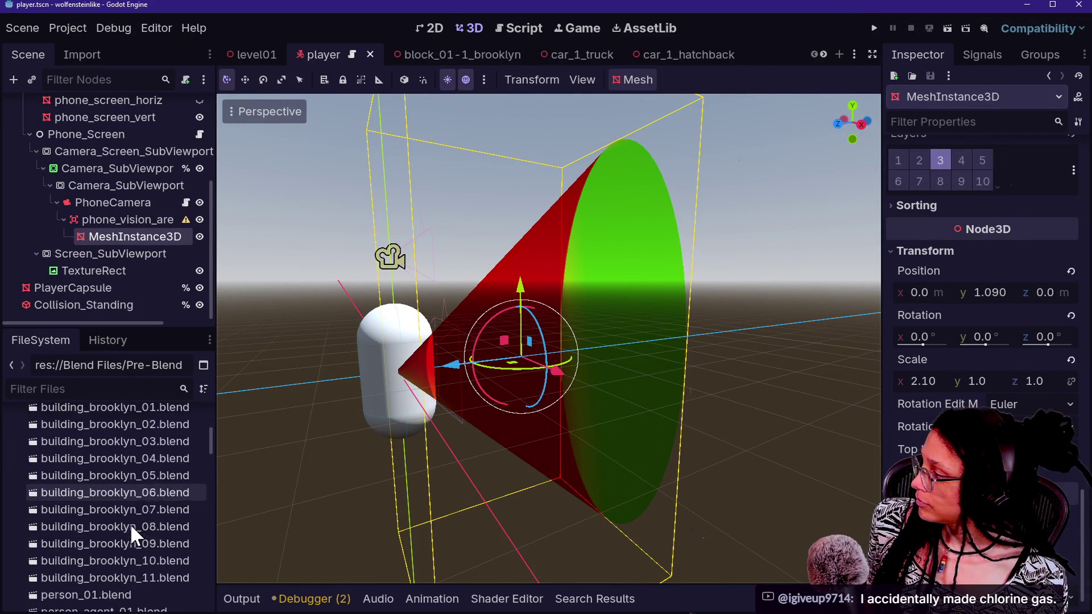
right_click(100, 495)
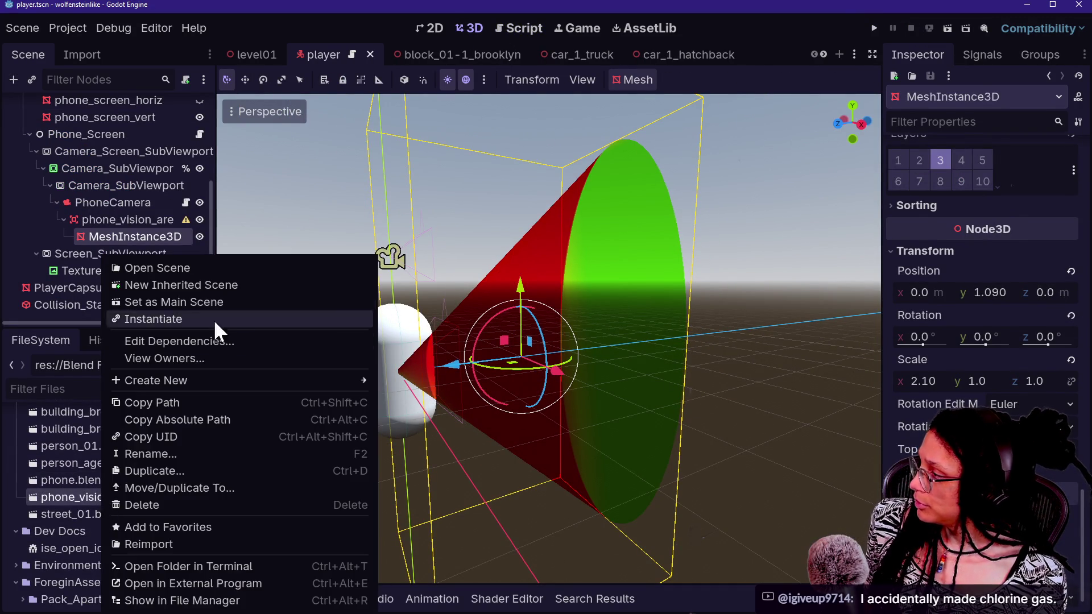
left_click(203, 285)
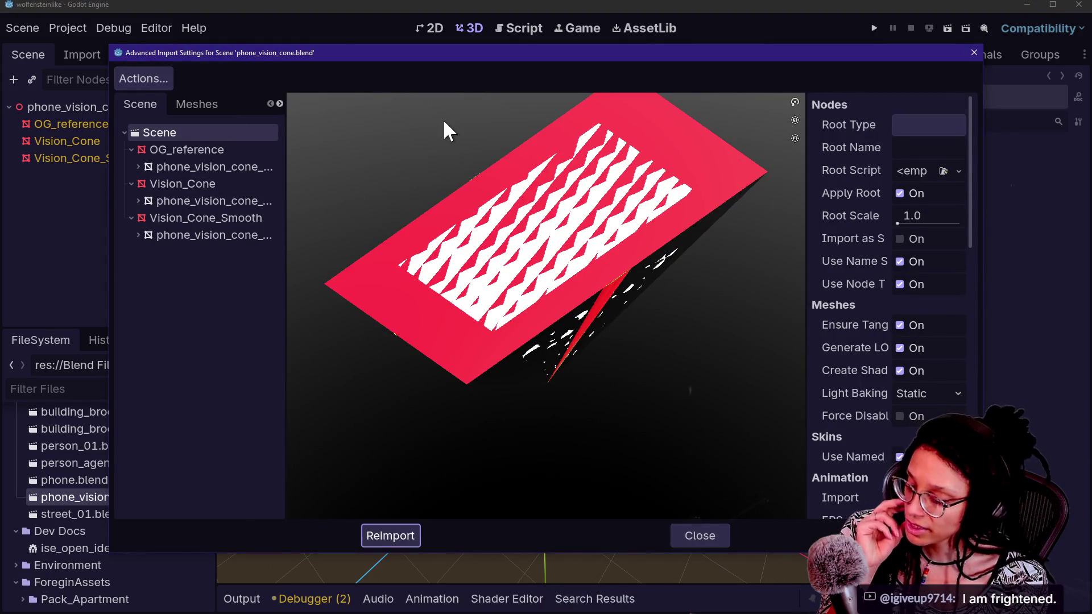
- Set OG_reference to Skip Import and bring up Vision_Cone's import options
left_click(149, 143)
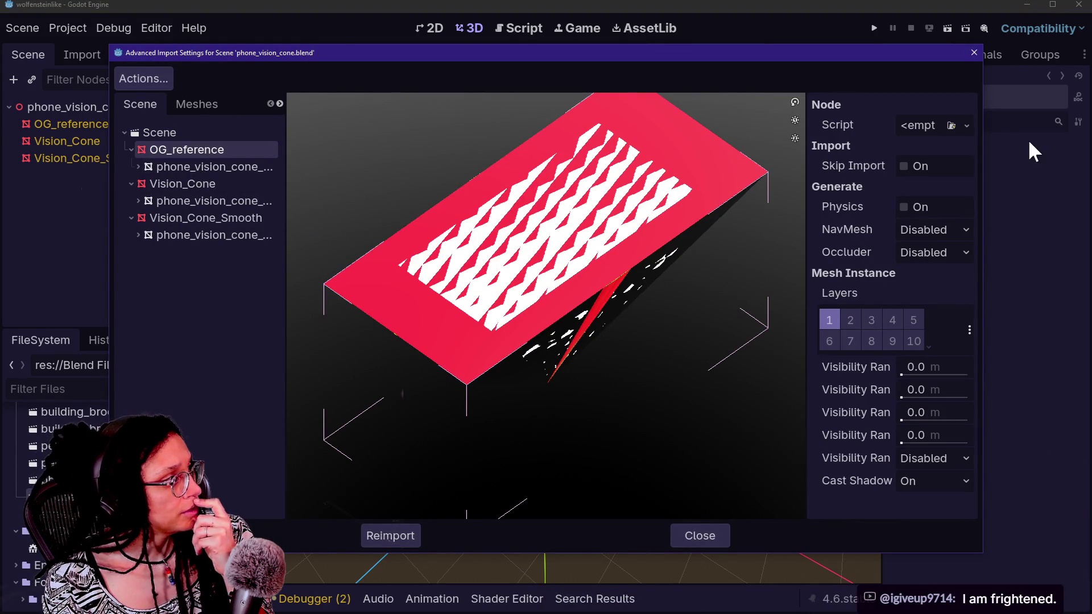
left_click(908, 165)
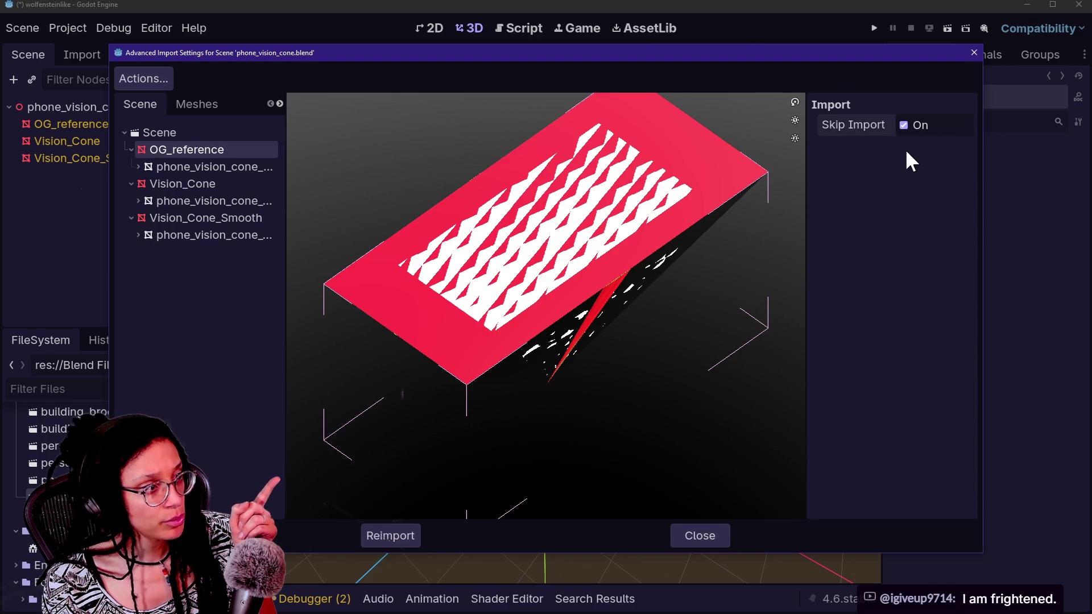
left_click(172, 184)
left_click(208, 217)
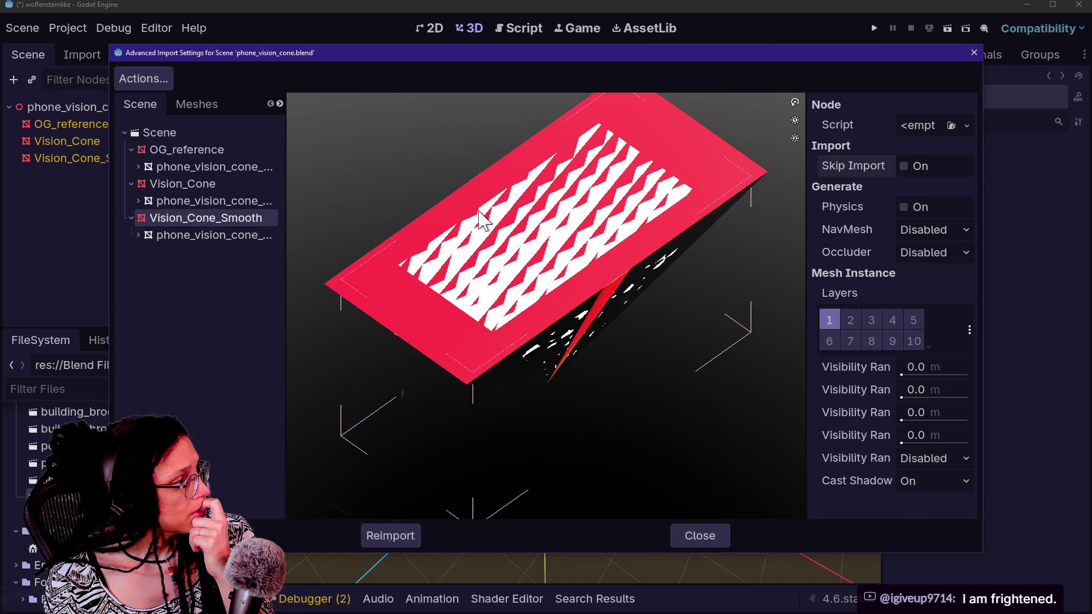
left_click(193, 185)
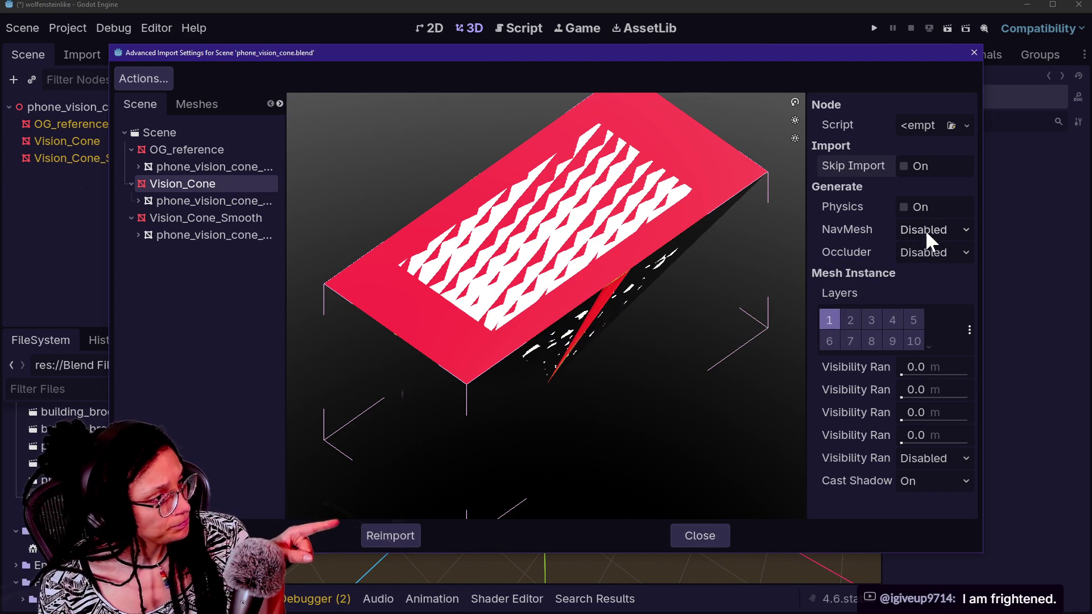
- Give Vision_Cone an Area3D body with a Single Convex shape on layer 3, then reimport
left_click(916, 206)
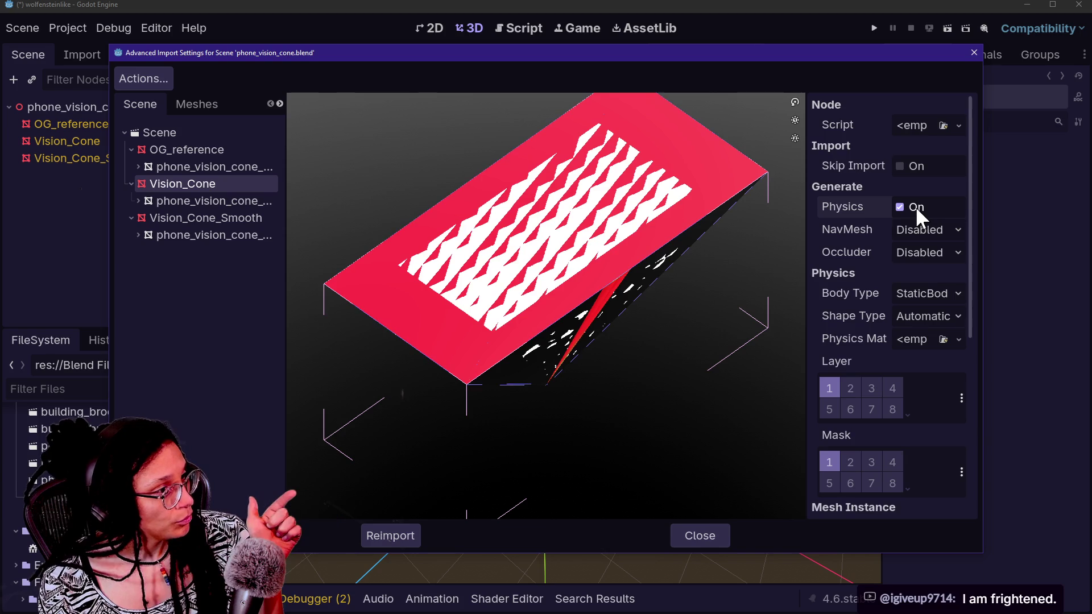
left_click(938, 294)
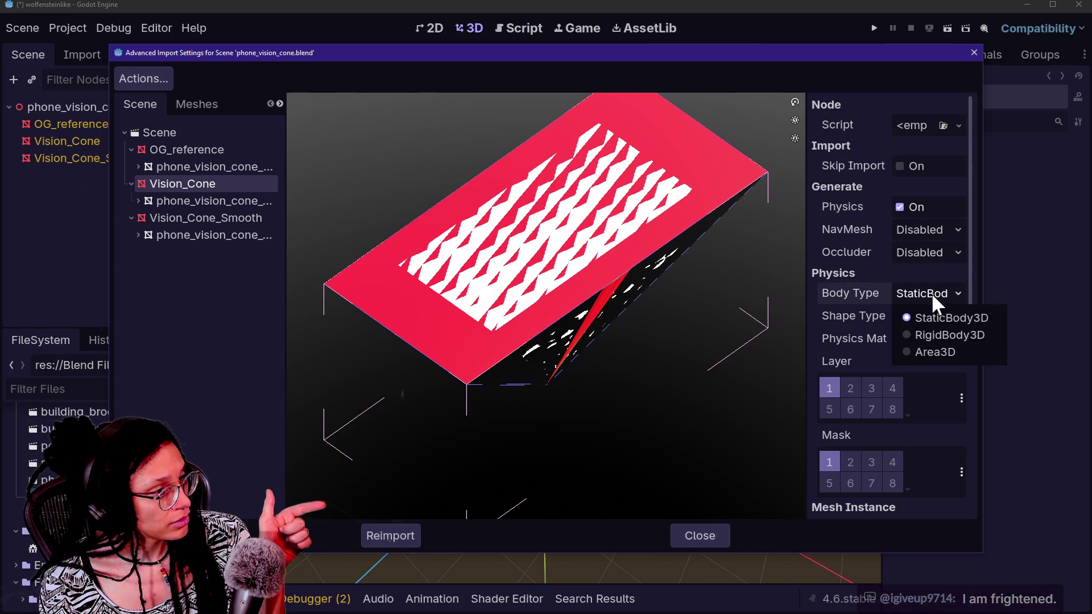
left_click(930, 348)
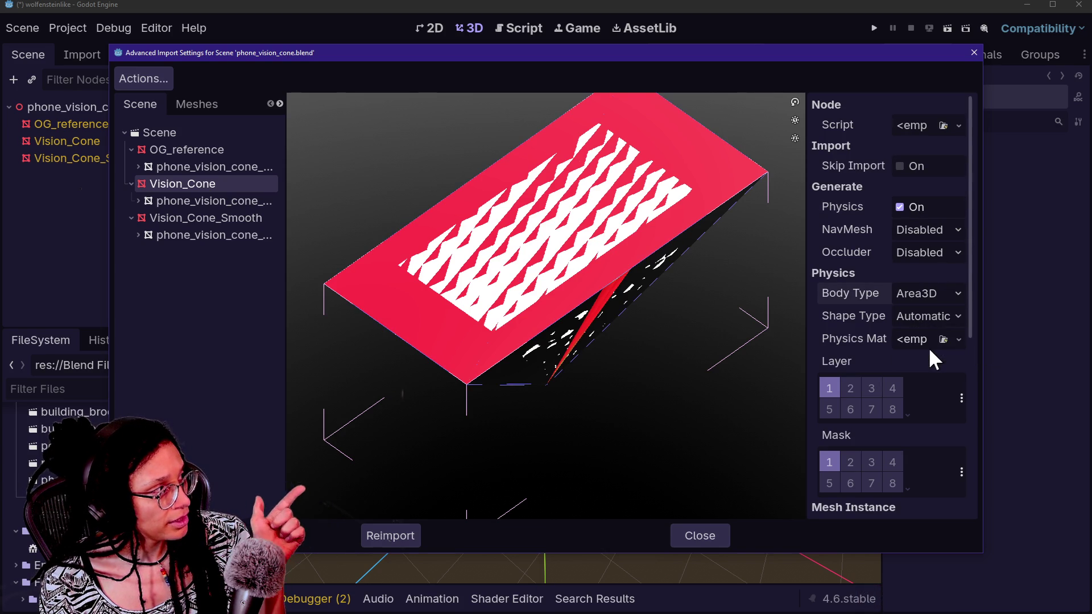
left_click(908, 317)
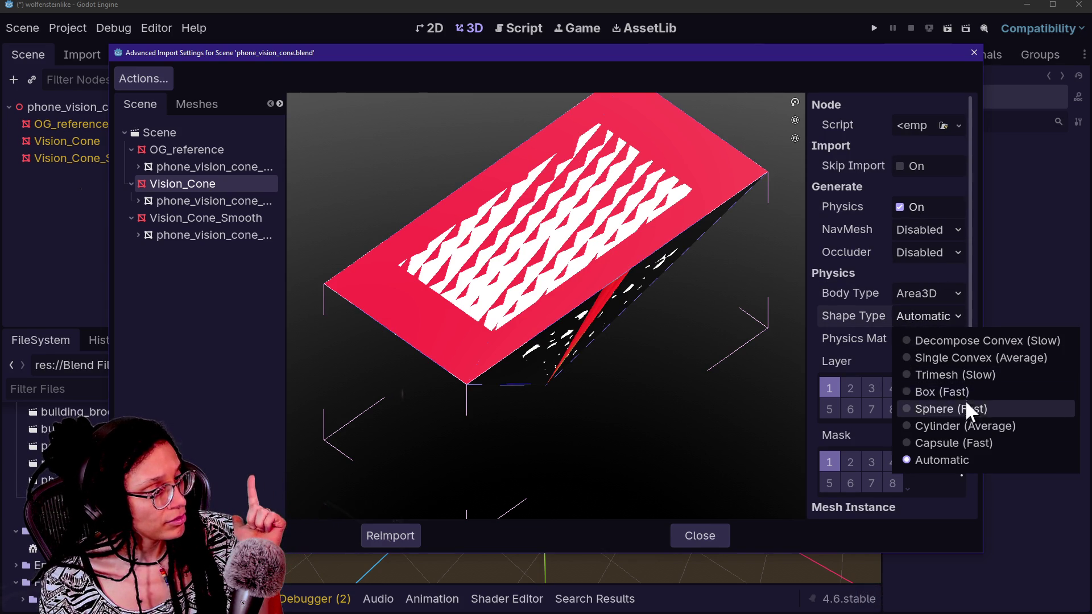
left_click(973, 363)
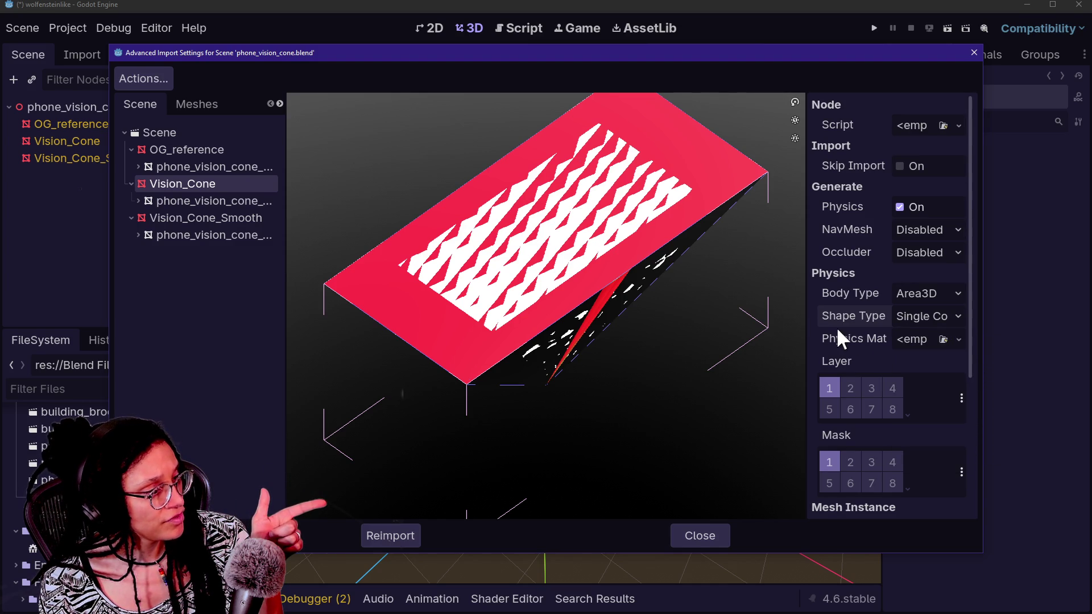
mouse_move(753, 322)
left_mouse_down()
mouse_move(726, 278)
mouse_move(760, 282)
mouse_move(735, 303)
mouse_move(749, 330)
mouse_move(612, 243)
left_mouse_up()
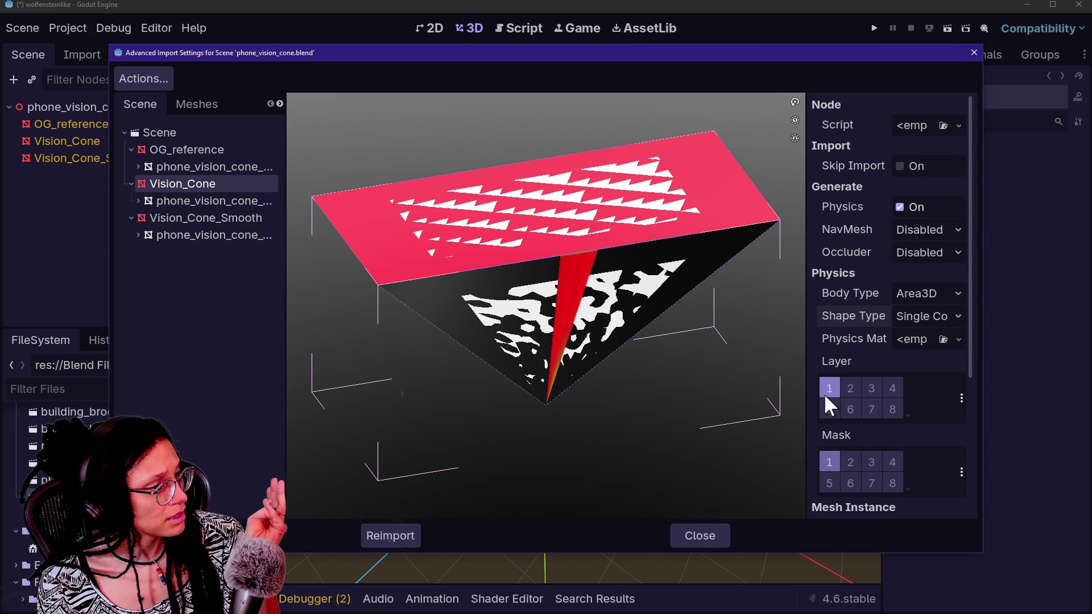
left_click(867, 386)
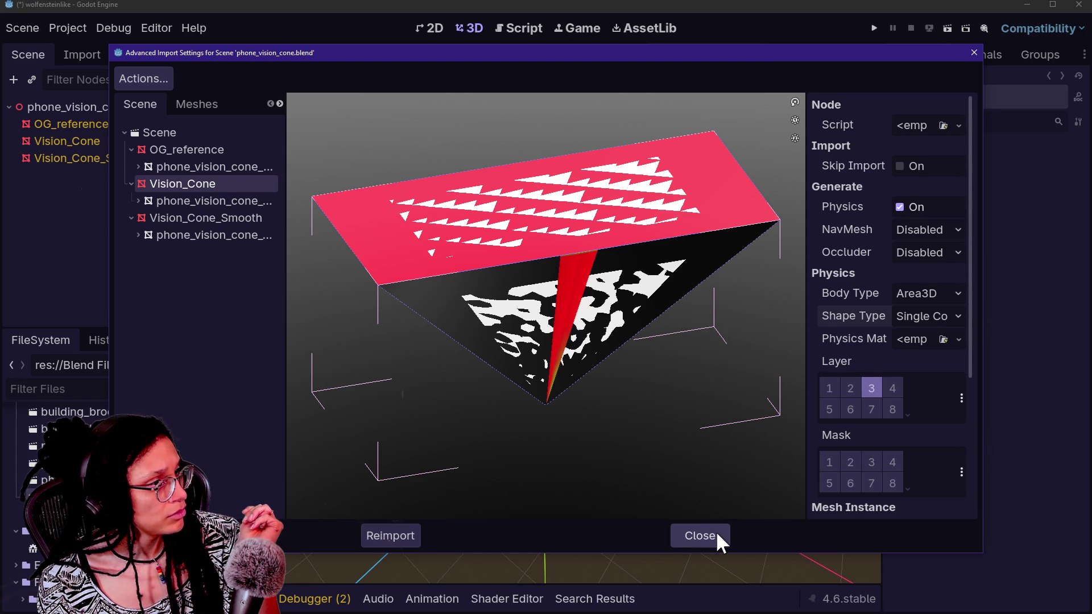
left_click(394, 544)
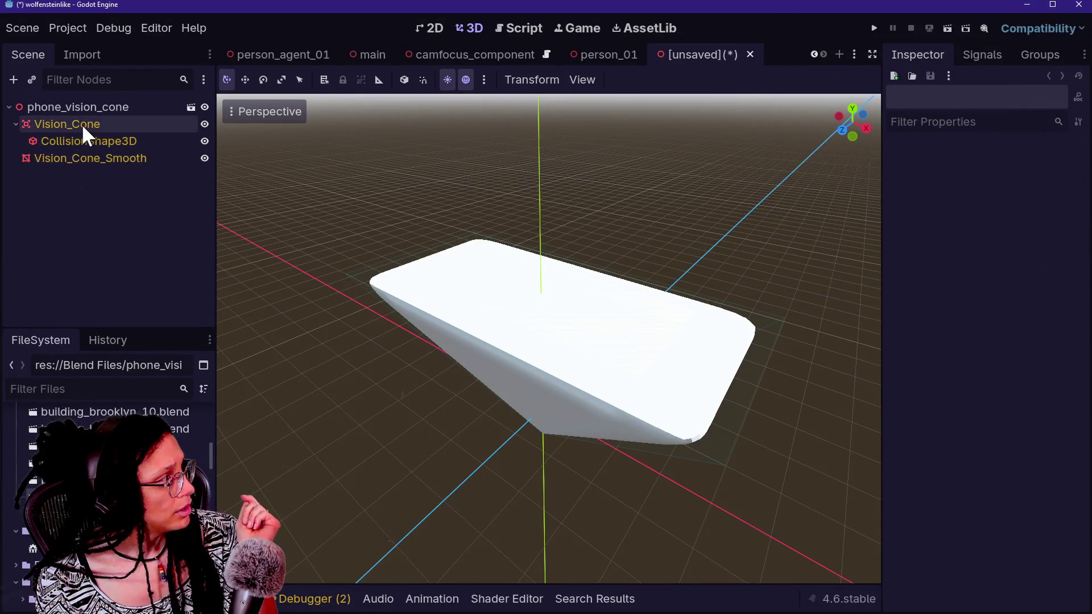
- Select Vision_Cone and hide Vision_Cone_Smooth so only the wedge shows
left_click(80, 125)
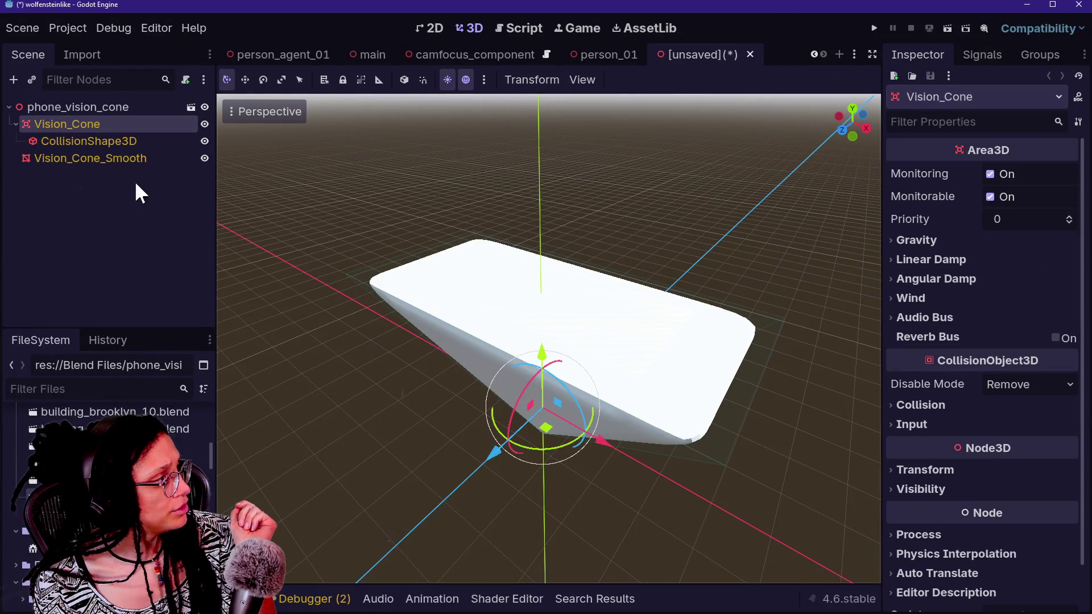
left_click(205, 158)
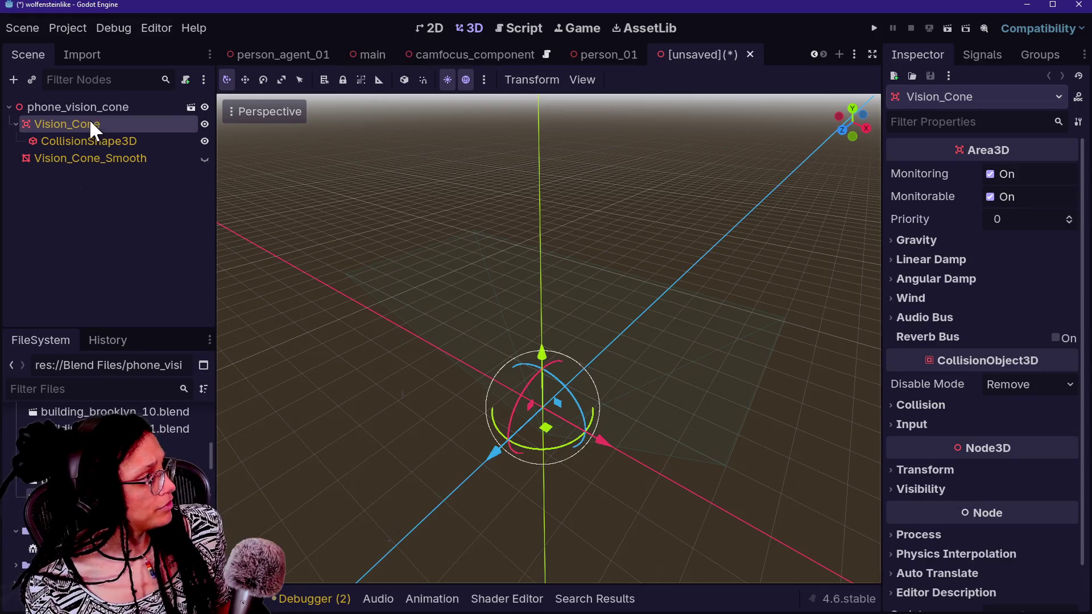
mouse_move(390, 315)
left_mouse_down()
mouse_move(393, 228)
mouse_move(449, 284)
left_mouse_up()
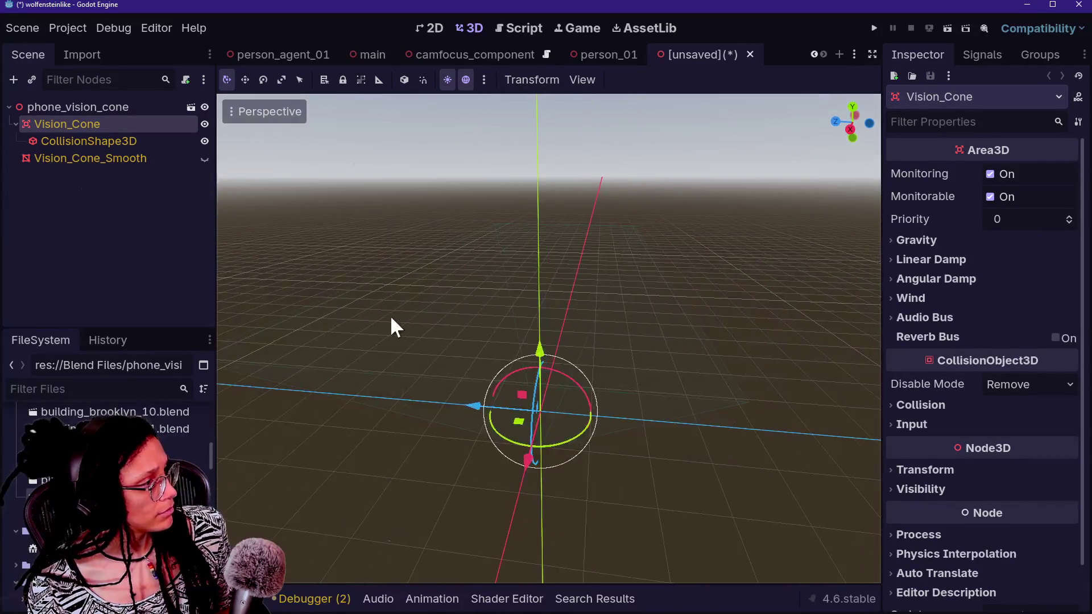
- Switch the 3D viewport to Display Overdraw and look down on the collision shape
left_click(231, 107)
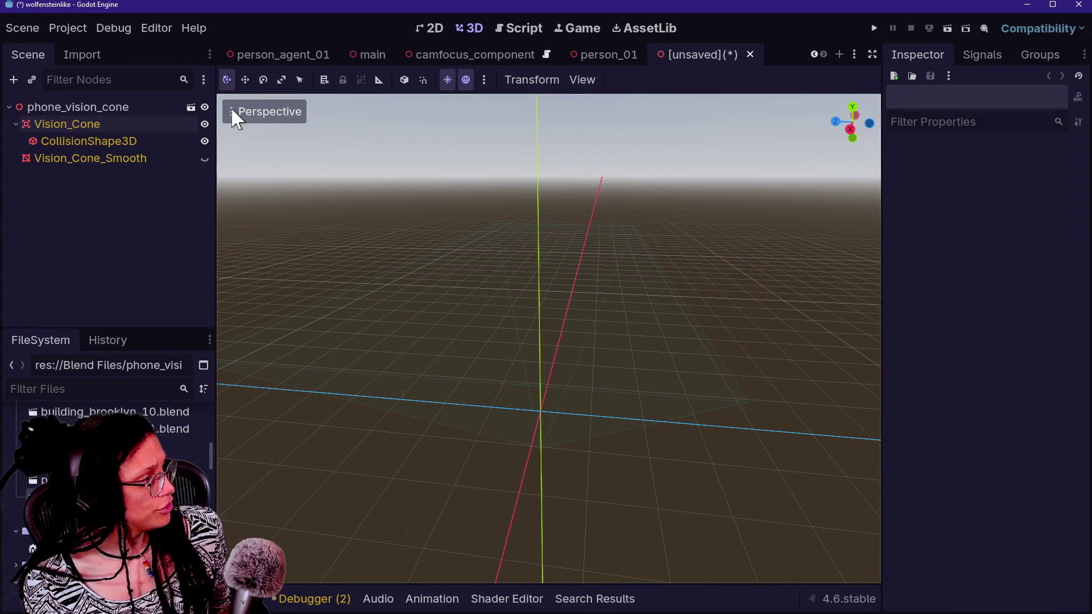
left_click(231, 112)
left_click(347, 374)
mouse_move(621, 268)
left_mouse_down()
mouse_move(540, 307)
mouse_move(433, 327)
mouse_move(620, 268)
left_mouse_up()
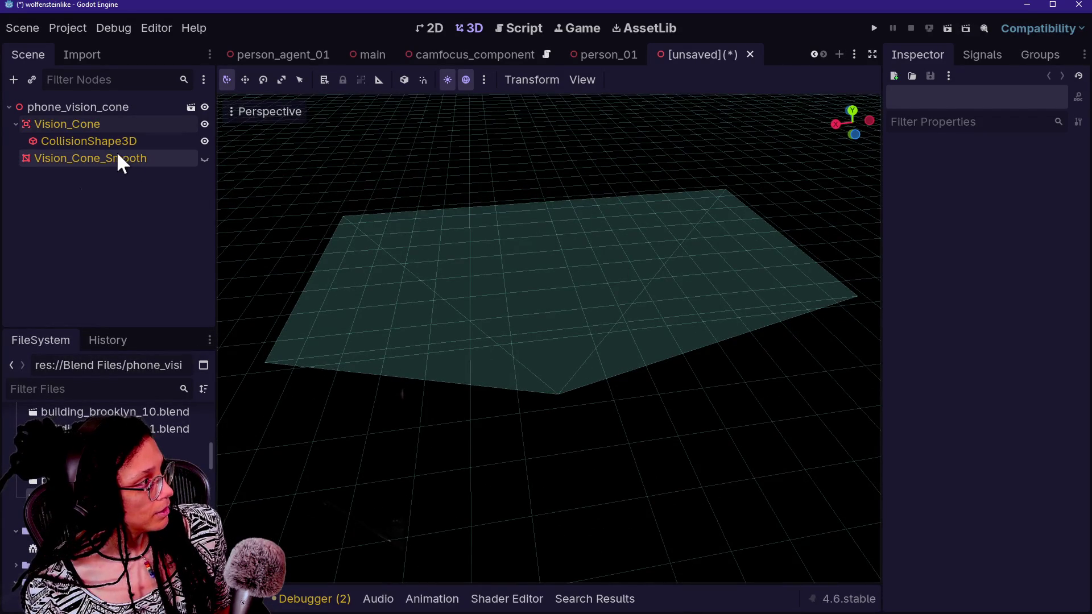
- Toggle Vision_Cone and Vision_Cone_Smooth visibility while orbiting to compare them against the collision shape
left_click(205, 158)
left_click_drag(409, 280, 381, 290)
scroll(549, 339, "down", 3)
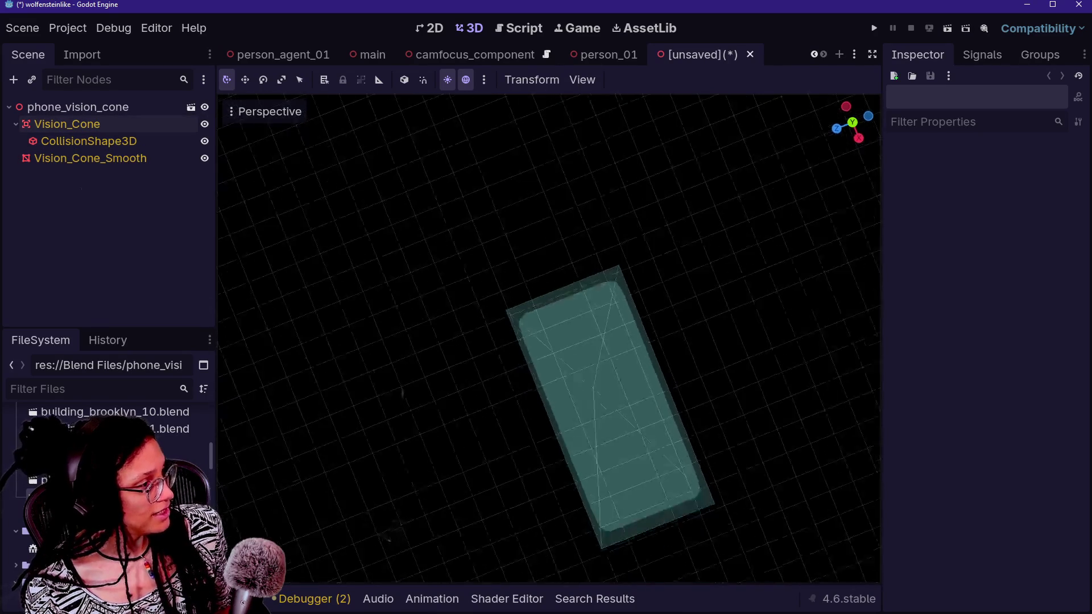
scroll(549, 339, "up", 6)
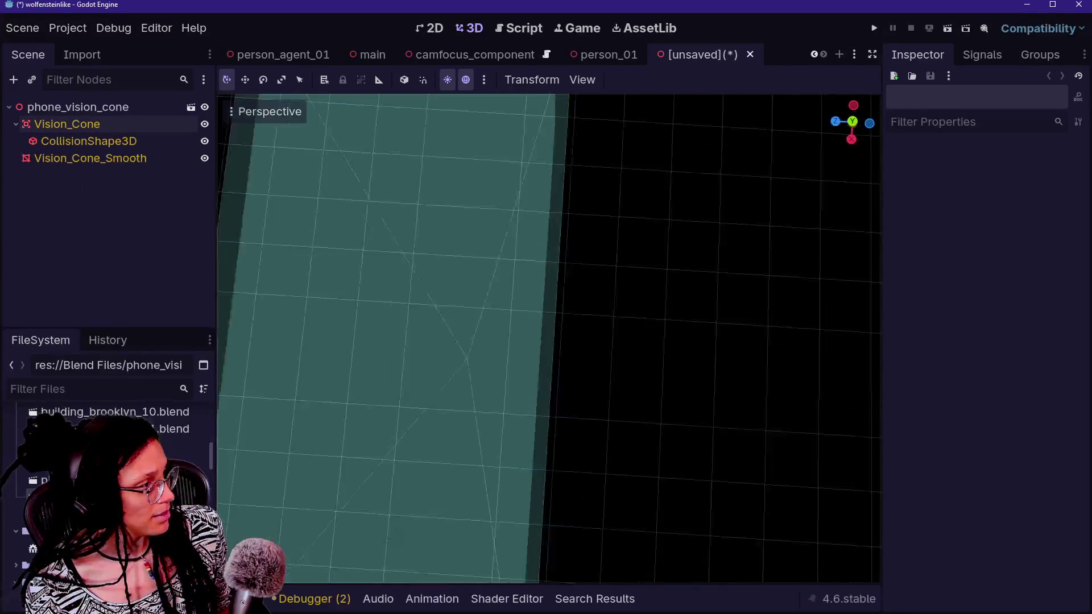
scroll(548, 338, "down", 5)
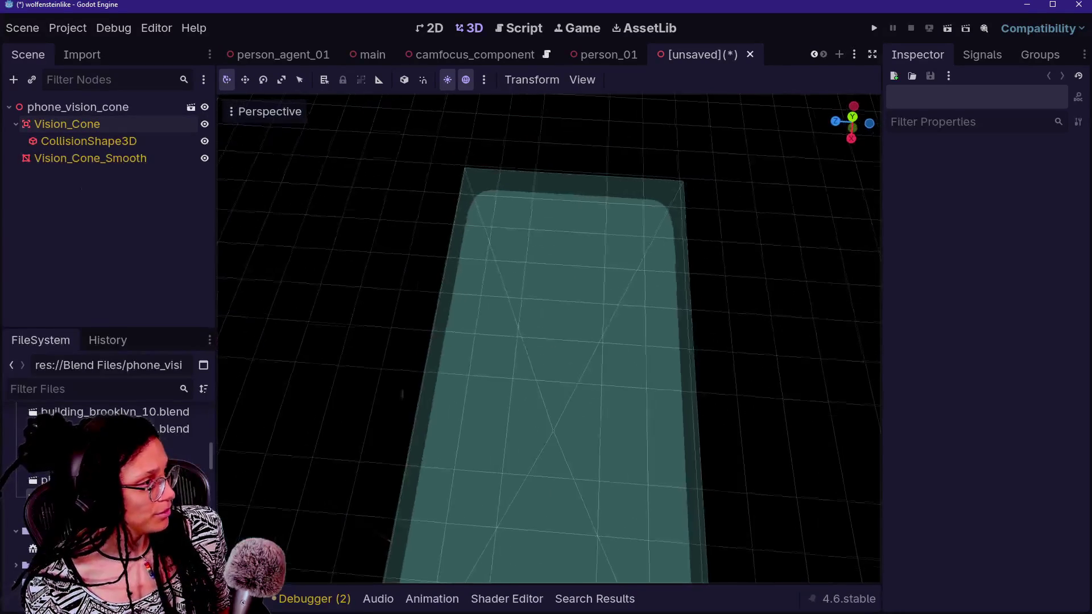
left_click_drag(548, 338, 402, 394)
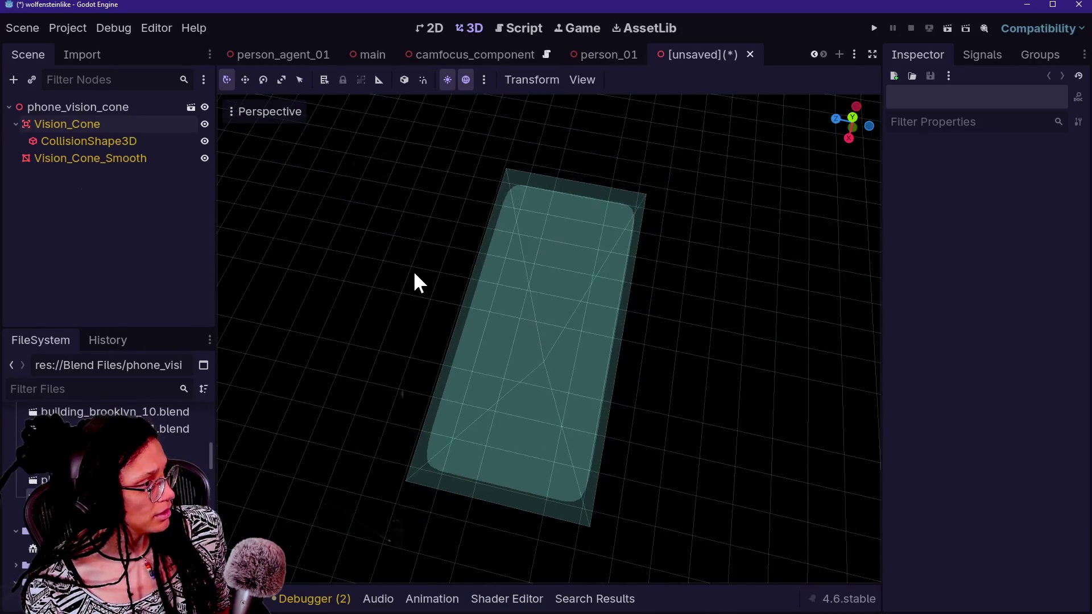
left_click(204, 124)
left_click(204, 124)
left_click(204, 158)
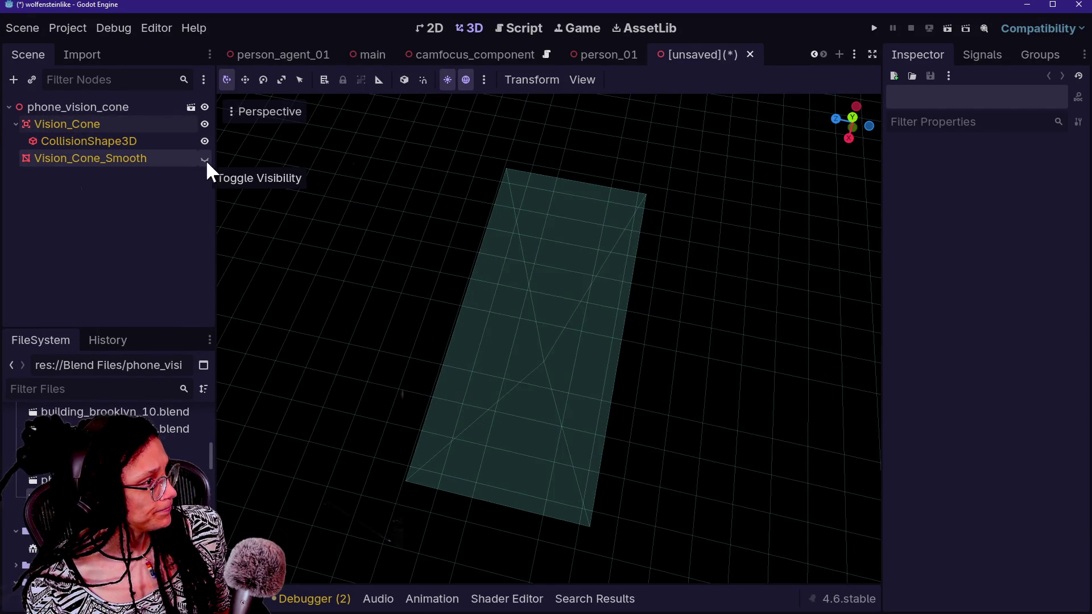
left_click(205, 158)
- Save the inherited cone scene as phone_vision_cone.tscn in Scenes, then switch back to the player scene
key("ctrl+s")
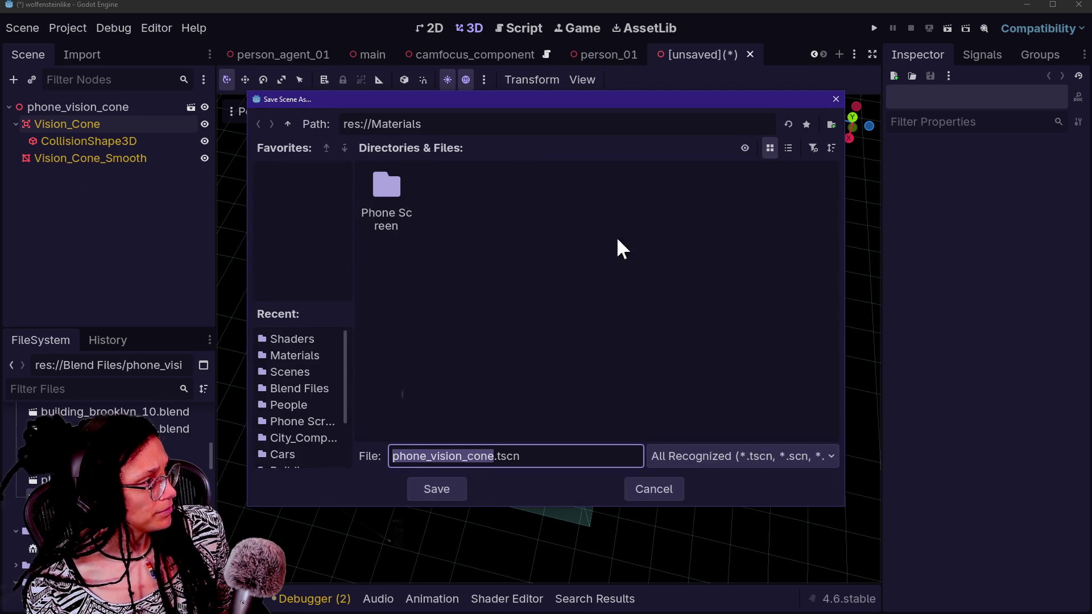
left_click(290, 372)
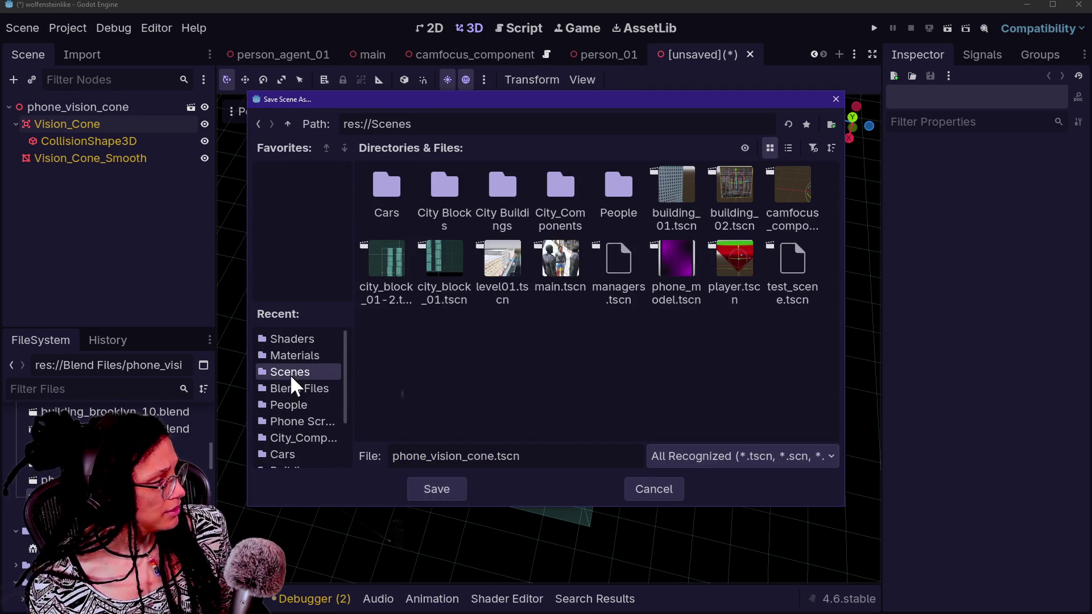
left_click(437, 489)
scroll(331, 57, "up", 7)
left_click(327, 55)
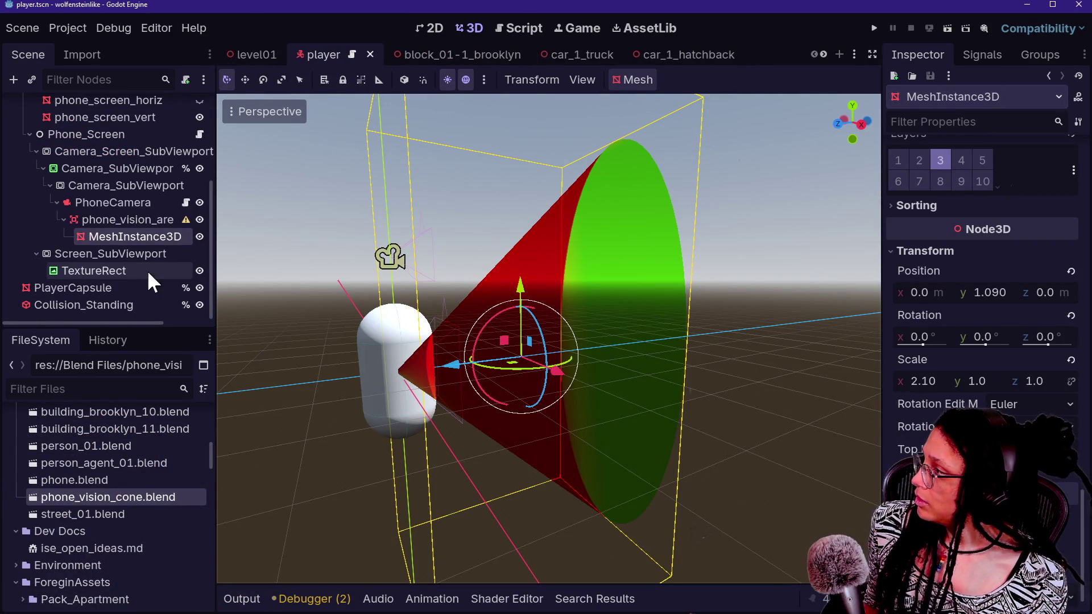
- Select phone_vision_area and widen the Scene and FileSystem docks
left_click(114, 218)
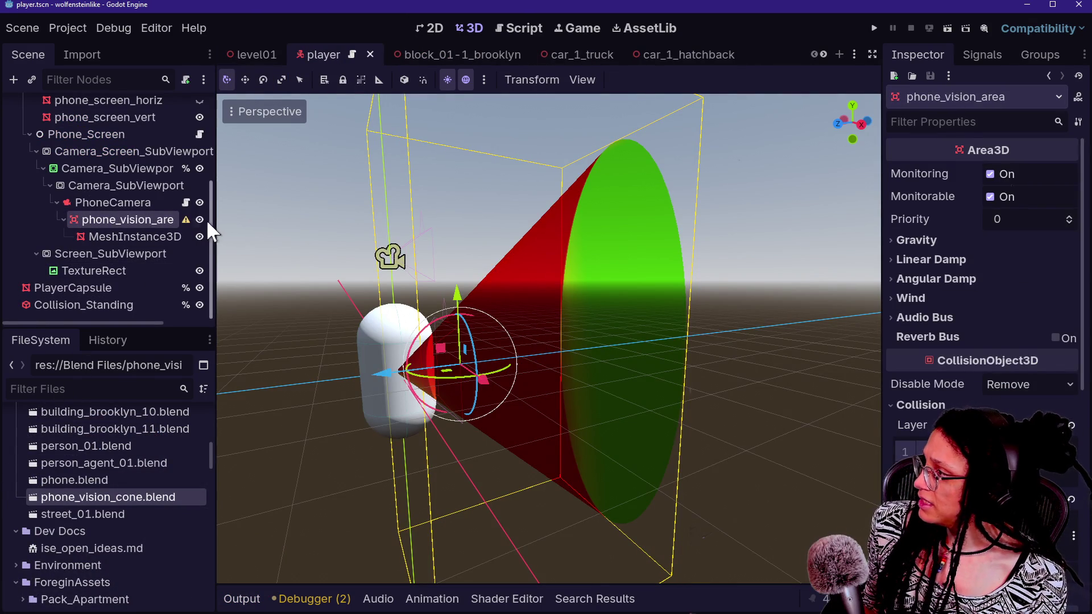
mouse_move(215, 221)
left_mouse_down()
mouse_move(309, 227)
mouse_move(252, 239)
left_mouse_up()
left_click(162, 244)
left_click(159, 225)
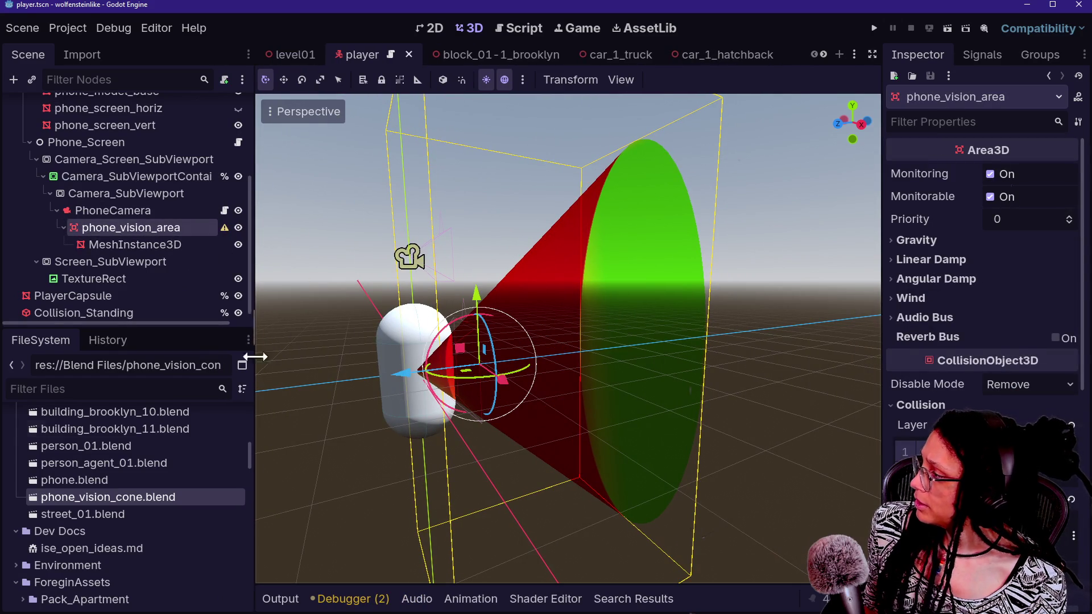
scroll(94, 478, "down", 4)
scroll(94, 476, "down", 4)
scroll(84, 483, "up", 12)
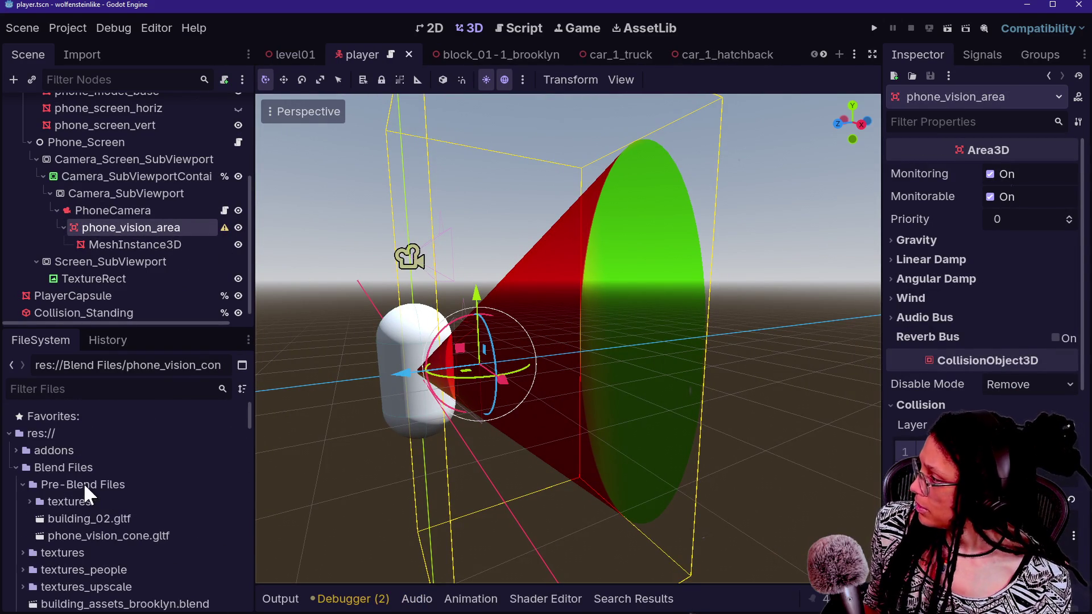
scroll(53, 512, "down", 4)
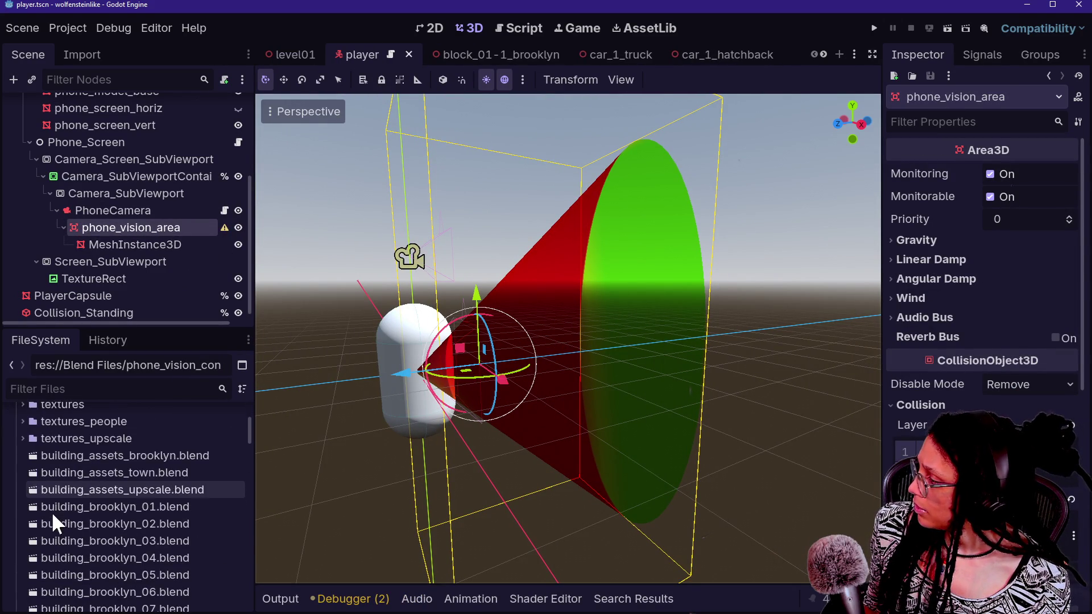
scroll(51, 511, "up", 4)
- Collapse the Blend Files and ForeginAssets folders and expand Scenes in the FileSystem dock
left_click(15, 445)
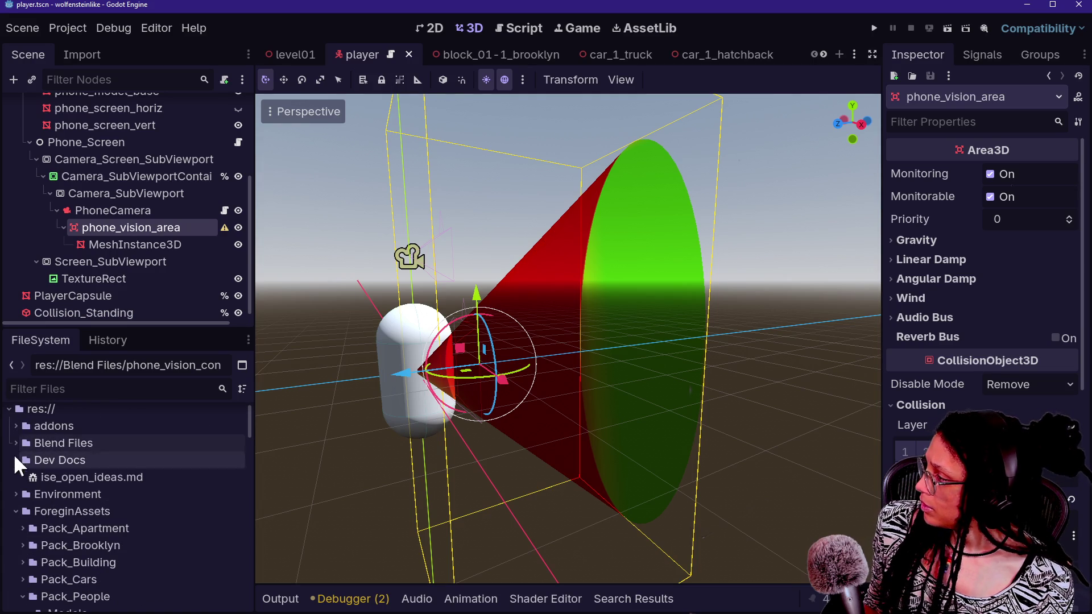
left_click(16, 511)
scroll(19, 540, "down", 1)
left_click(18, 552)
- Instance phone_vision_cone.tscn under PhoneCamera and frame it in the viewport
scroll(20, 544, "down", 3)
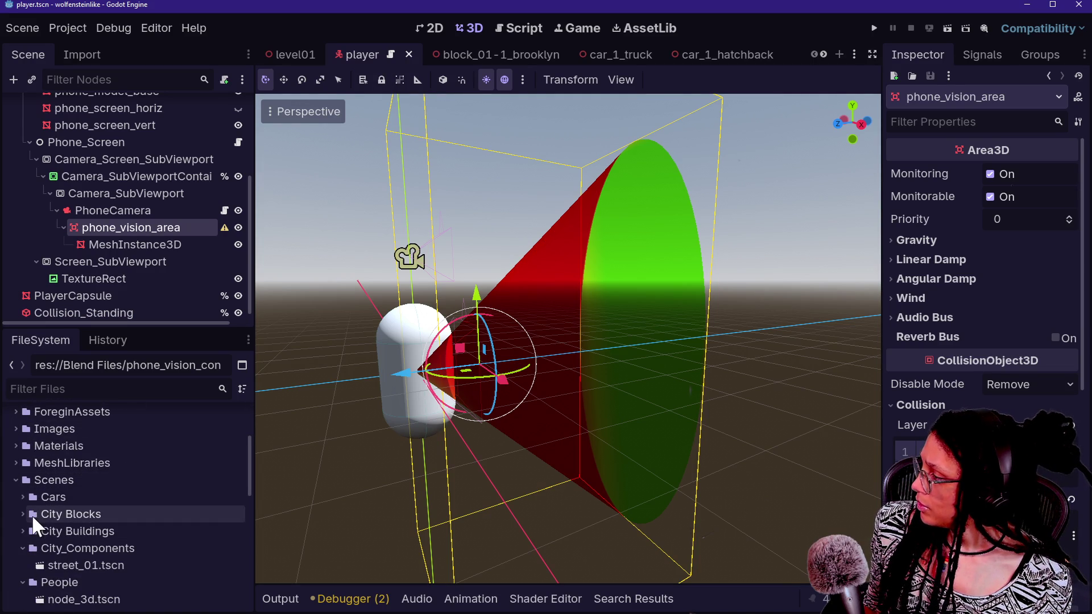
scroll(32, 514, "down", 7)
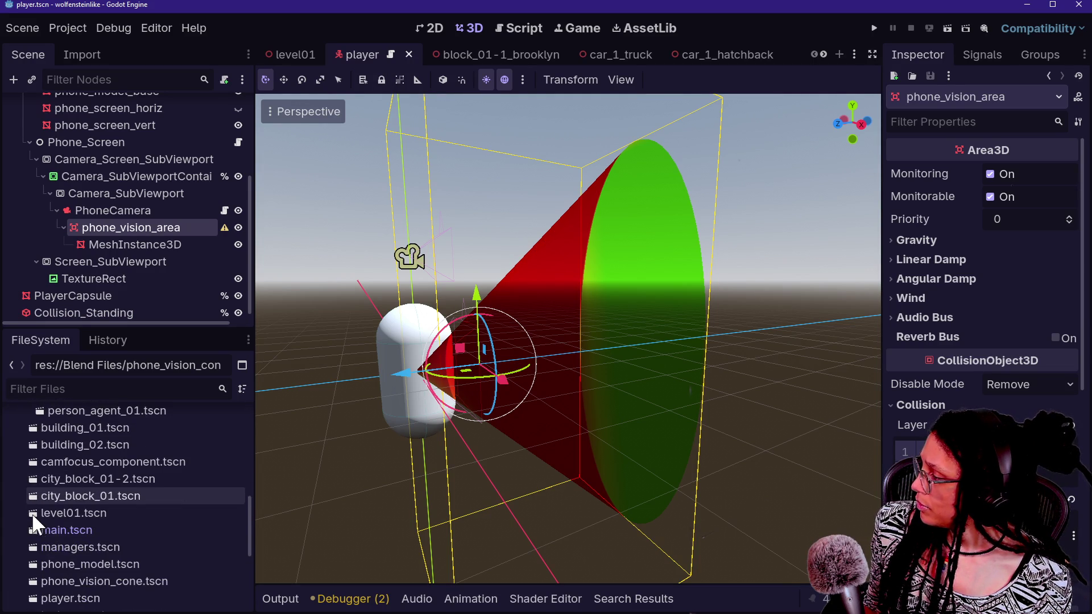
mouse_move(77, 579)
left_mouse_down()
mouse_move(149, 293)
mouse_move(105, 180)
mouse_move(108, 206)
left_mouse_up()
key("f")
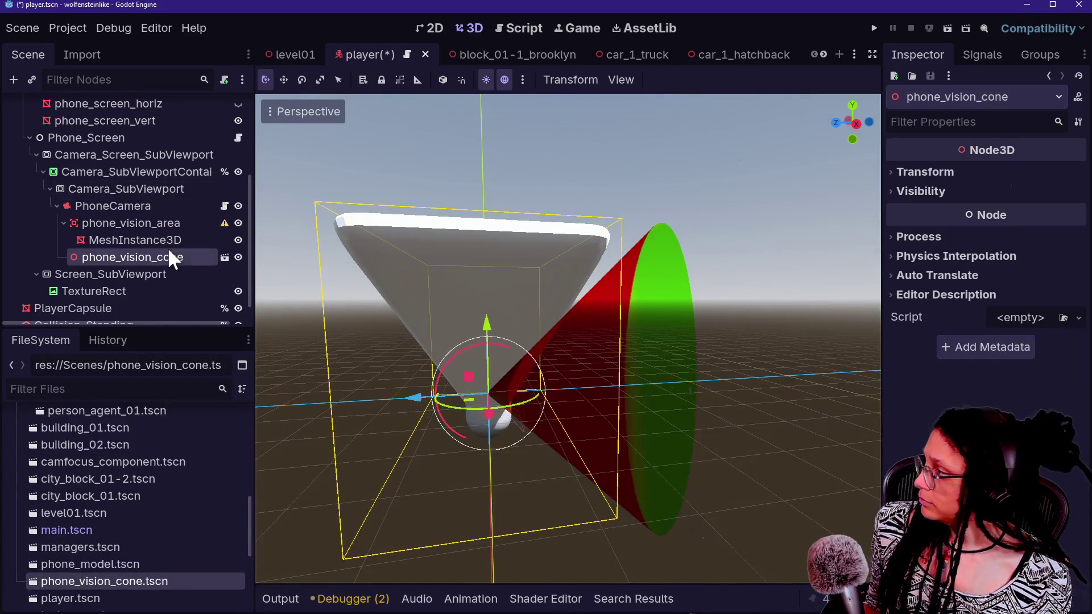
left_click(86, 227)
- Delete the old phone_vision_area node after confirming, then select phone_vision_cone
left_click(560, 314)
left_click_drag(560, 314, 270, 213)
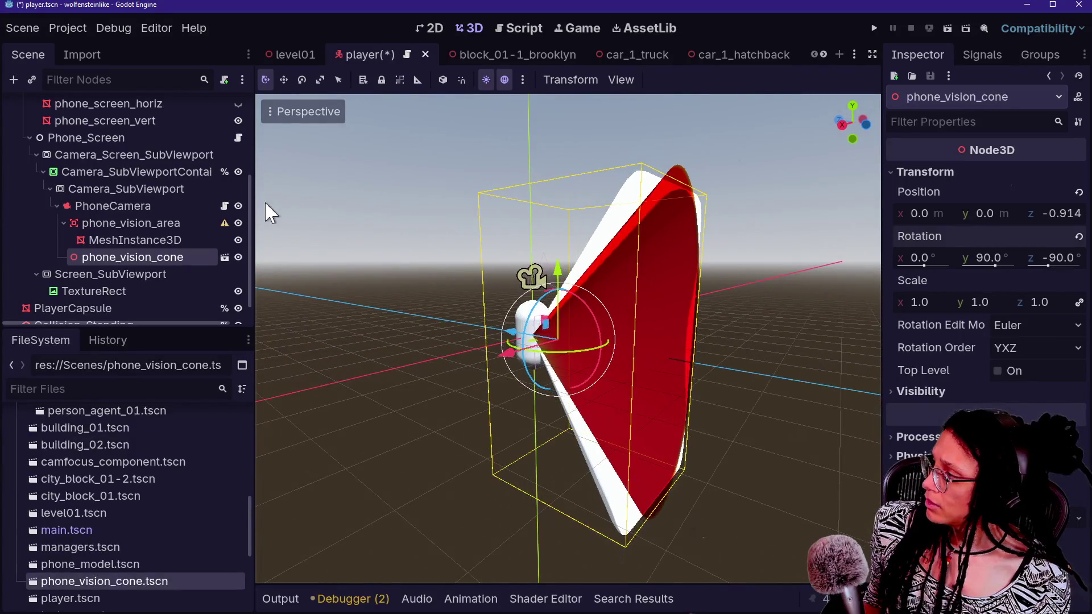
left_click(139, 224)
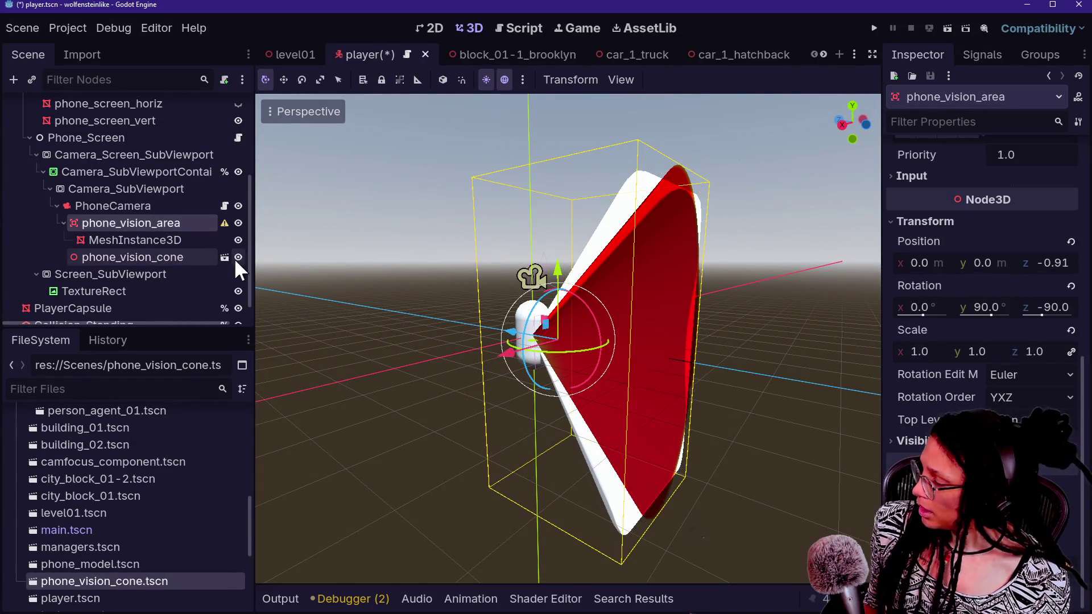
right_click(179, 258)
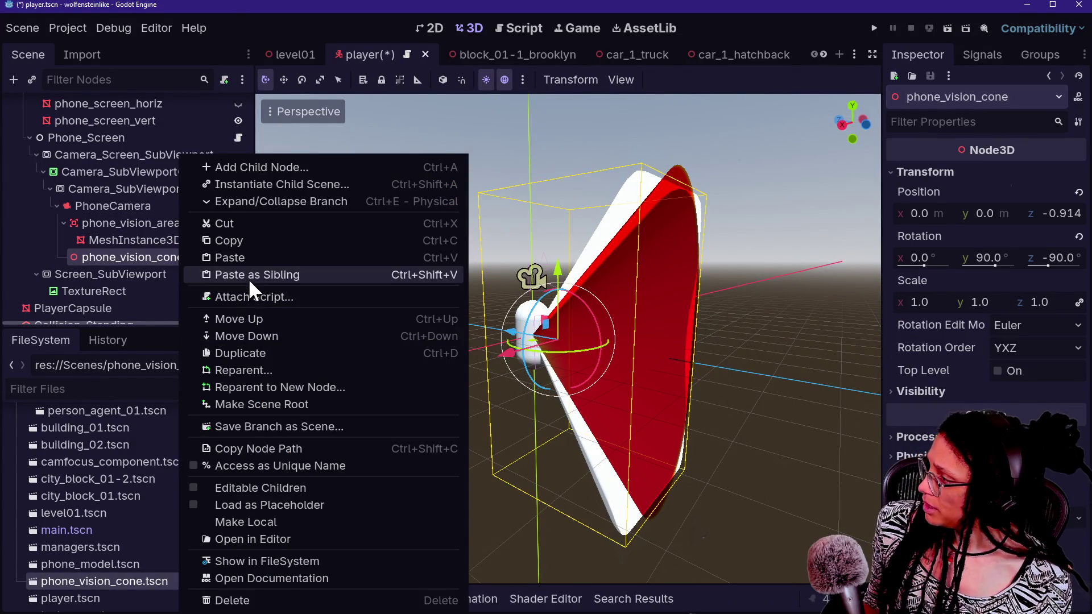
left_click(109, 223)
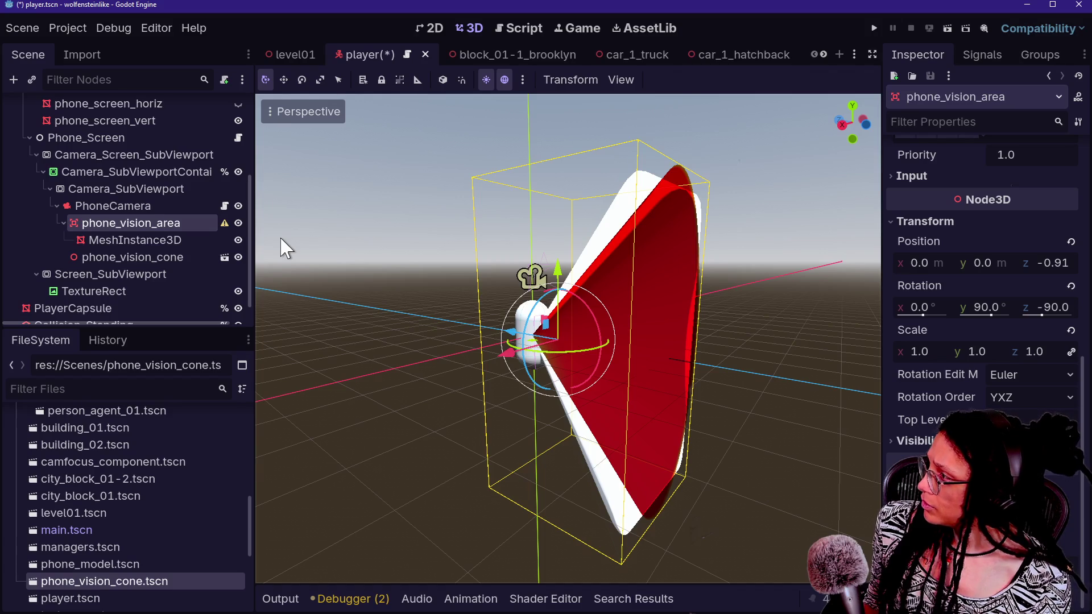
key("Delete")
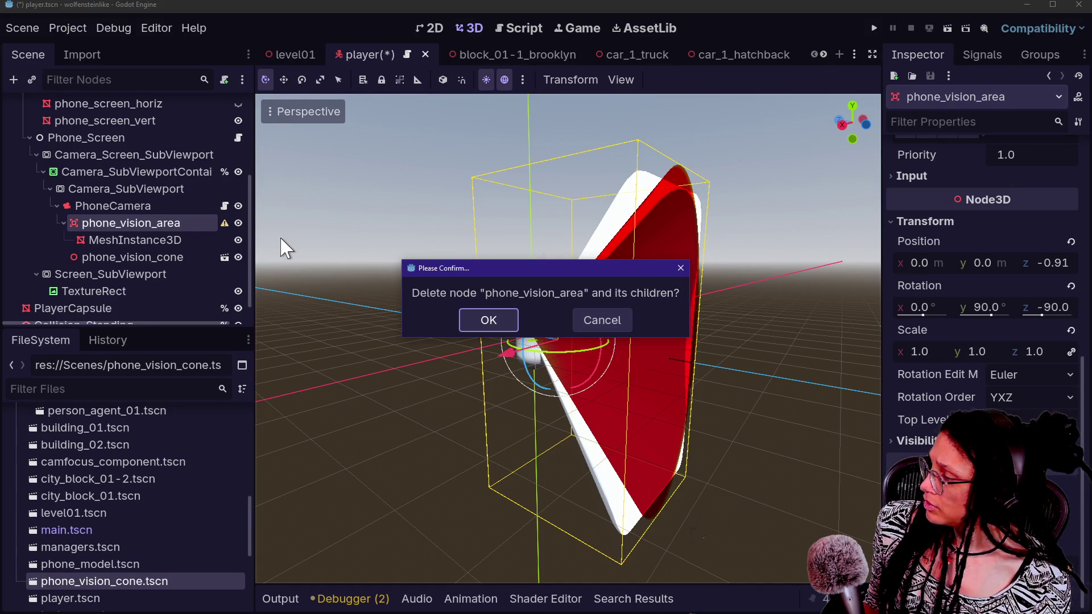
key("Return")
left_click(151, 235)
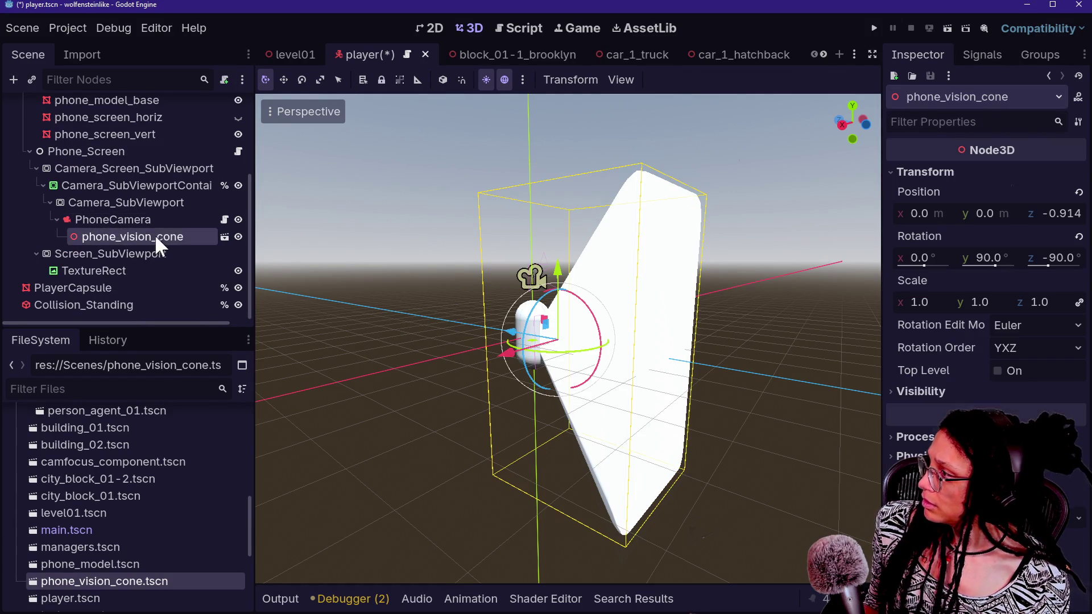
- Enable Editable Children on phone_vision_cone and hide its Vision_Cone_Smooth mesh
right_click(155, 235)
left_click(261, 487)
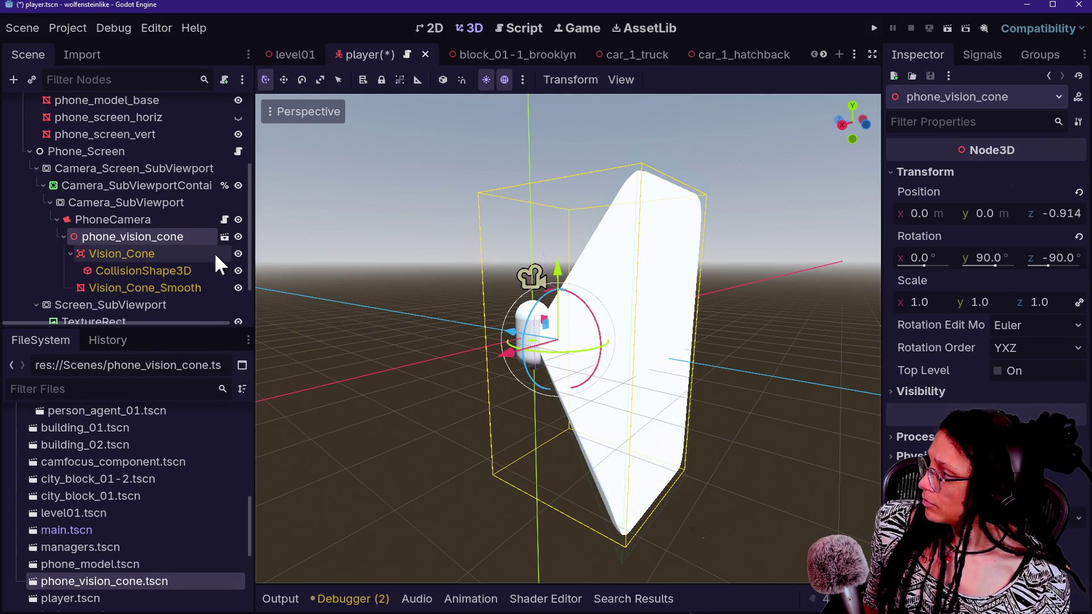
left_click(237, 288)
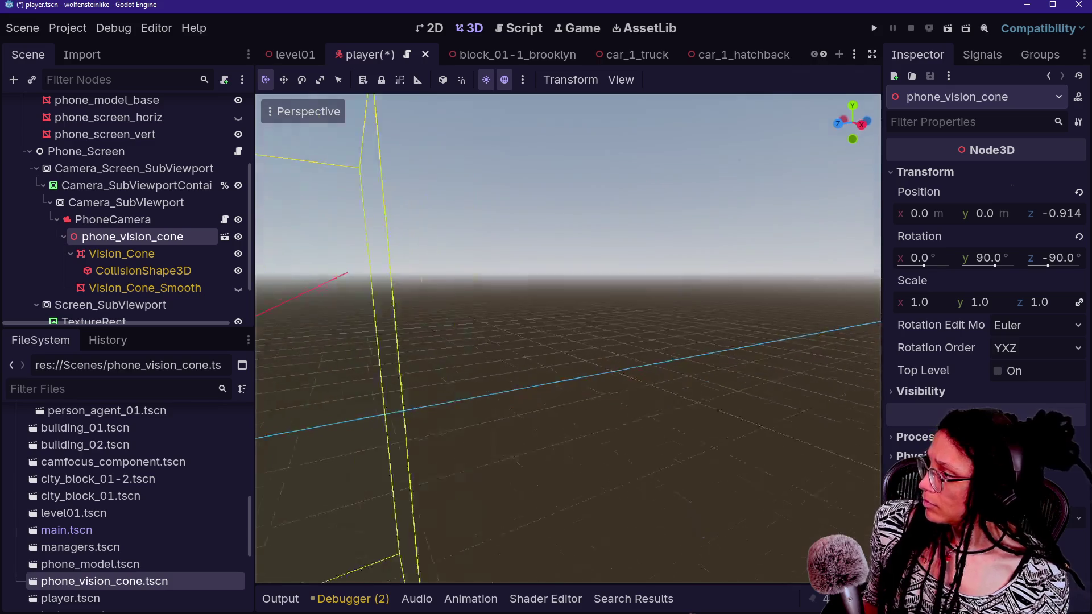
- Set the 3D viewport to Display Overdraw to see the wedge, box and capsule
left_click(314, 106)
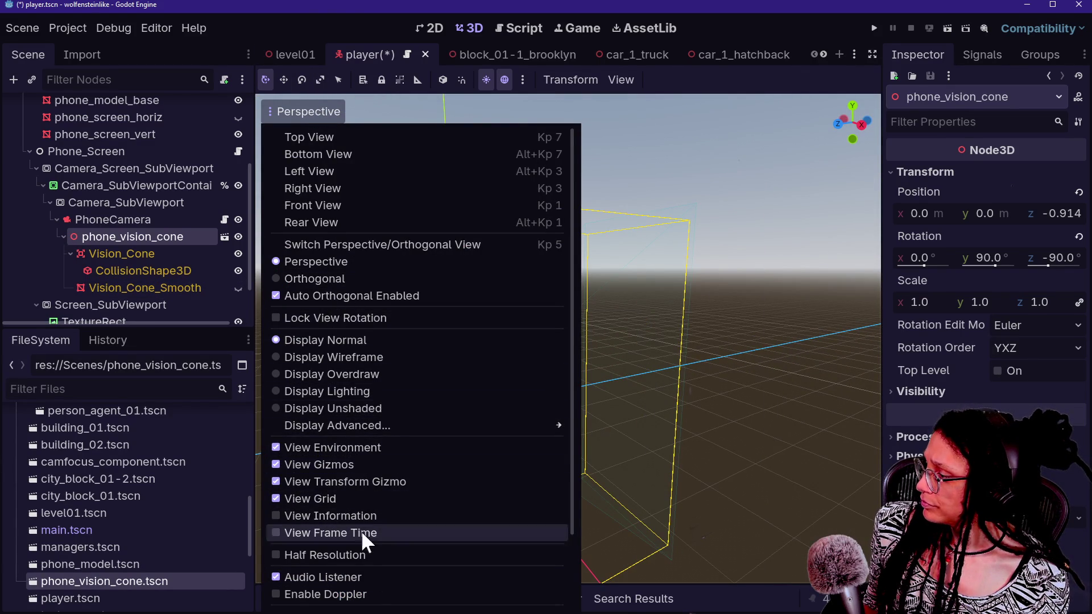
left_click(352, 374)
left_click(776, 371)
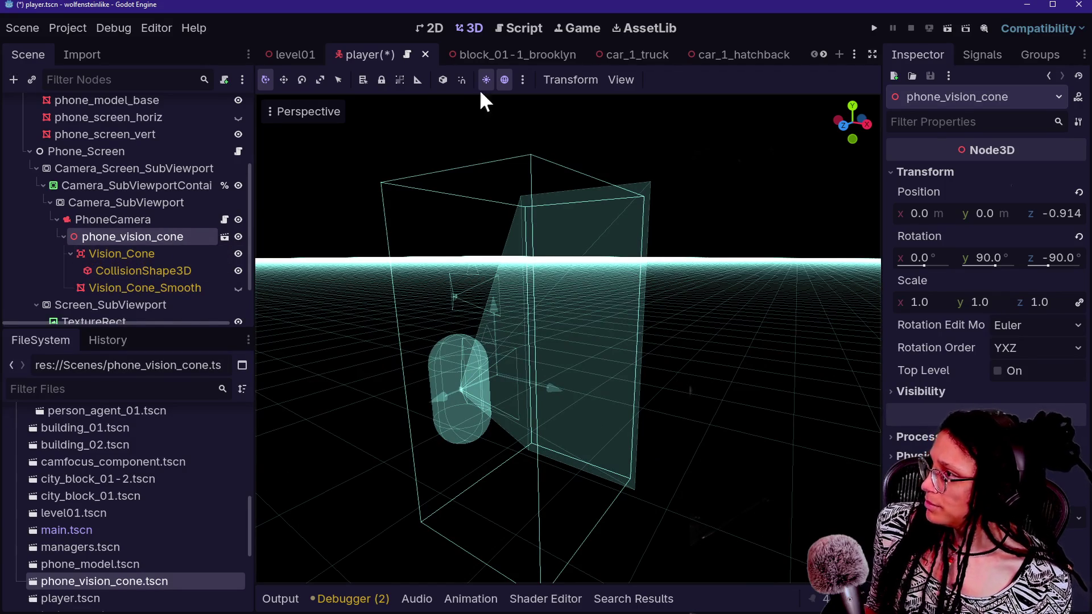
scroll(97, 539, "up", 10)
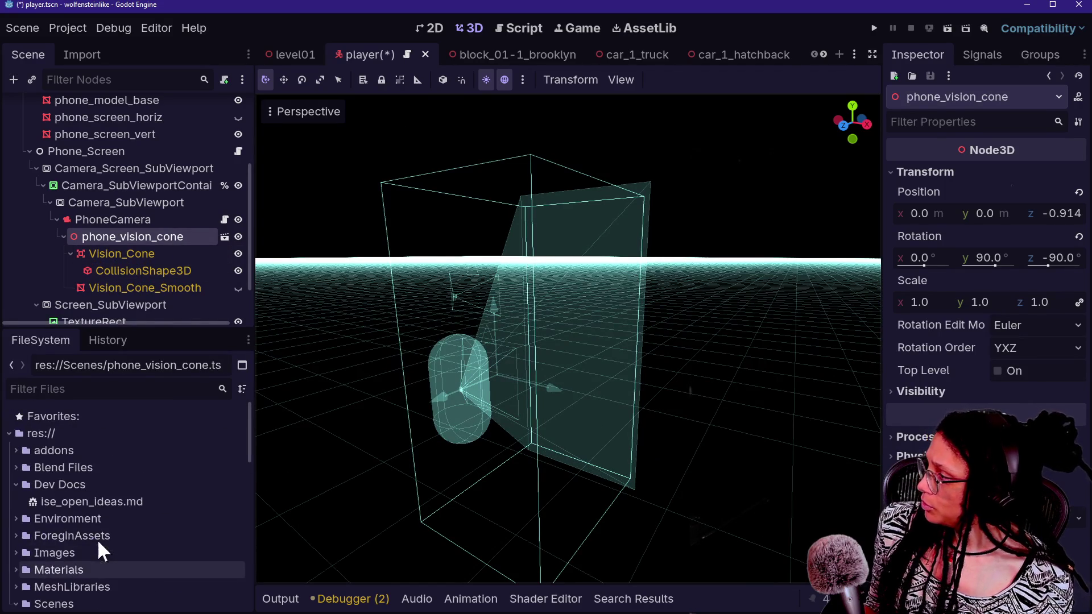
- Open Advanced Import Settings for phone_vision_cone.blend and select the Vision_Cone node
scroll(80, 489, "down", 1)
left_click(15, 442)
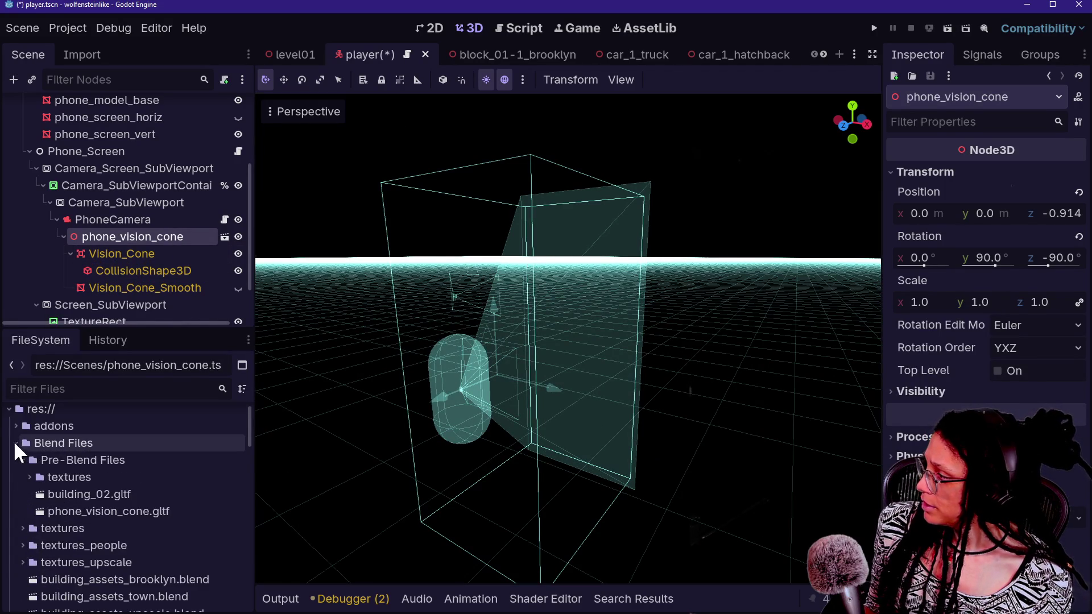
scroll(83, 502, "down", 10)
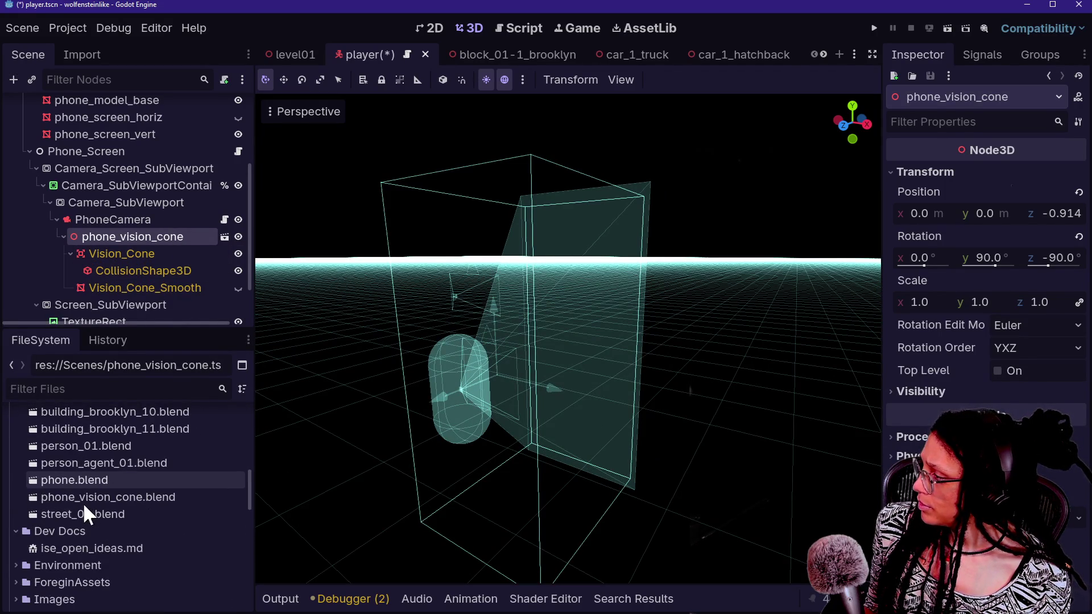
double_click(95, 498)
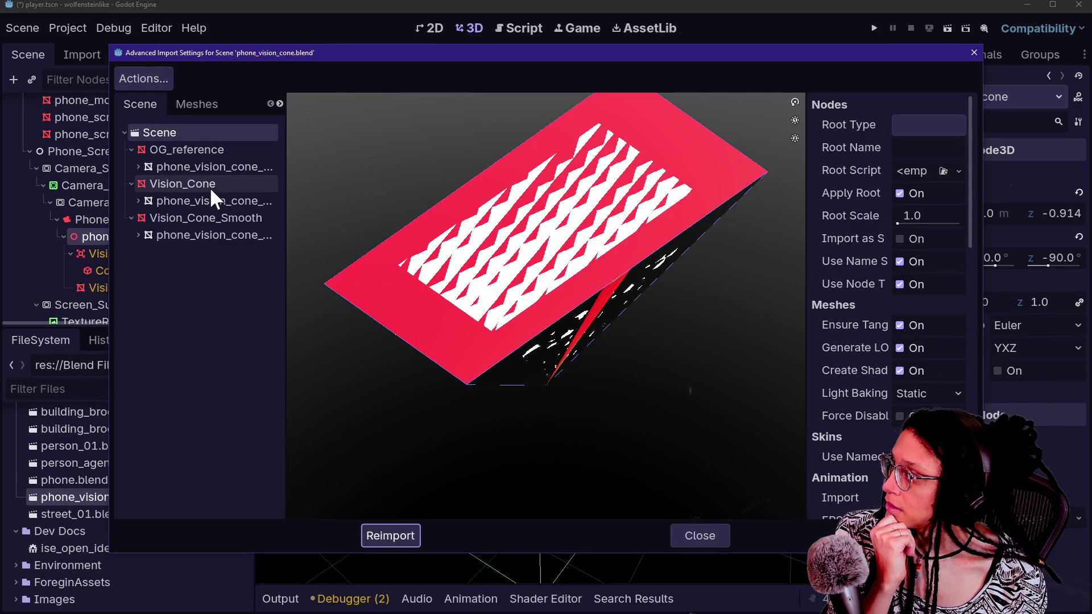
left_click(210, 188)
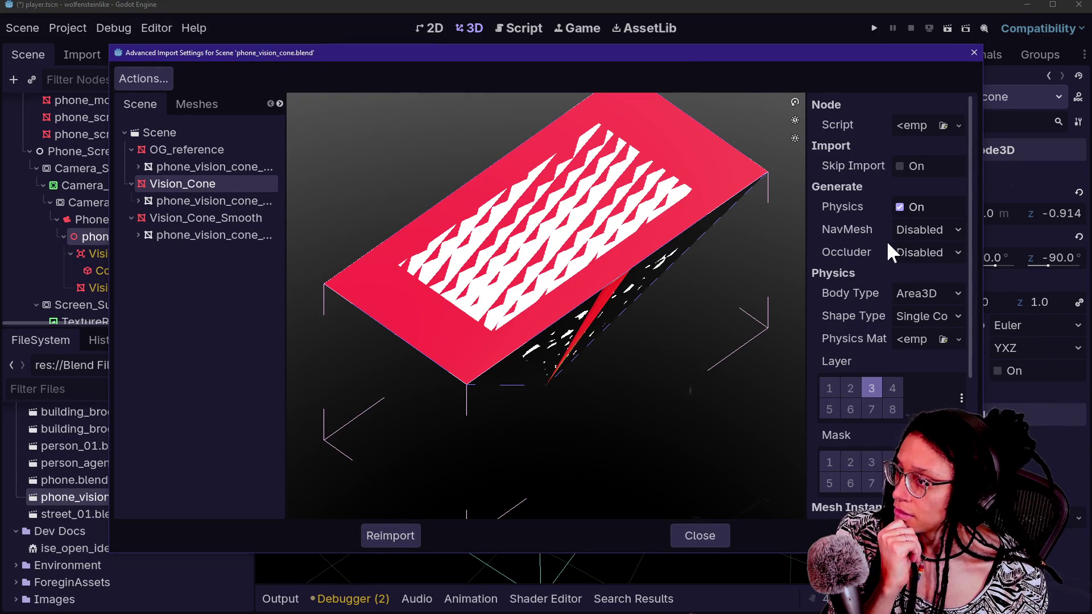
scroll(875, 282, "down", 2)
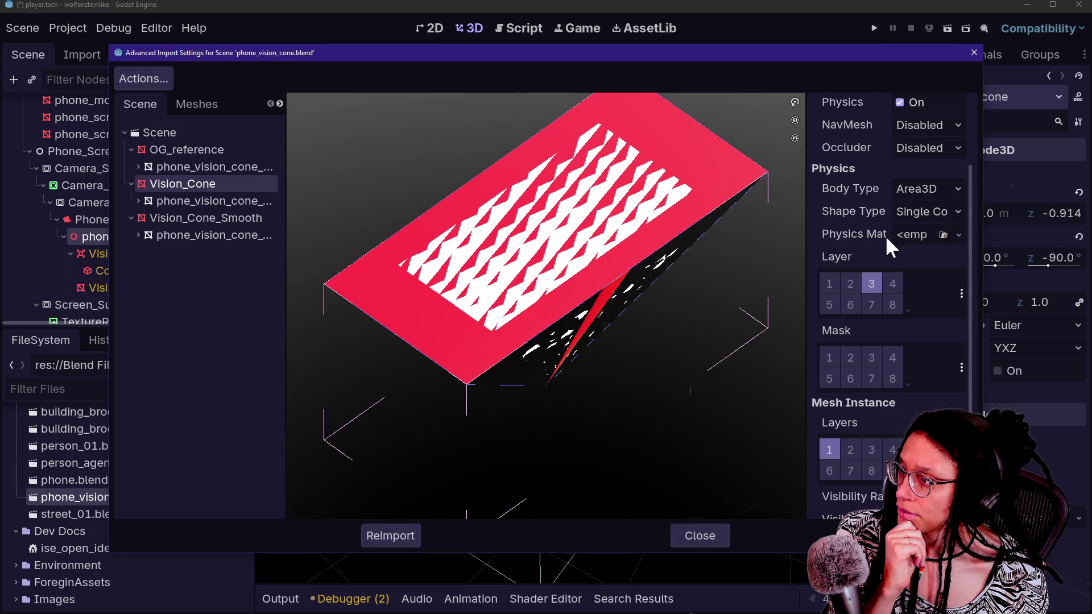
scroll(886, 237, "up", 1)
scroll(886, 236, "up", 1)
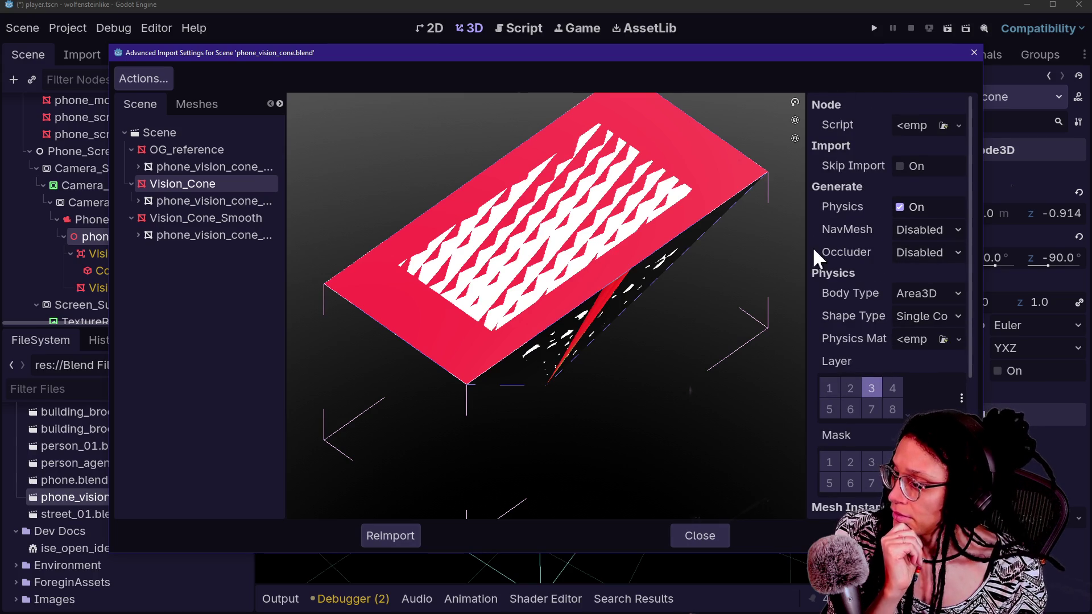
scroll(860, 335, "down", 3)
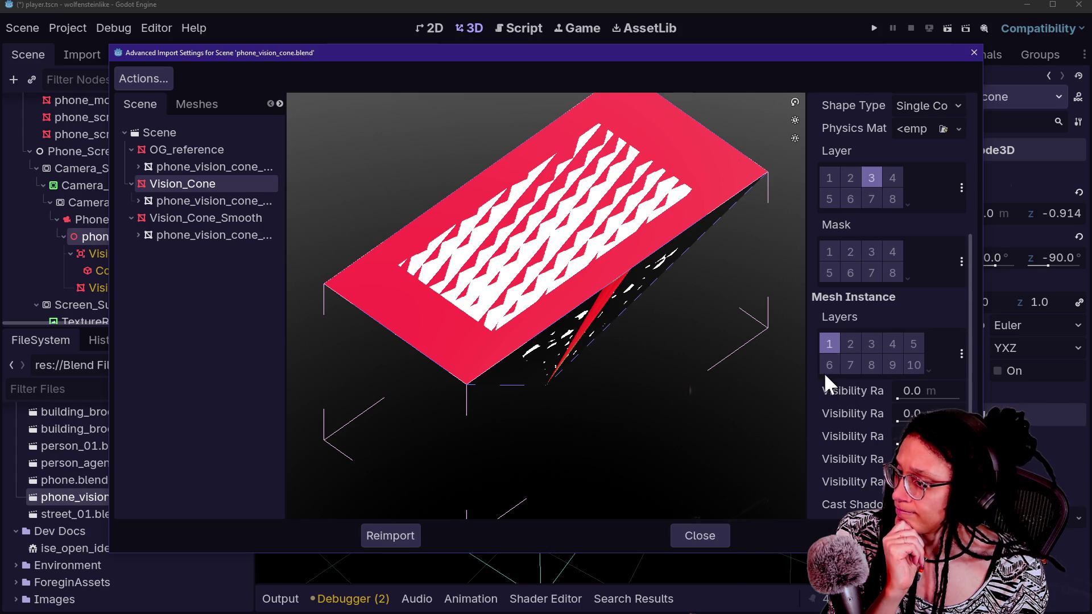
left_click_drag(805, 361, 671, 385)
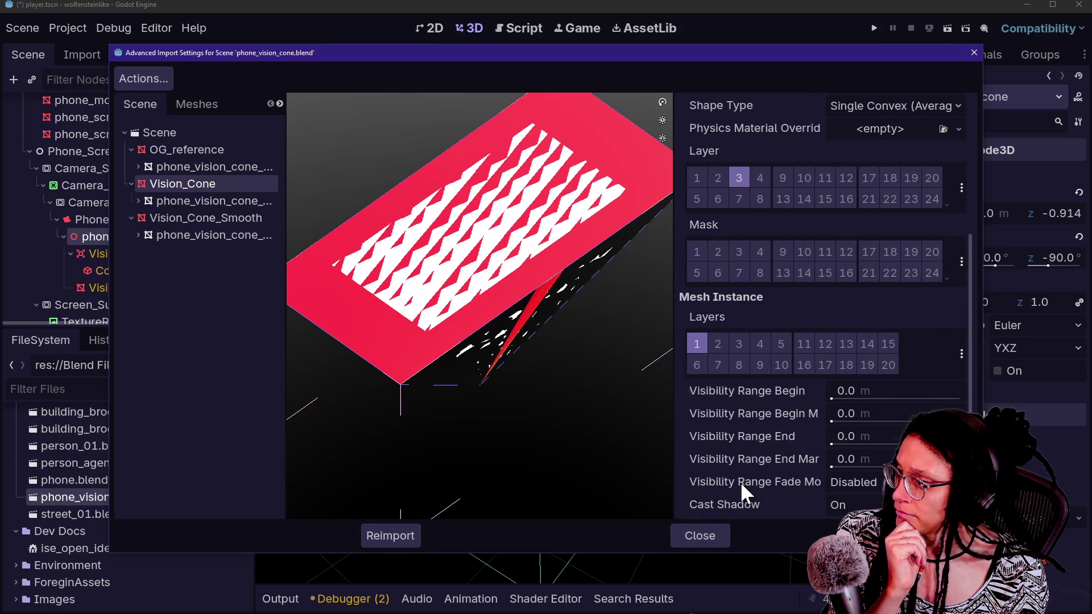
scroll(740, 482, "up", 3)
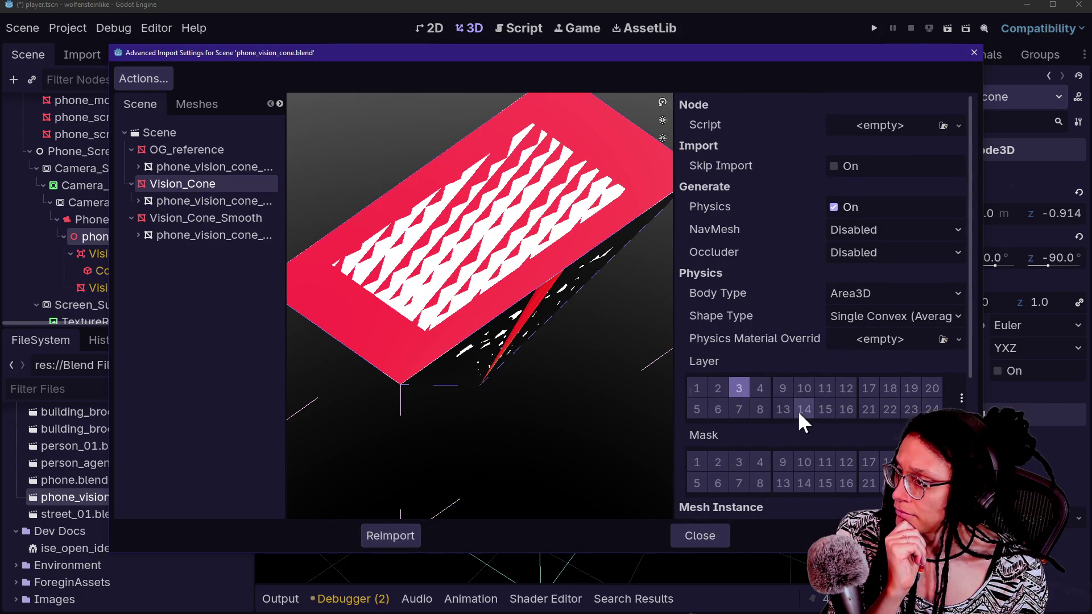
- Keep Vision_Cone's Body Type as Area3D and Shape Type as Single Convex, then close the dialog
left_click(852, 293)
left_click(851, 294)
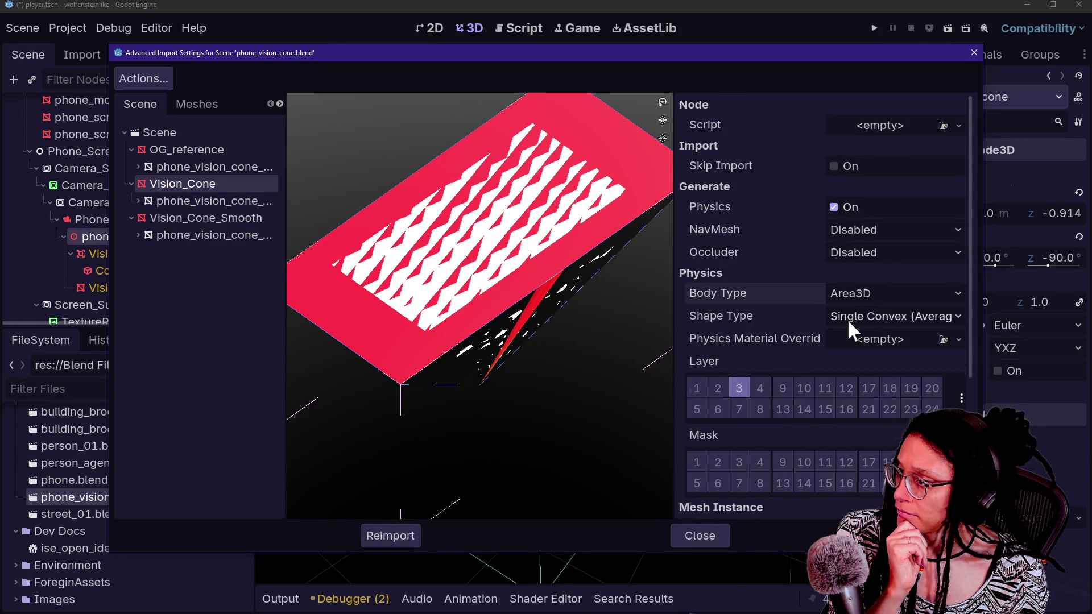
left_click(884, 297)
left_click(882, 296)
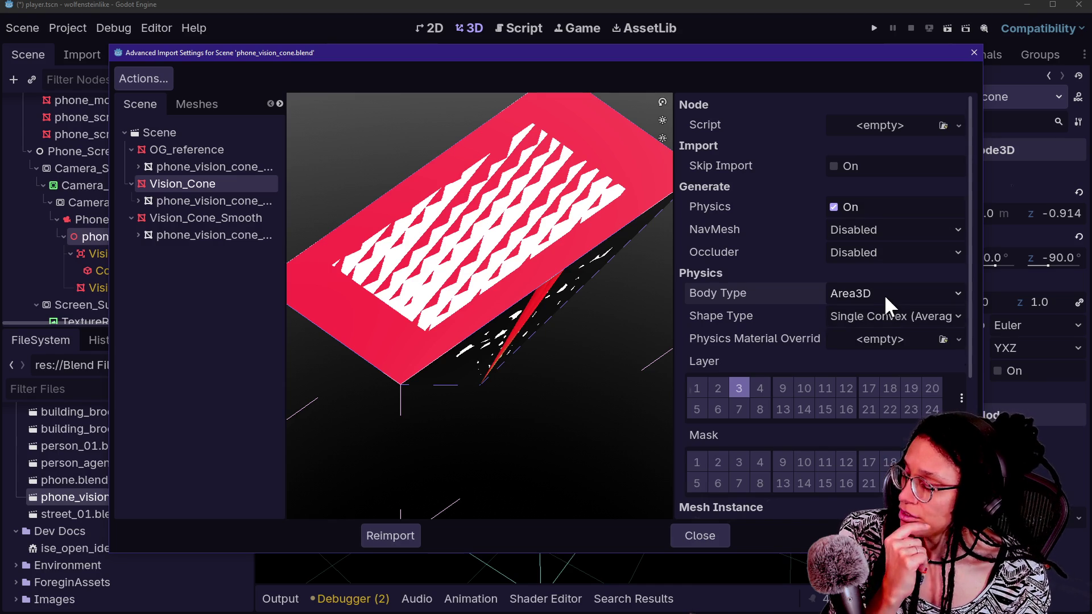
left_click(875, 316)
left_click(874, 315)
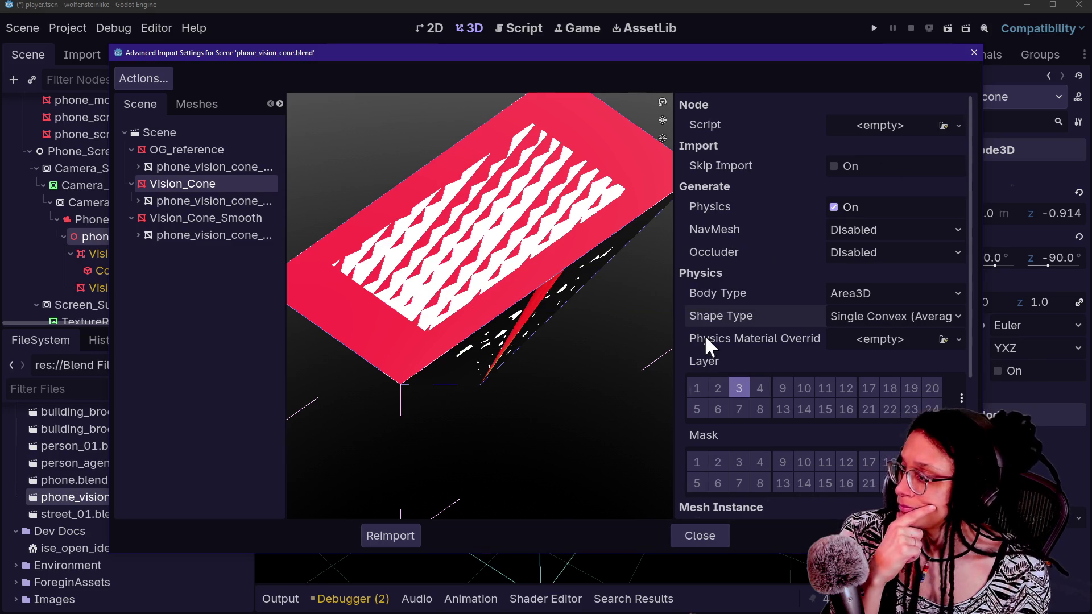
left_click(700, 536)
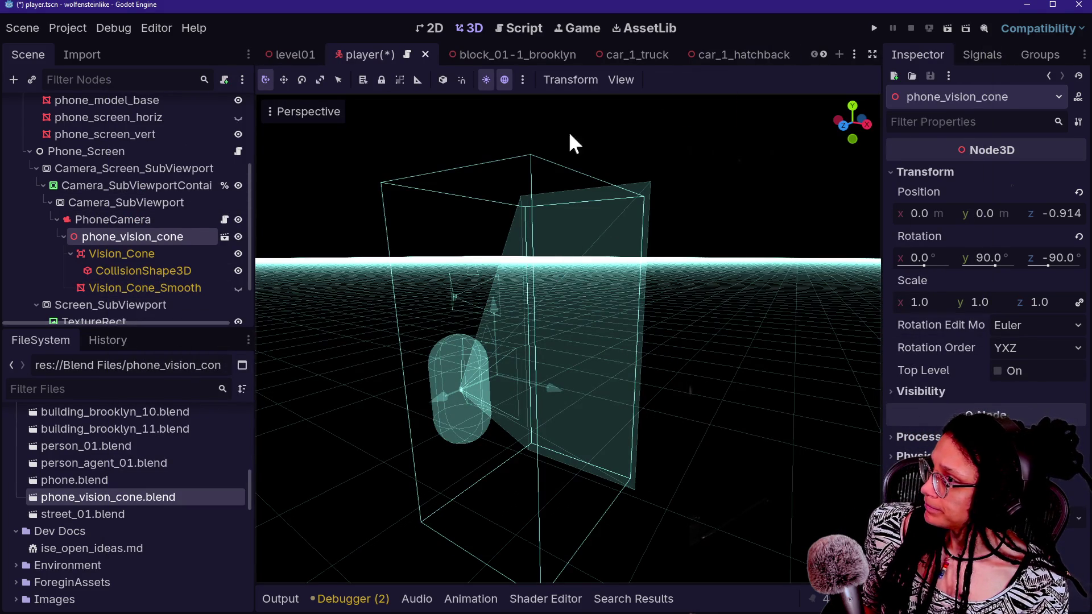
key("alt+Tab")
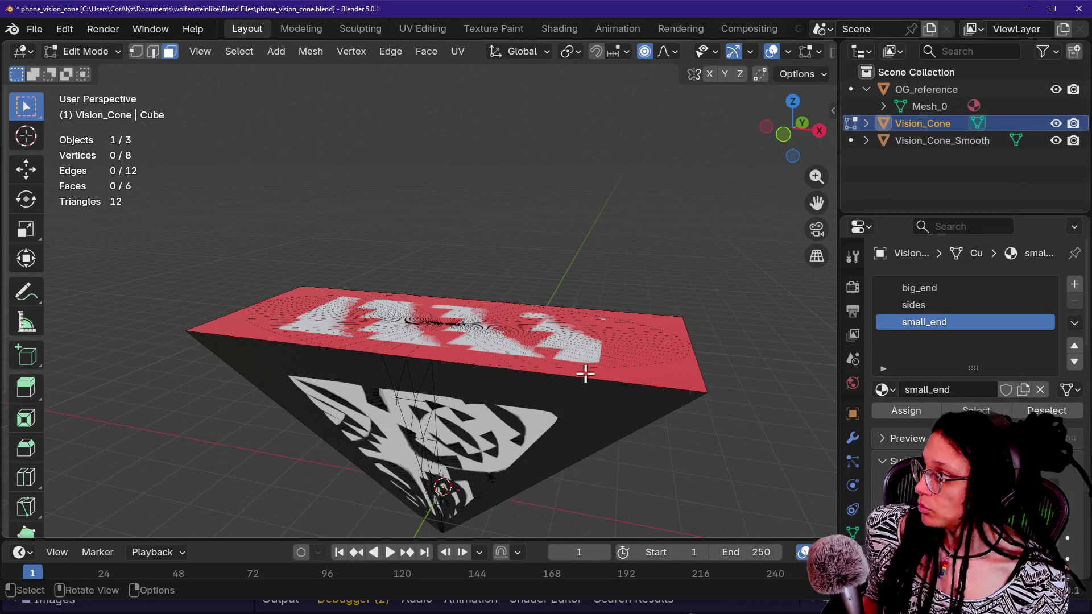
- In Blender, duplicate Vision_Cone in place, rename the copy Vision_Cone_Mesh, and save the file
key("ctrl+Tab")
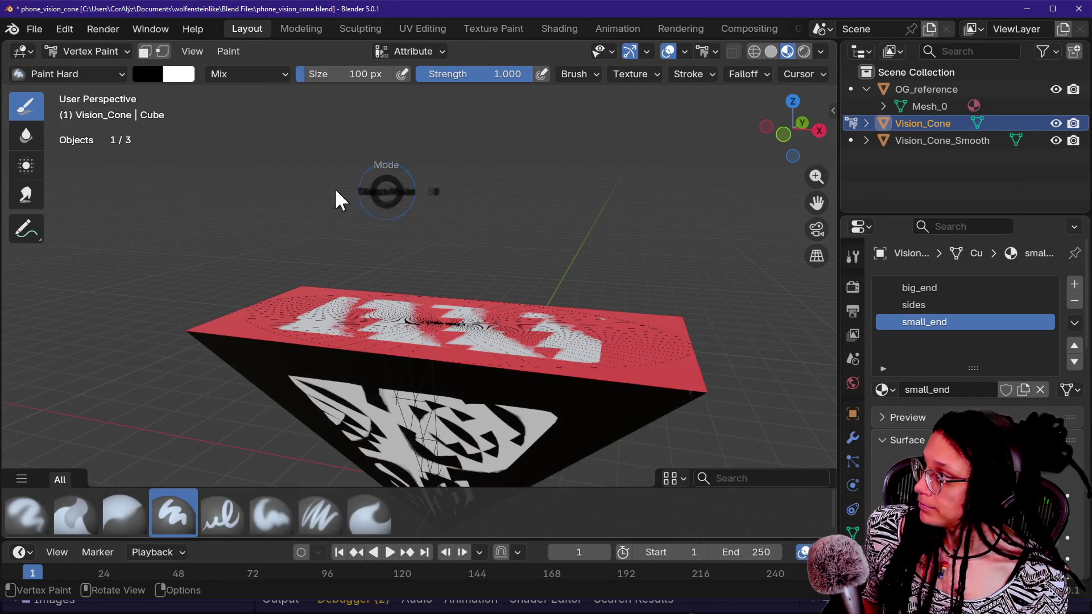
key("ctrl+Tab")
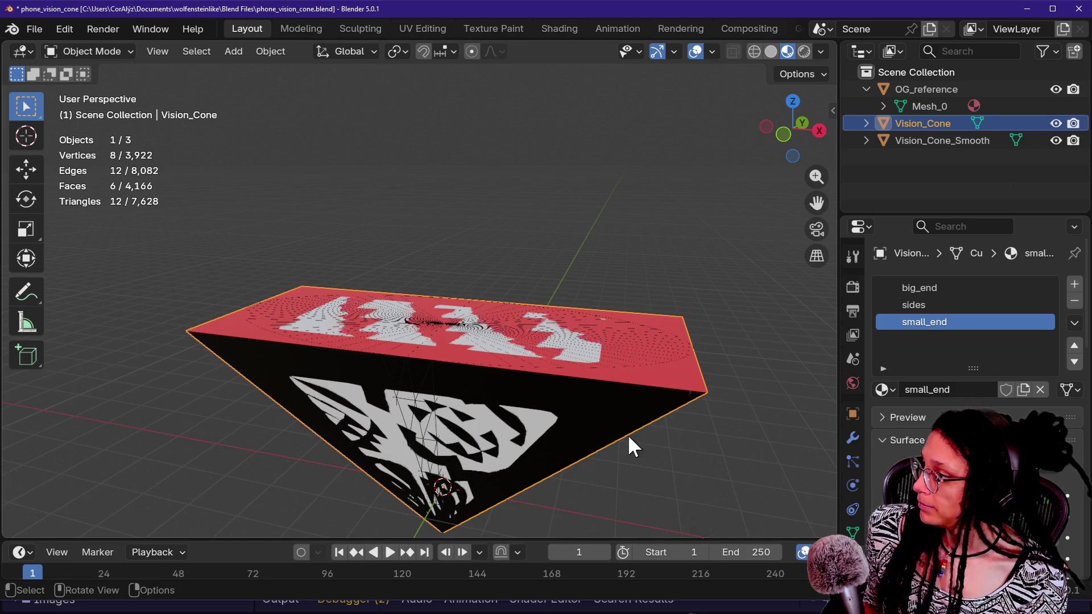
key("shift+d")
key("Escape")
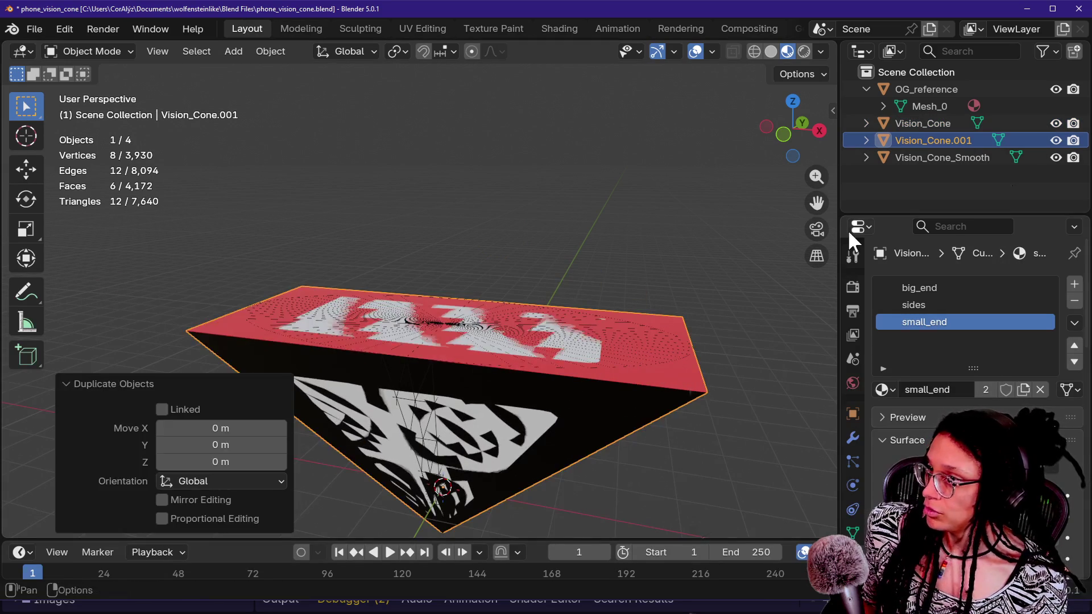
double_click(961, 140)
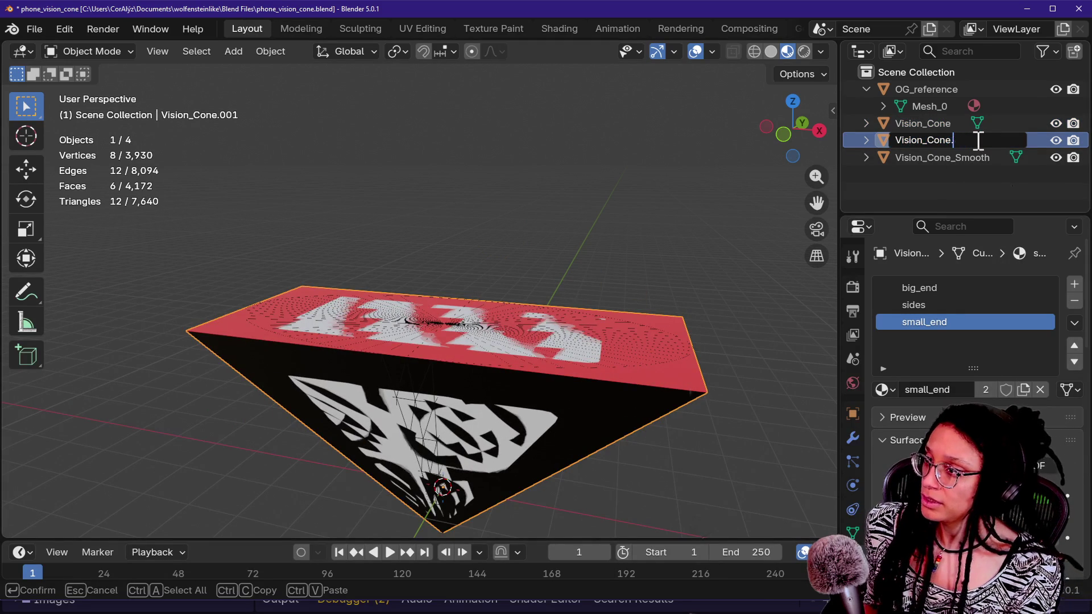
type("_Mesh")
key("Return")
left_click(578, 182)
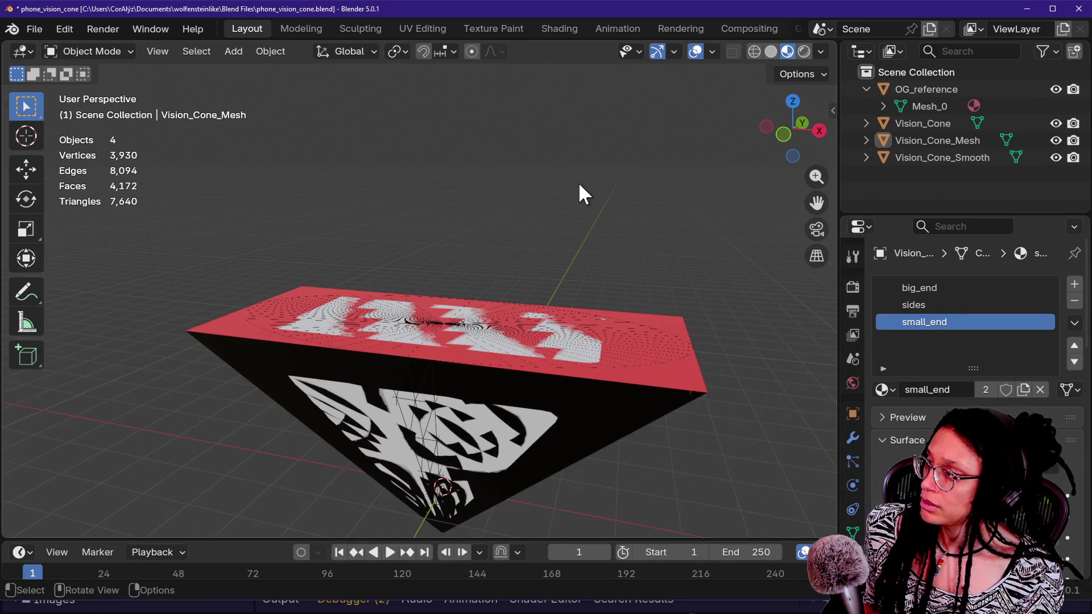
key("ctrl+s")
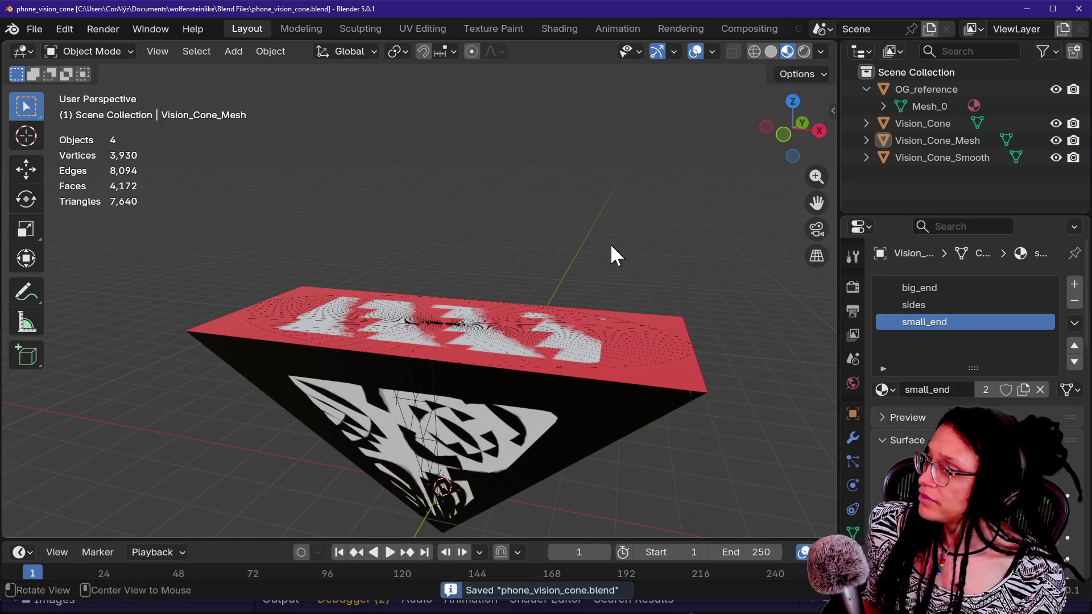
- Back in Godot, inspect the imported Vision_Cone_Mesh node and set the viewport to lit display
key("alt+Tab")
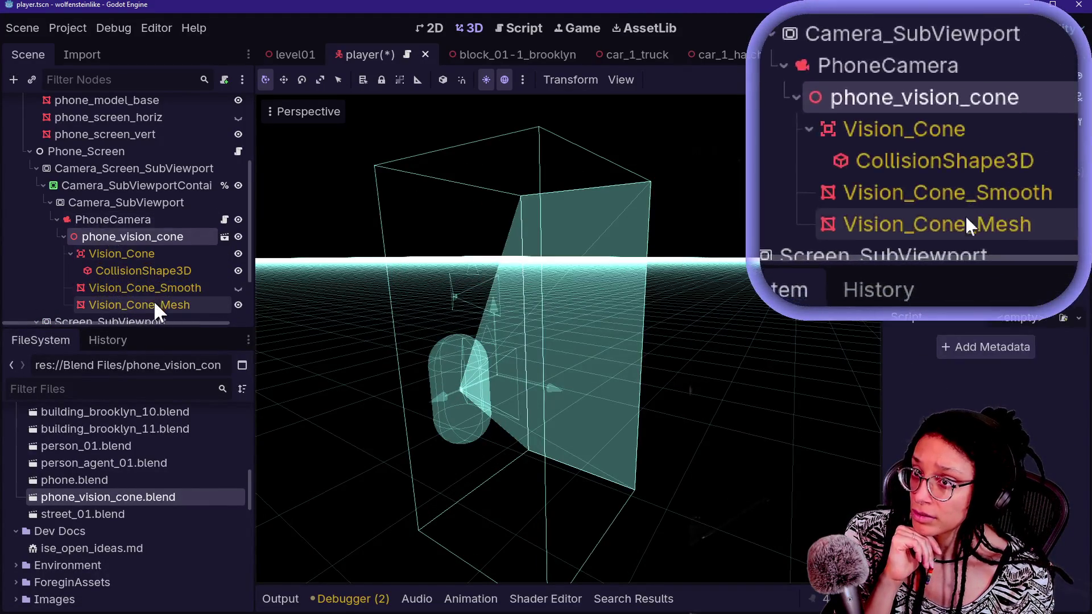
left_click(155, 303)
left_click(295, 114)
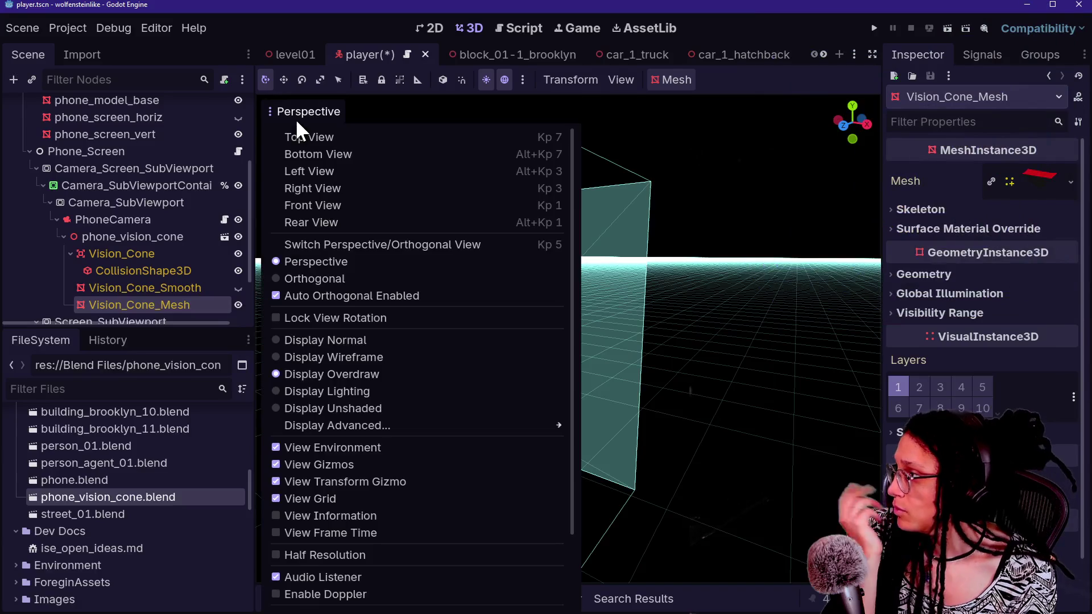
left_click(368, 387)
left_click(122, 300)
- Parent Vision_Cone_Mesh under Vision_Cone in Blender's Outliner and save the .blend file
key("alt+Tab")
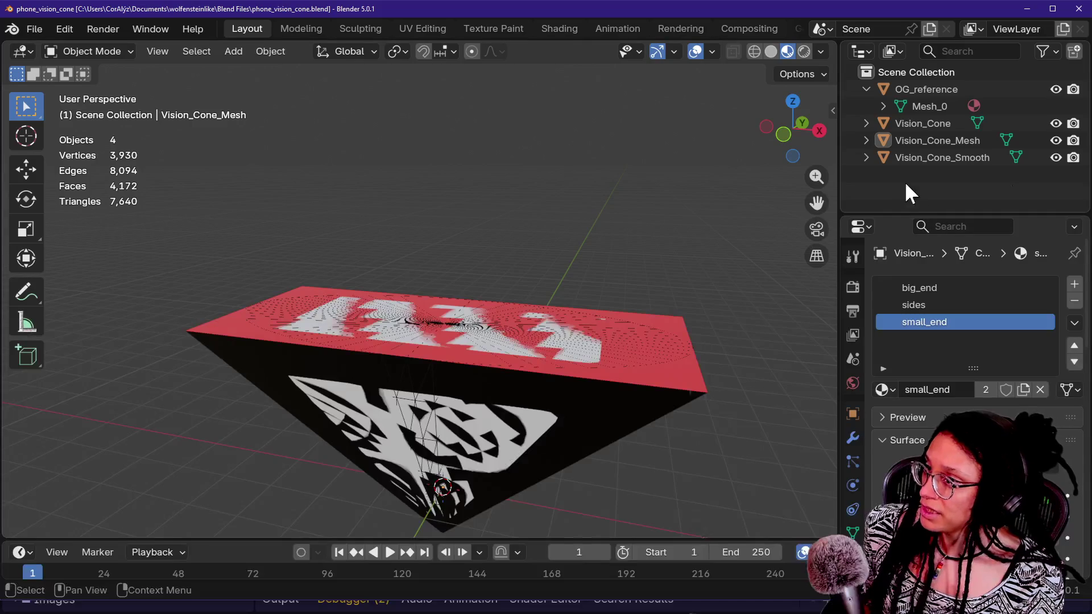
left_click_drag(917, 141, 912, 125)
left_click(866, 124)
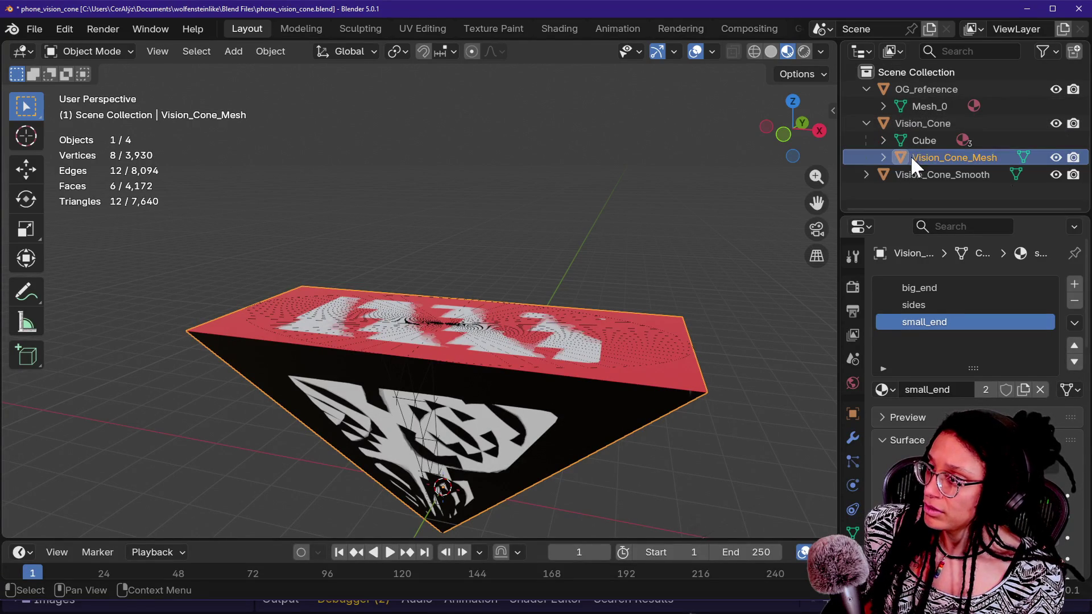
key("ctrl+s")
key("alt+Tab")
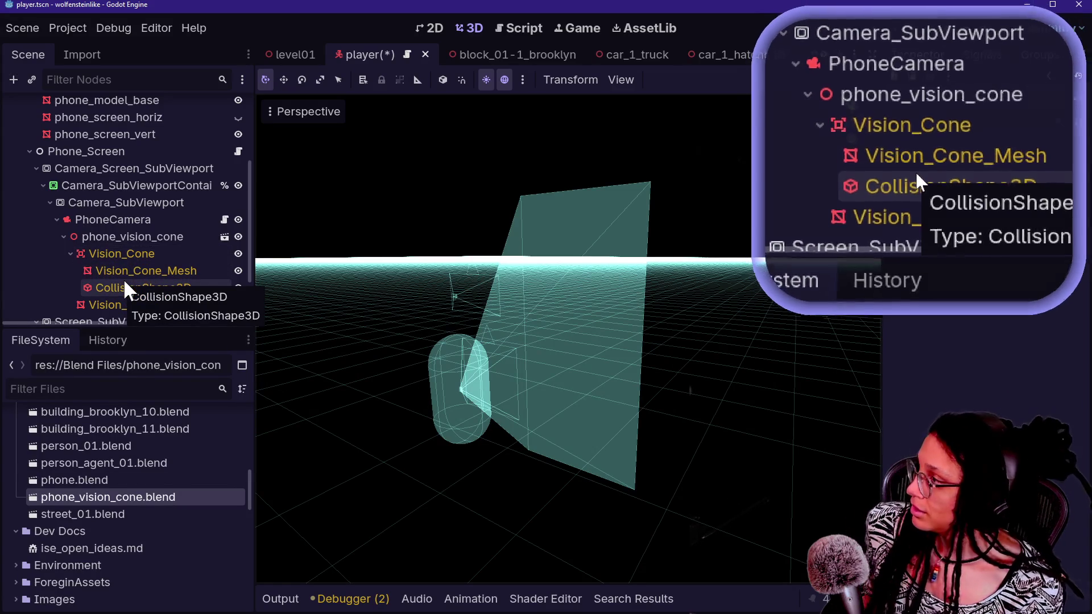
- Select the re-imported Vision_Cone_Mesh MeshInstance3D under Vision_Cone to verify it
left_click(124, 271)
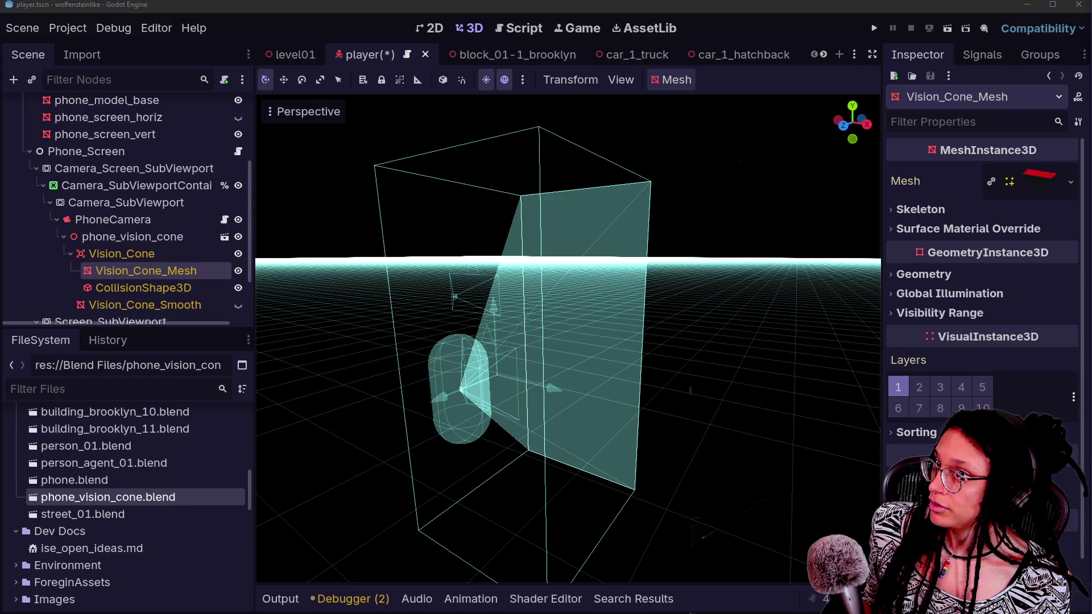
- Switch the viewport to Display Normal, look over the cone mesh, and run the project
left_click(305, 113)
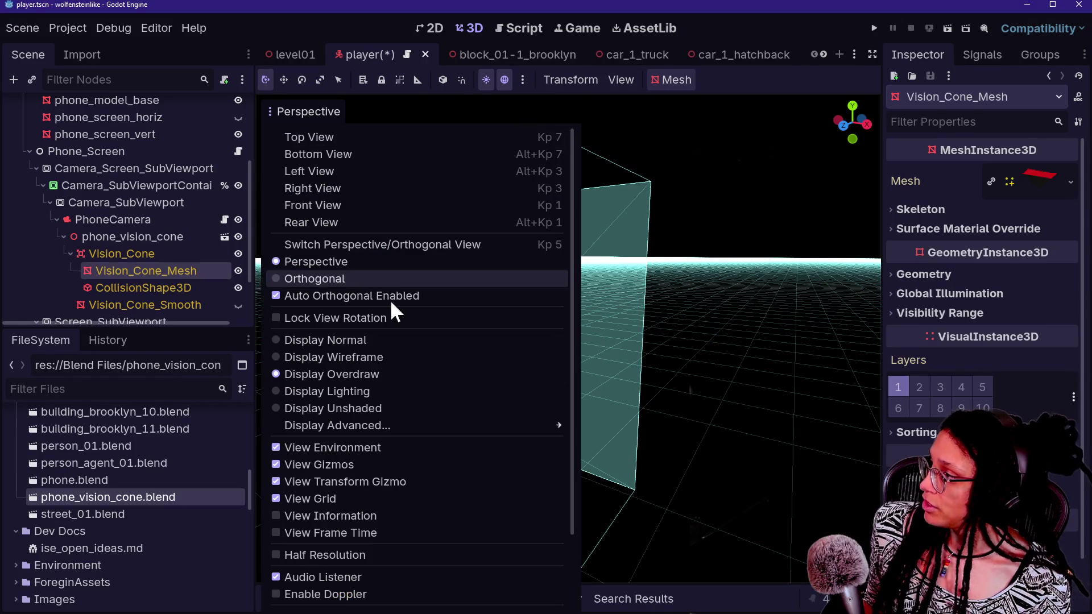
left_click(392, 339)
left_click(656, 327)
key("w")
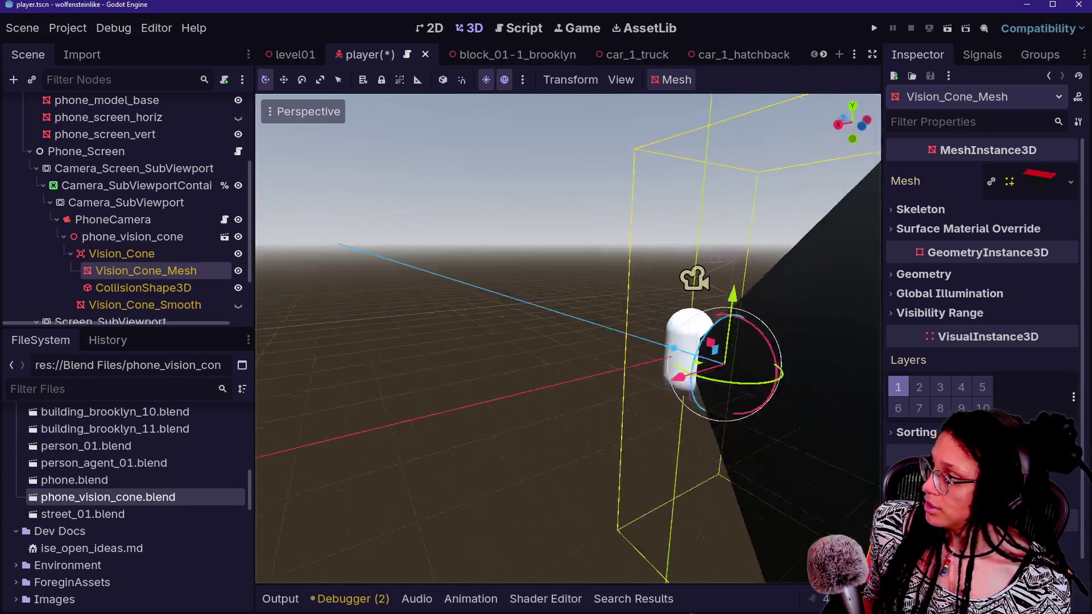
key("s")
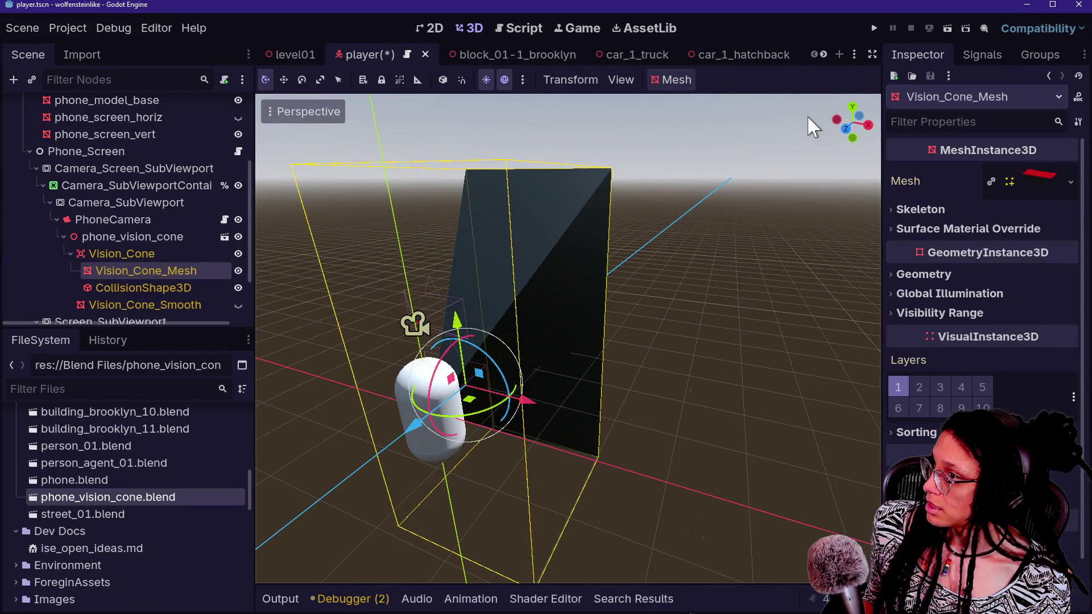
left_click(875, 28)
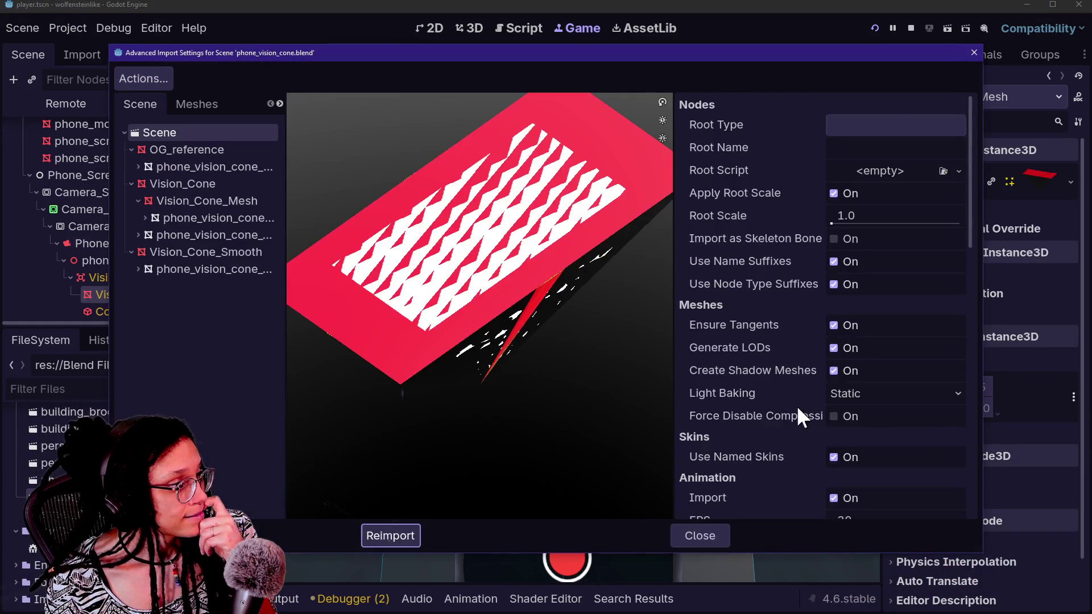
- Set Vision_Cone_Mesh's Mesh Instance Layers to layer 2 only, then reimport
scroll(827, 410, "down", 10)
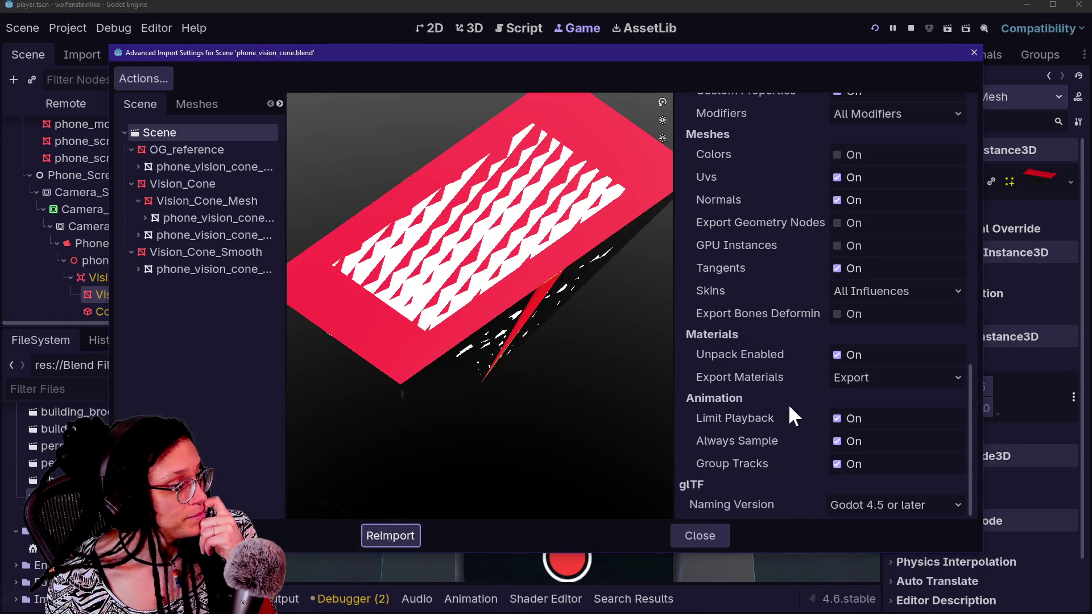
left_click(203, 183)
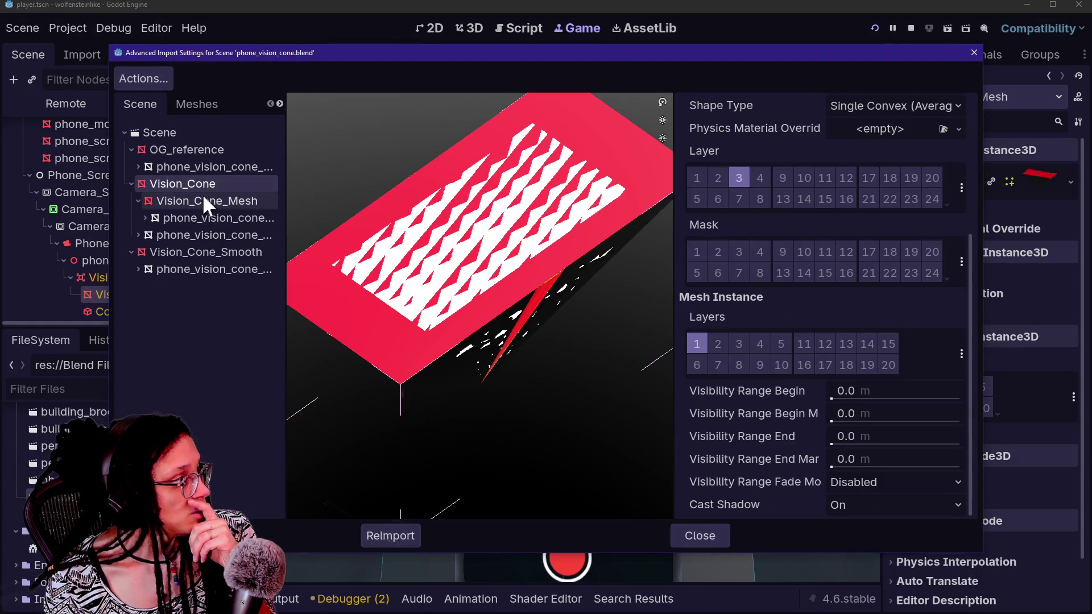
left_click(205, 199)
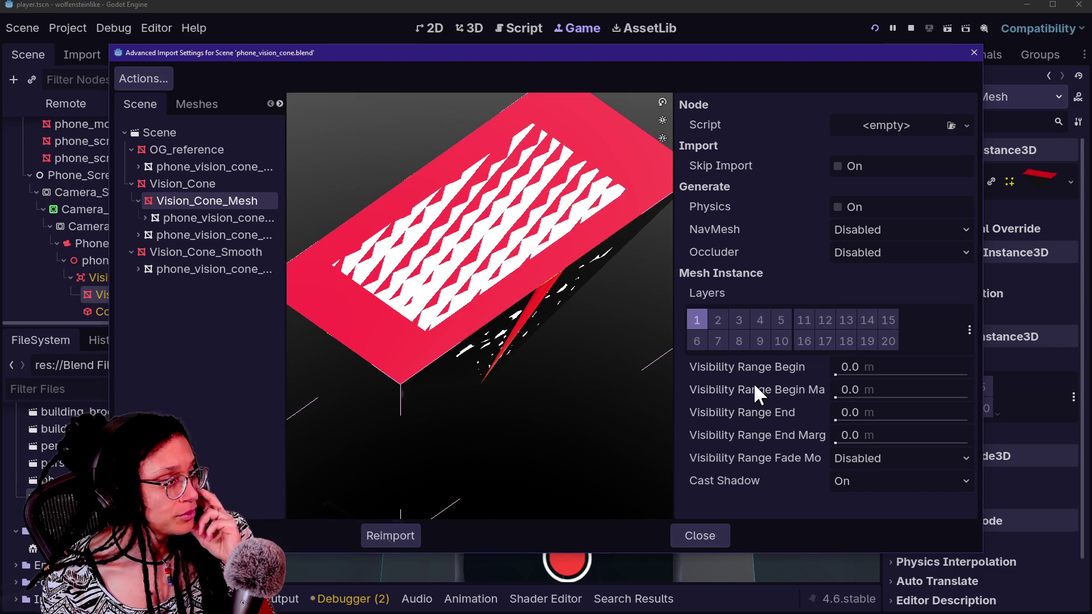
left_click(732, 318)
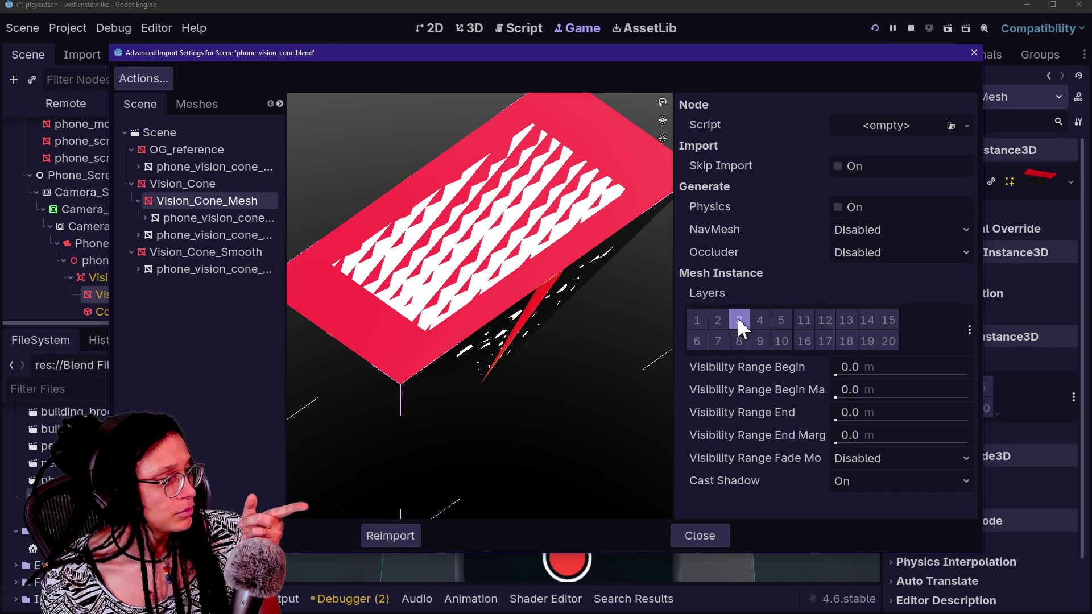
left_click(734, 319)
left_click(700, 319)
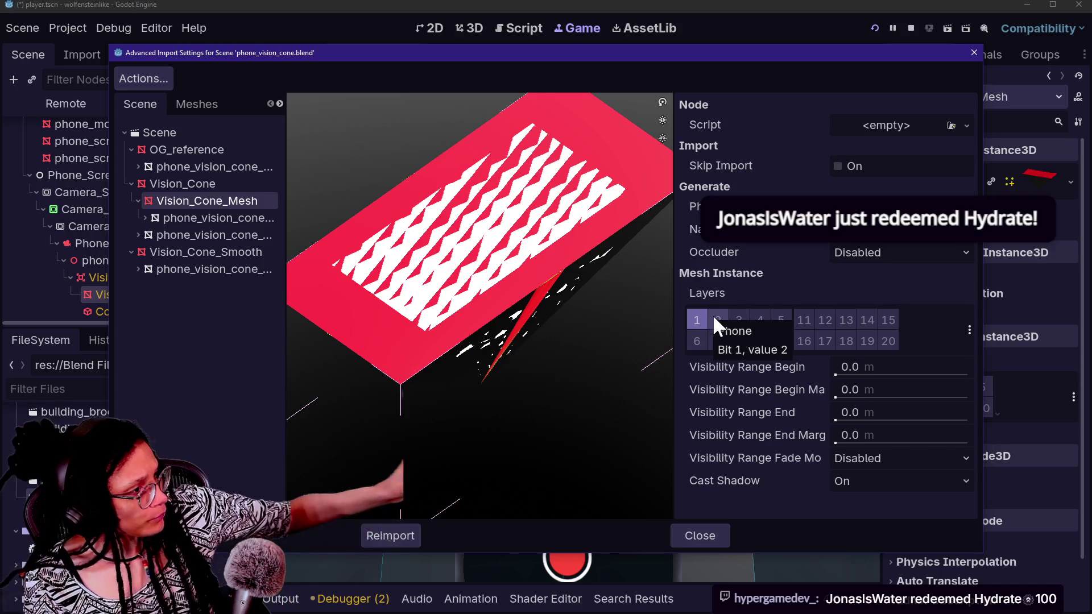
left_click(712, 317)
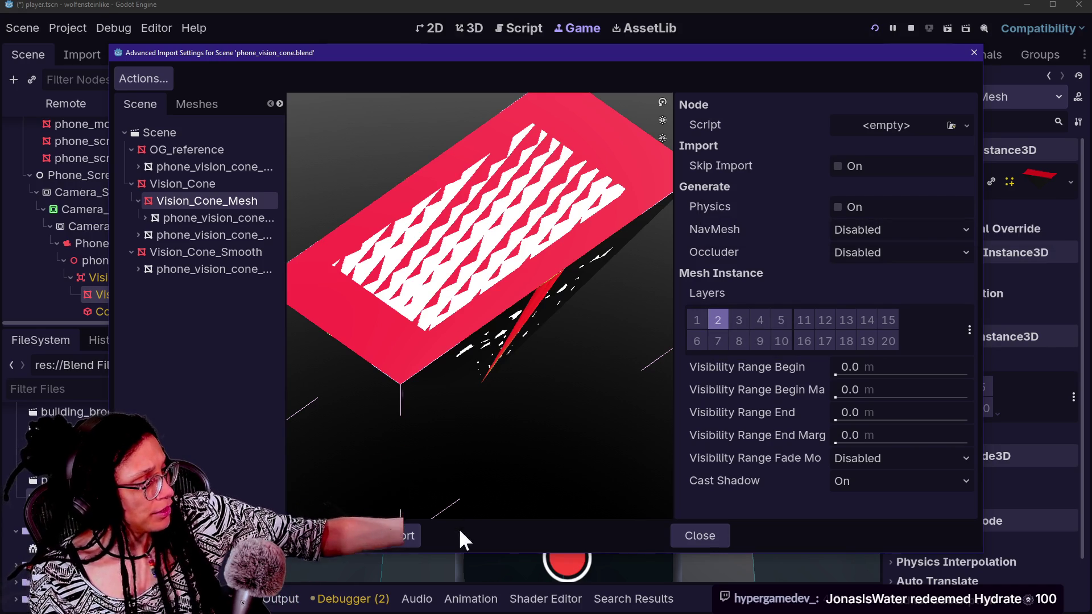
left_click(410, 532)
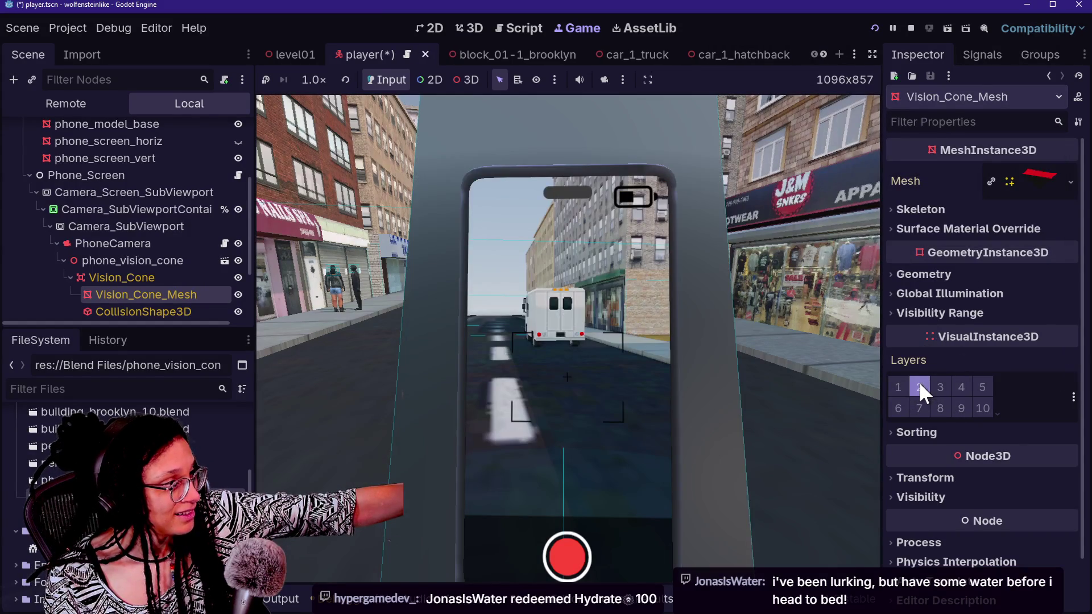
- Put Vision_Cone_Mesh on render layer 3 only and reimport phone_vision_cone.blend
left_click(908, 386)
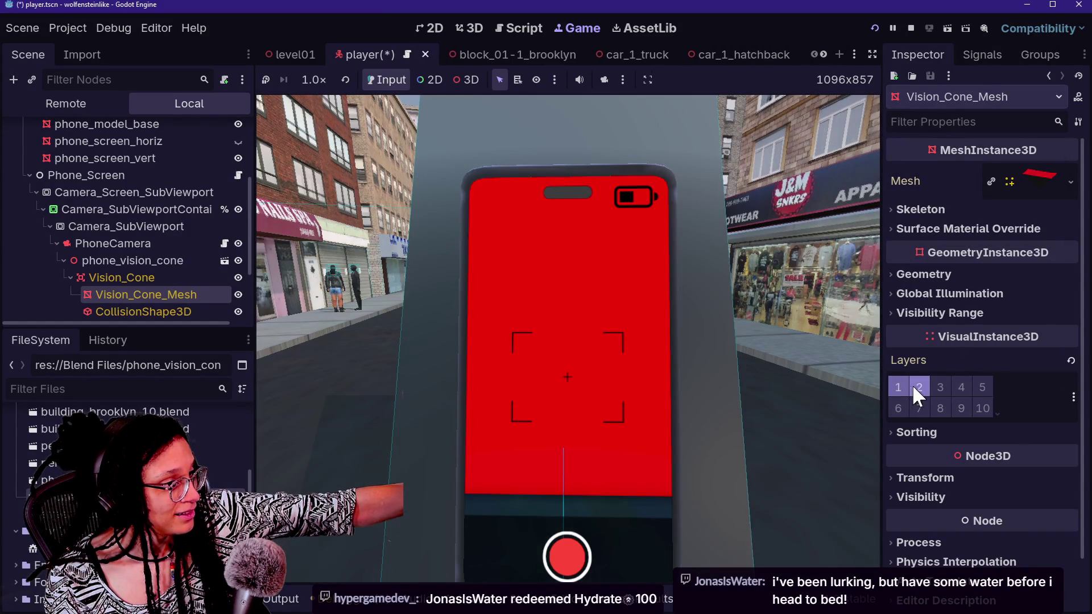
left_click(961, 386)
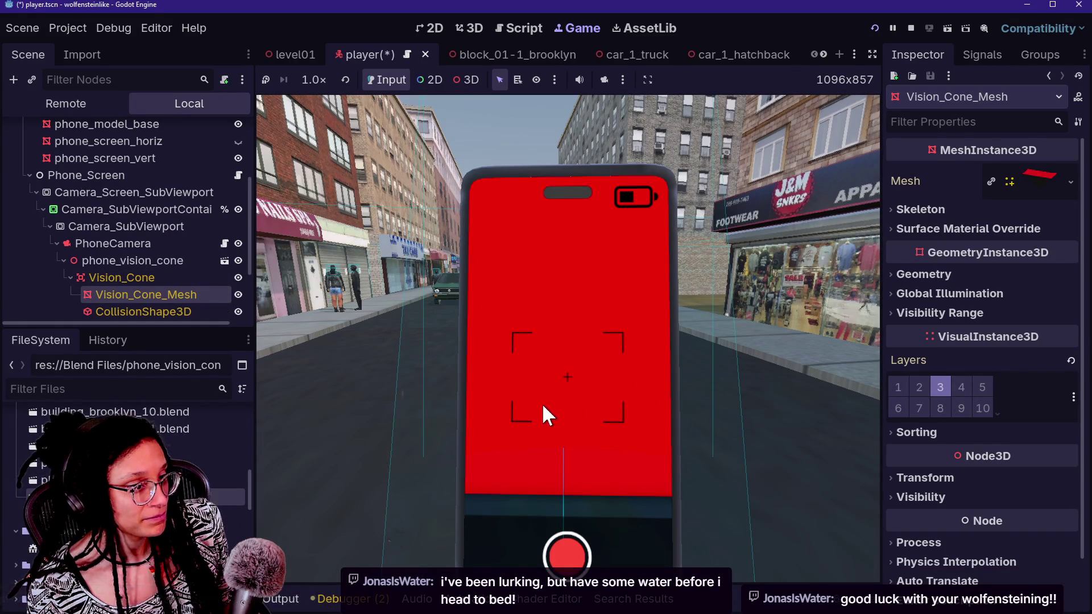
double_click(217, 498)
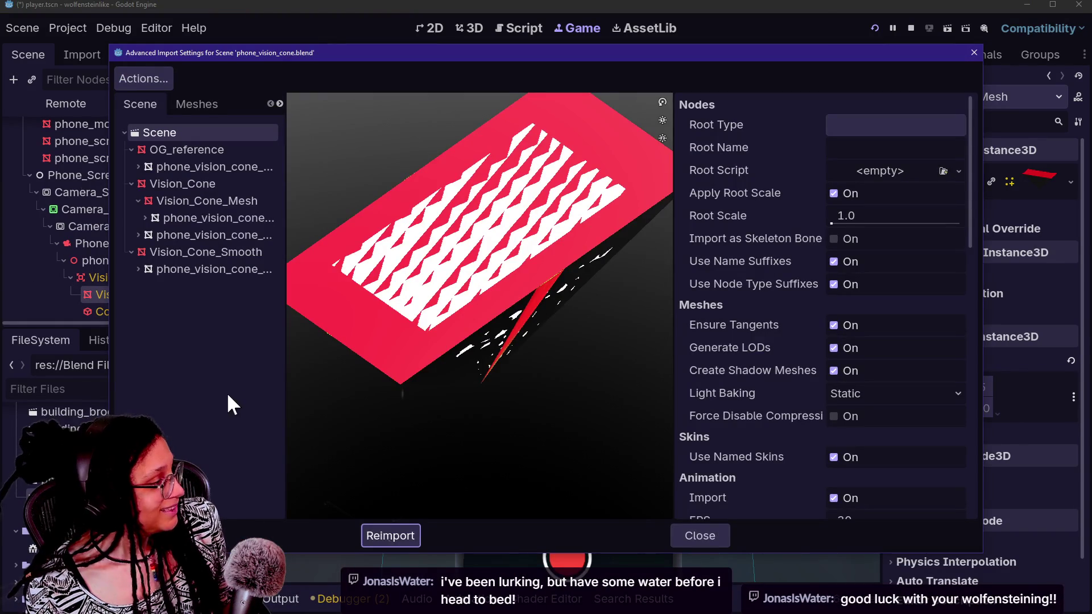
left_click(182, 202)
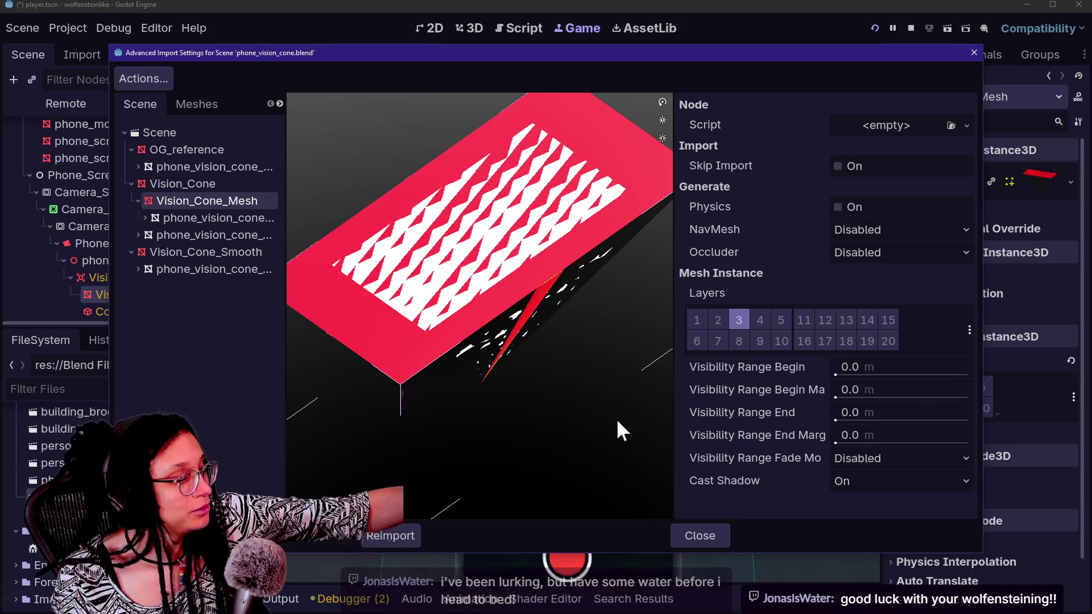
left_click(421, 537)
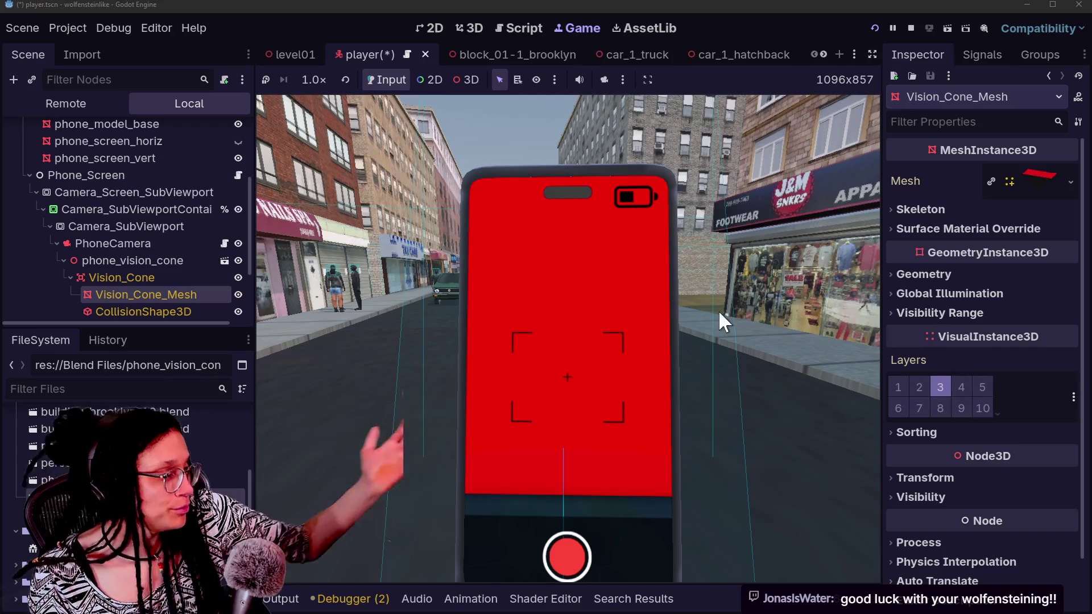
left_click(171, 227)
- Select Vision_Cone_Mesh and inspect it in the running game from the free camera
left_click(179, 291)
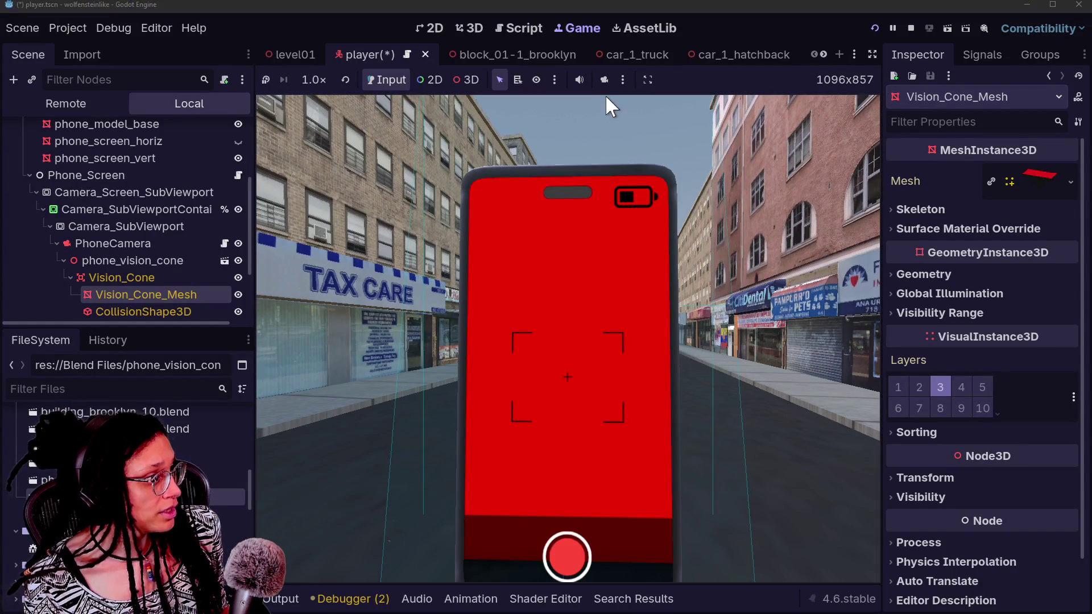
left_click(604, 80)
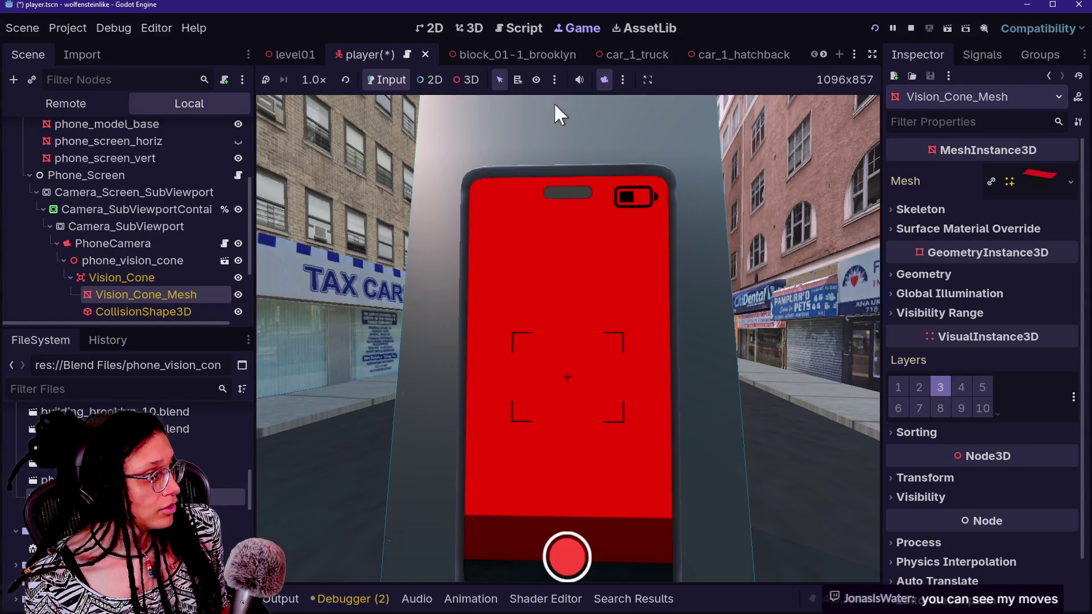
left_click(461, 80)
left_click(476, 234)
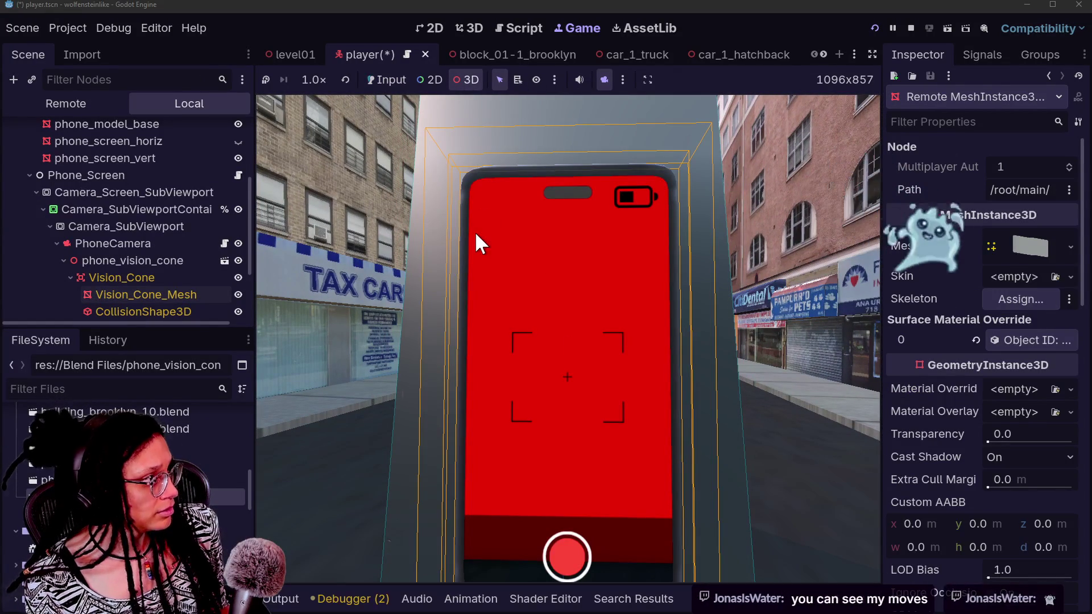
left_click_drag(419, 183, 376, 198)
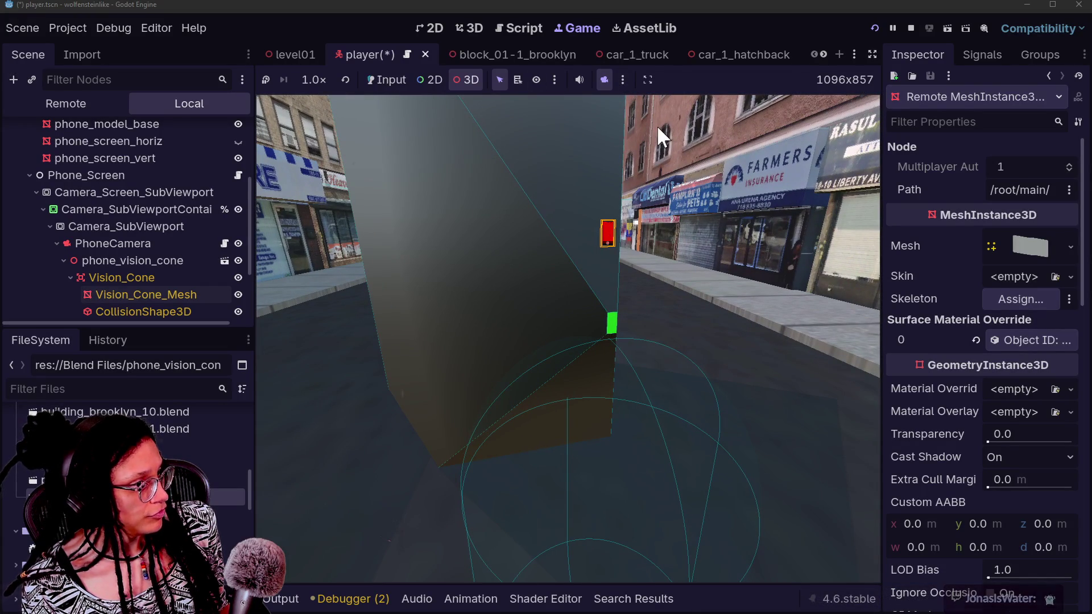
- Return to the phone camera view and hide Vision_Cone_Mesh with its eye icon
left_click(393, 80)
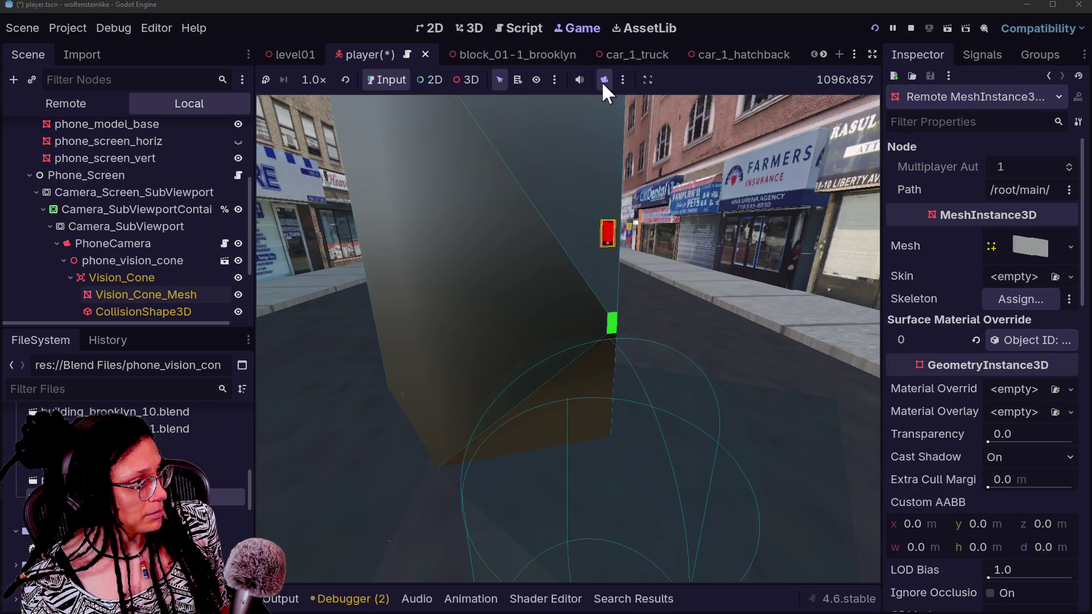
left_click(604, 79)
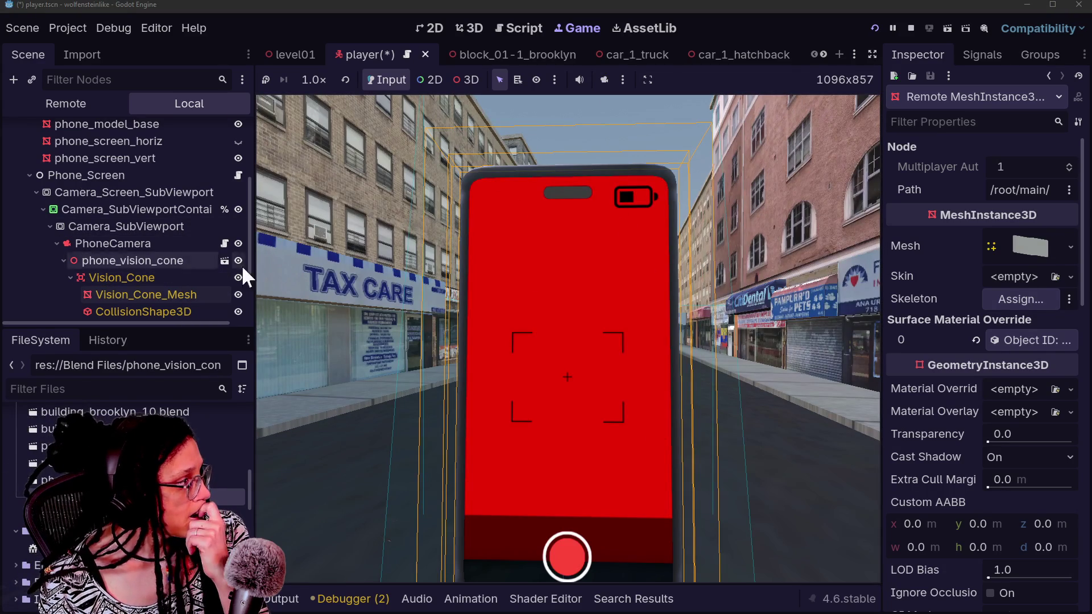
left_click(238, 295)
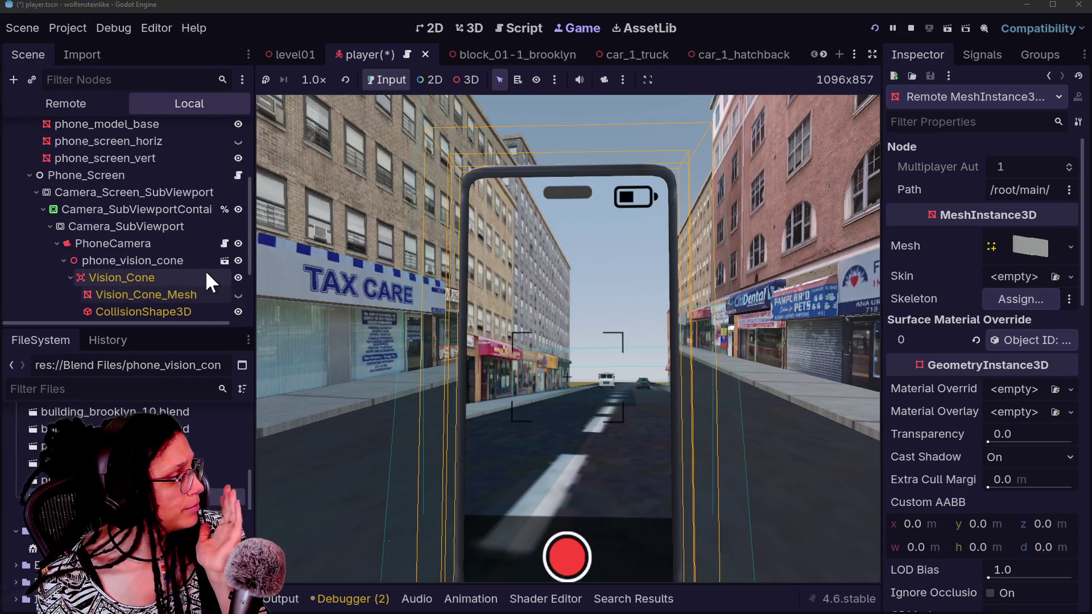
- Select CollisionShape3D, aim the phone at pedestrians in-game, and show the Output log
left_click(192, 309)
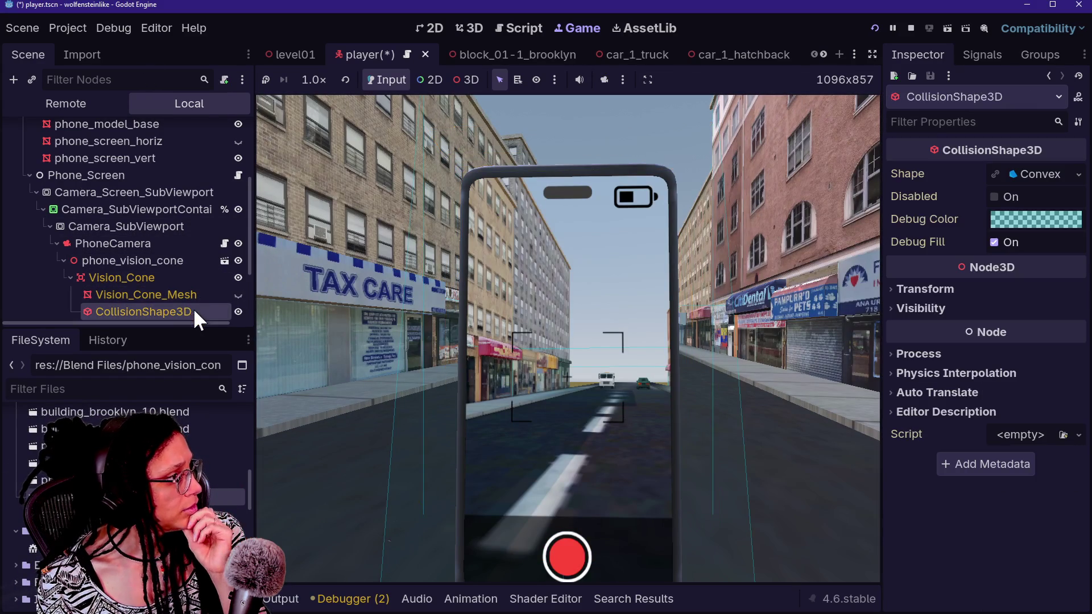
left_click(422, 278)
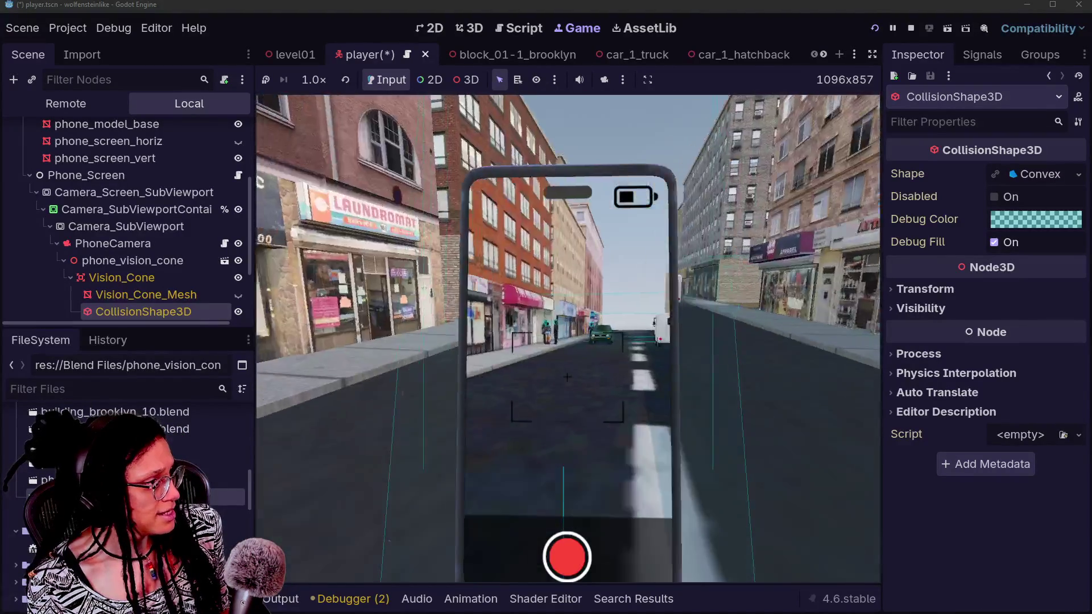
key("Escape")
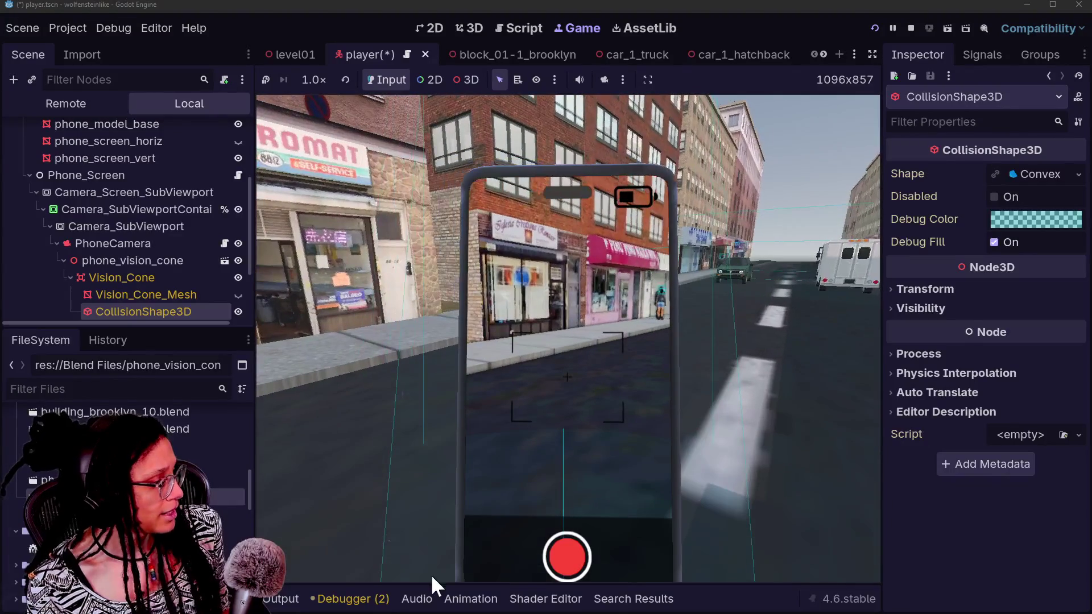
left_click(281, 598)
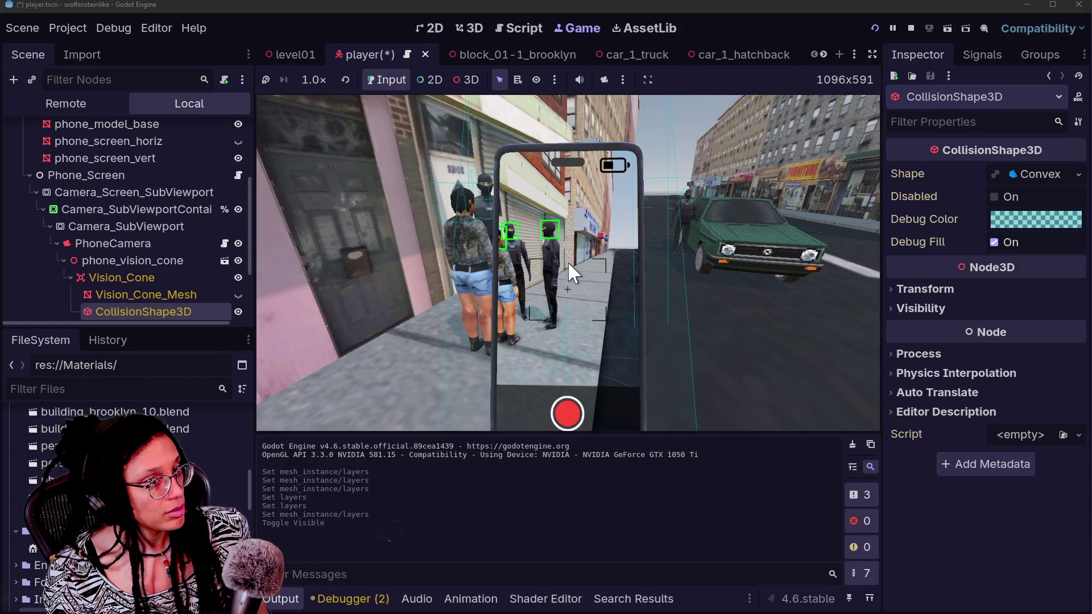
key("alt+Tab")
- Scale the Vision_Cone cube's big_end face to 0.95 with proportional editing
key("shift+grave")
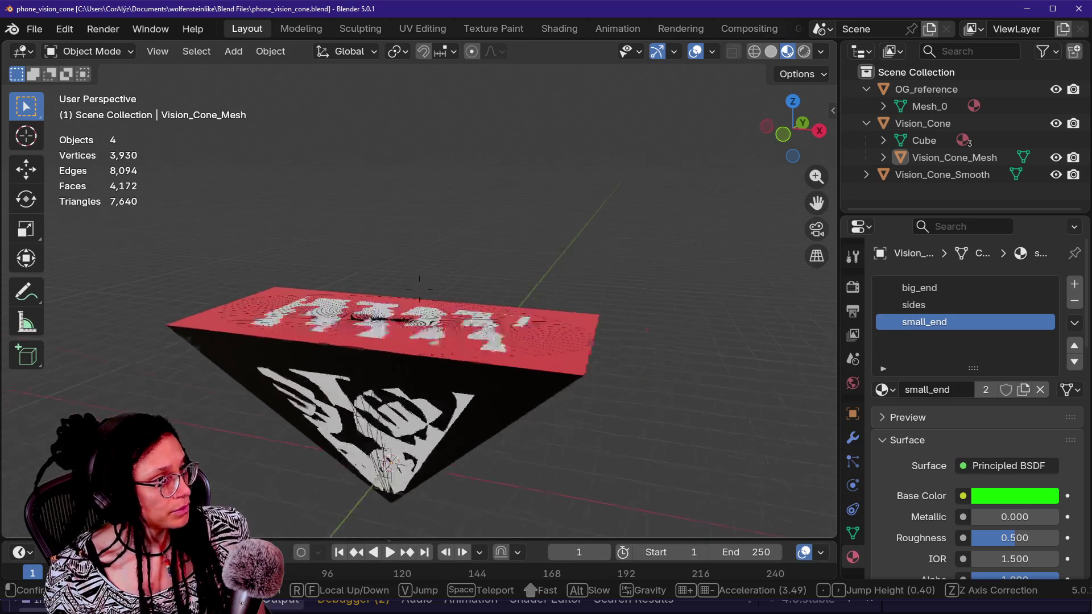
left_click(621, 323)
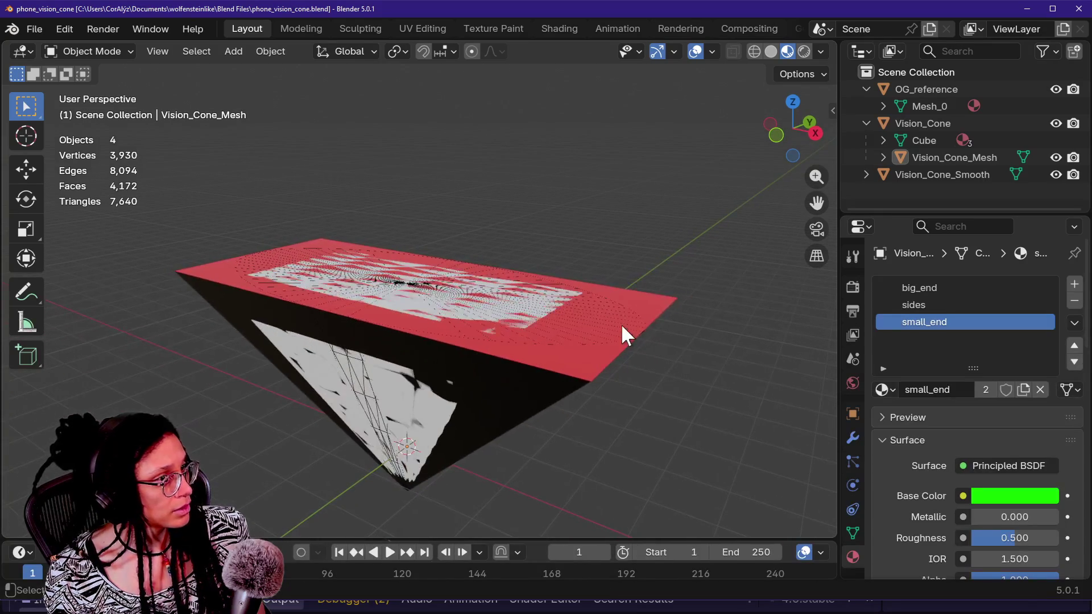
left_click(621, 323)
key("Tab")
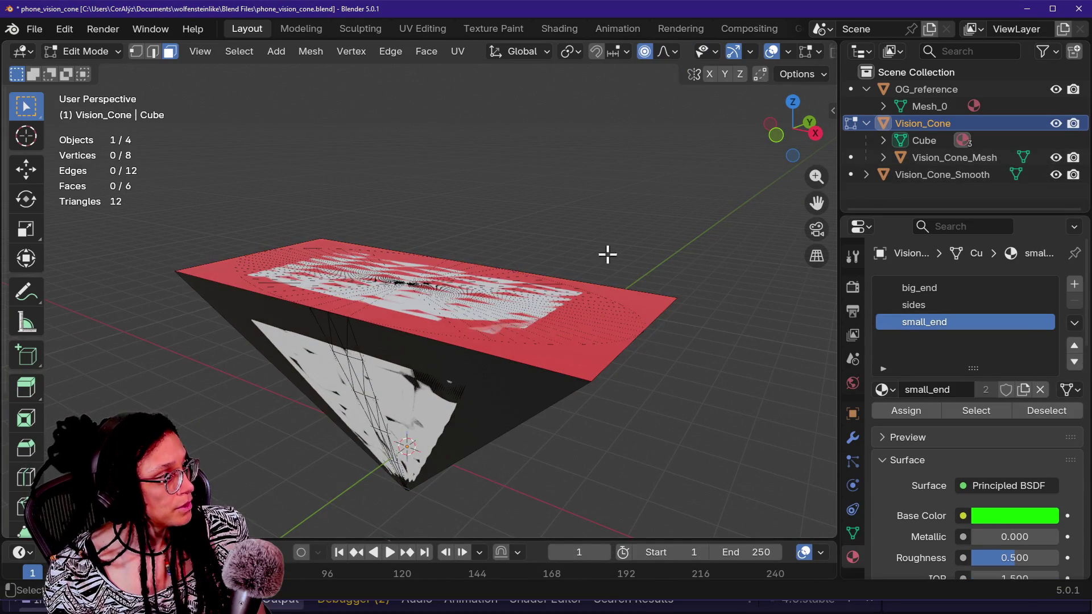
left_click(626, 322)
key("s")
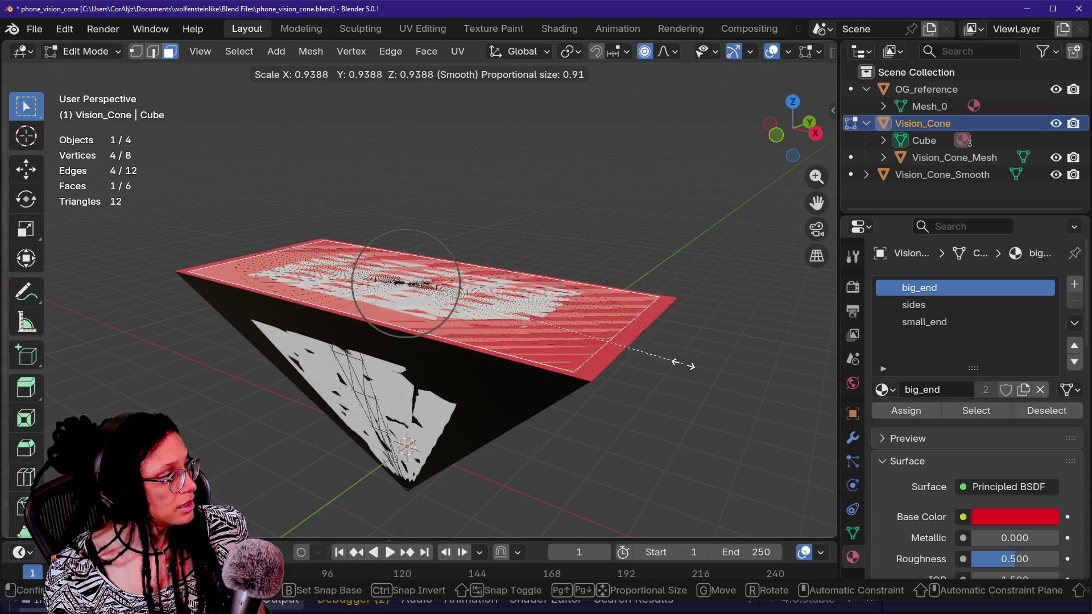
type(".95")
key("Return")
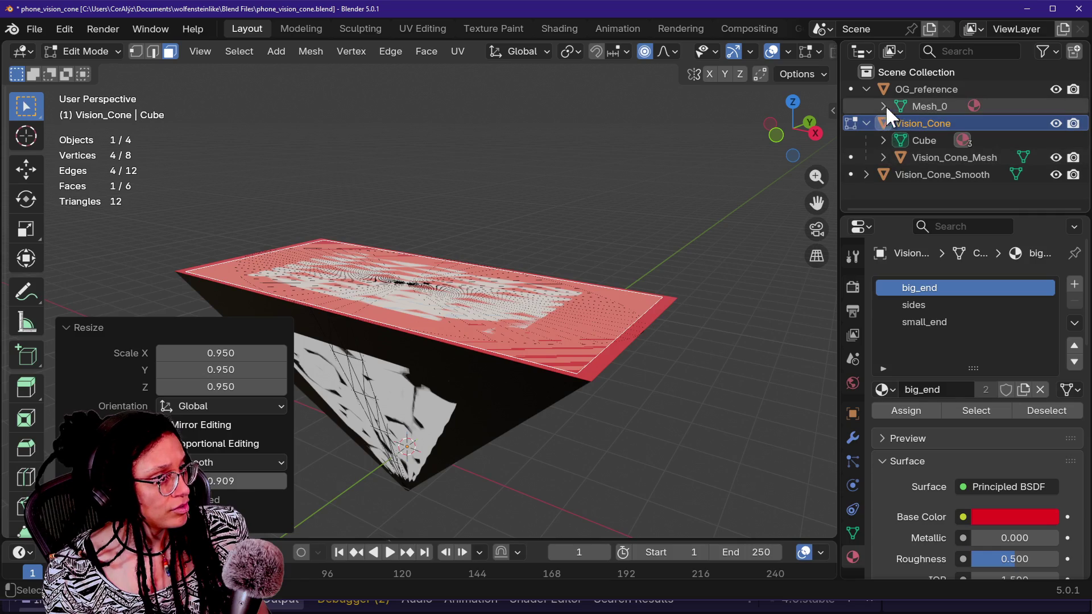
- Scale Vision_Cone_Mesh's big end face to 0.95 and save phone_vision_cone.blend
left_click(896, 158)
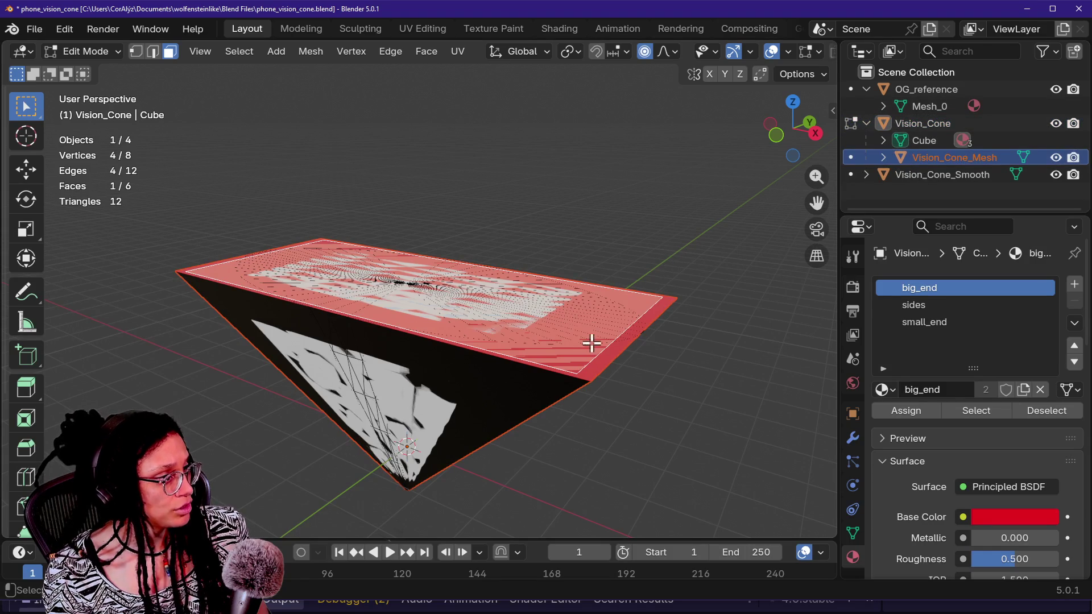
key("Tab")
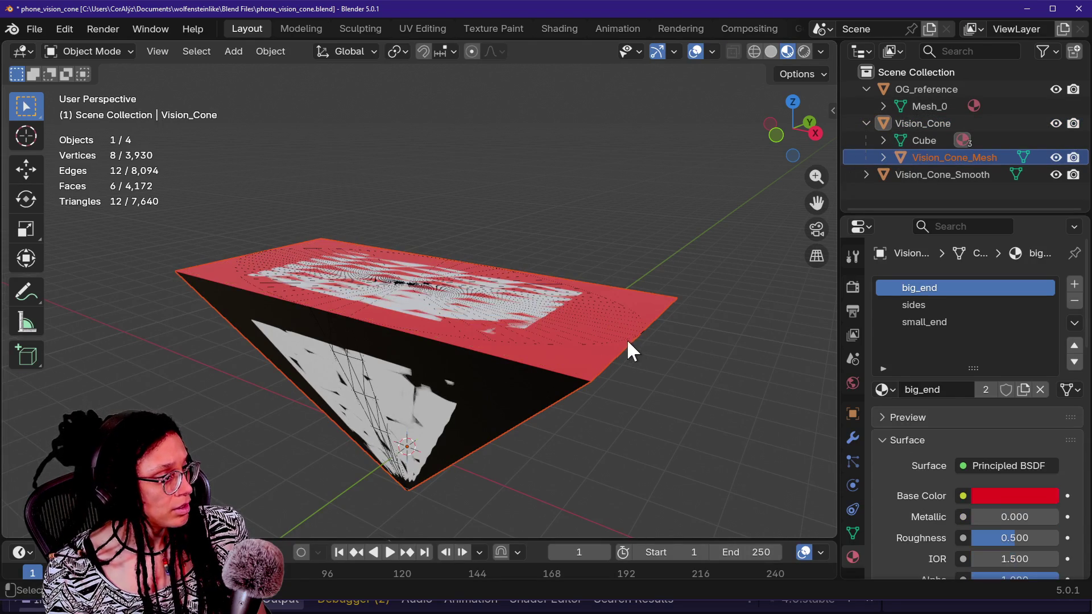
key("Tab")
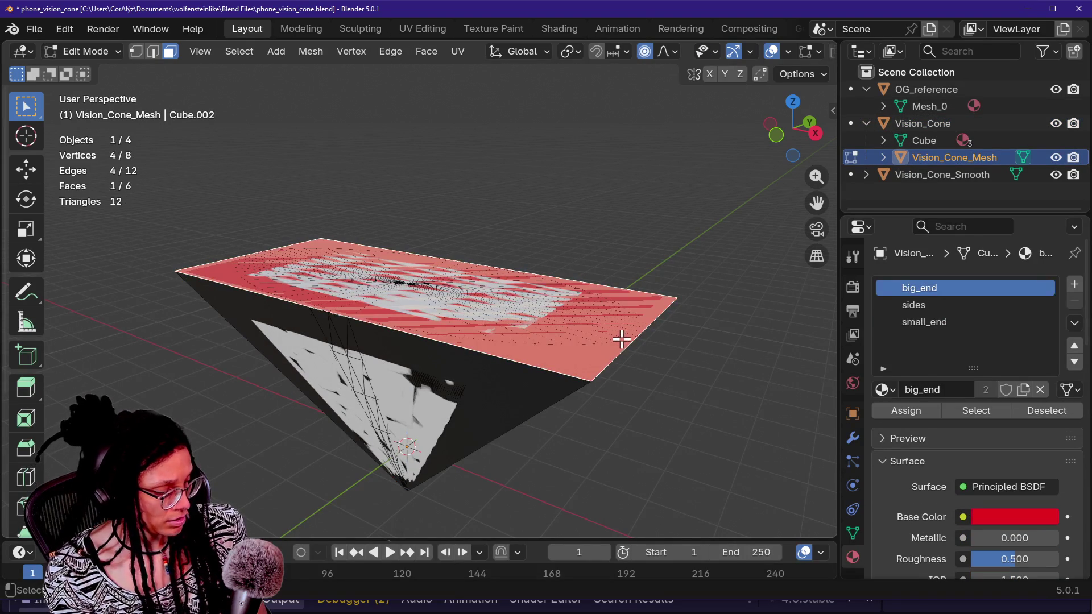
key("s")
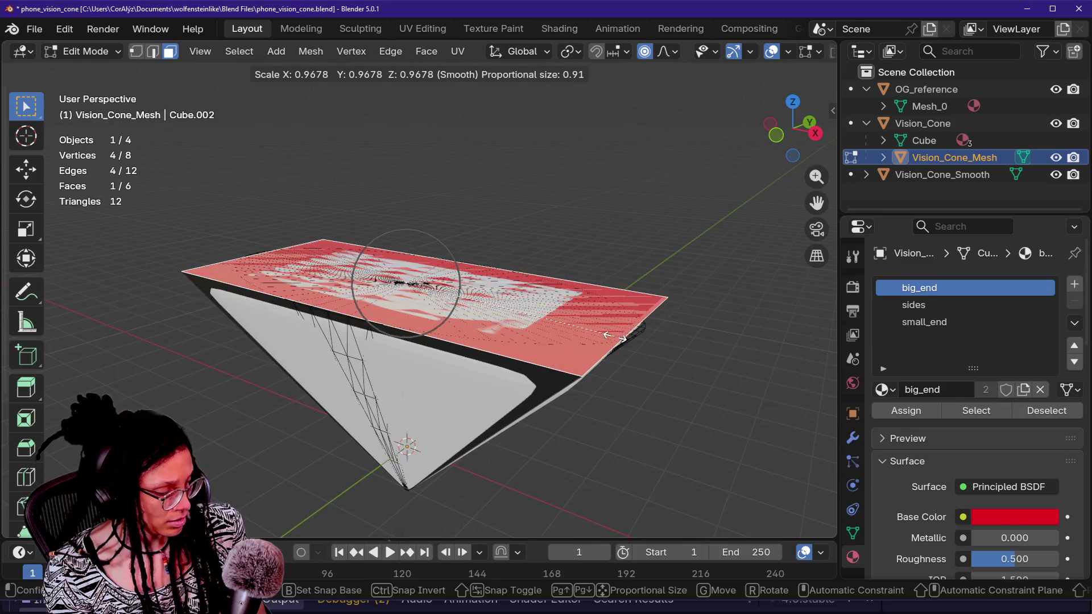
type("0.95")
key("Return")
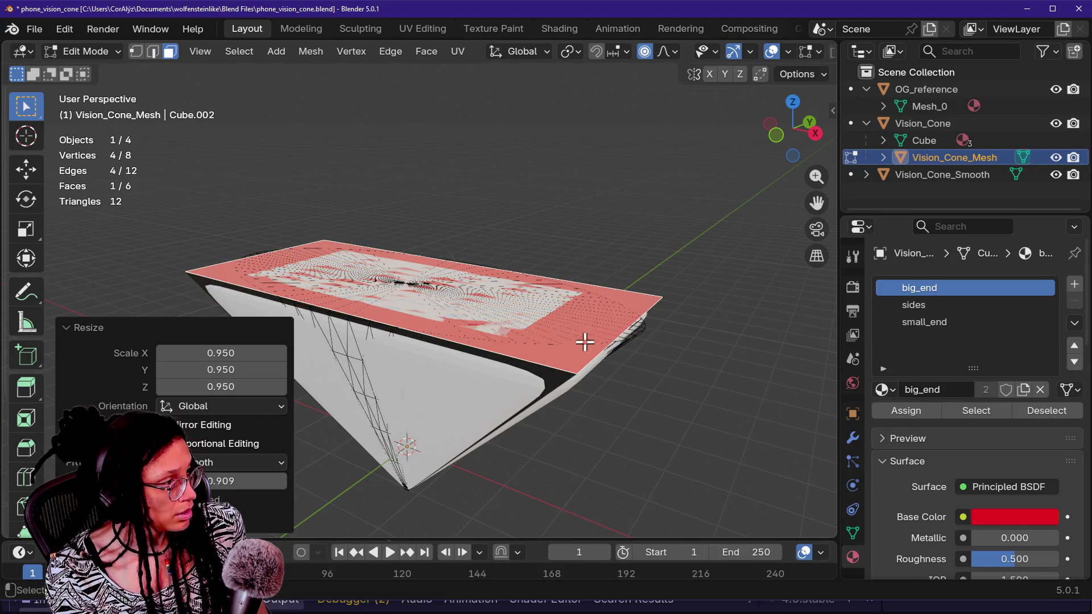
left_click(662, 410)
key("ctrl+s")
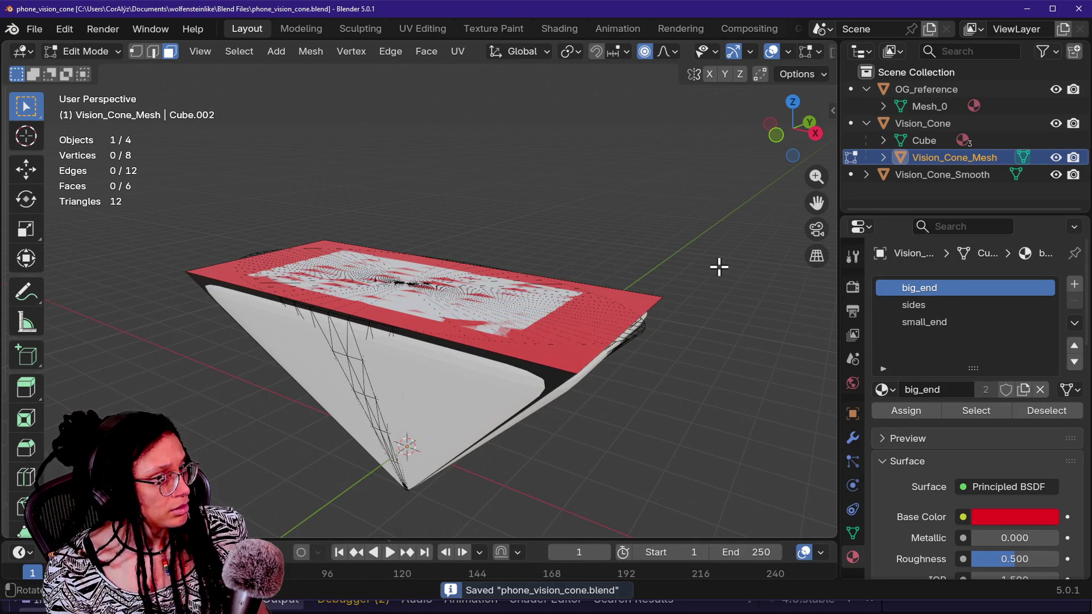
key("alt+Tab")
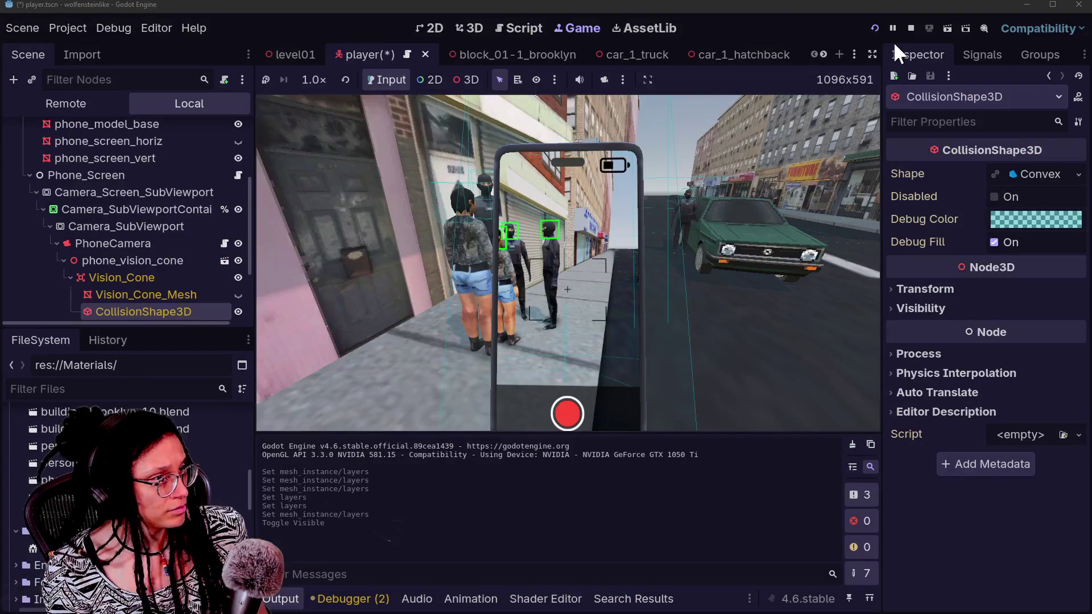
- Restart the game with the scene saved and make Vision_Cone_Mesh visible again
left_click(909, 28)
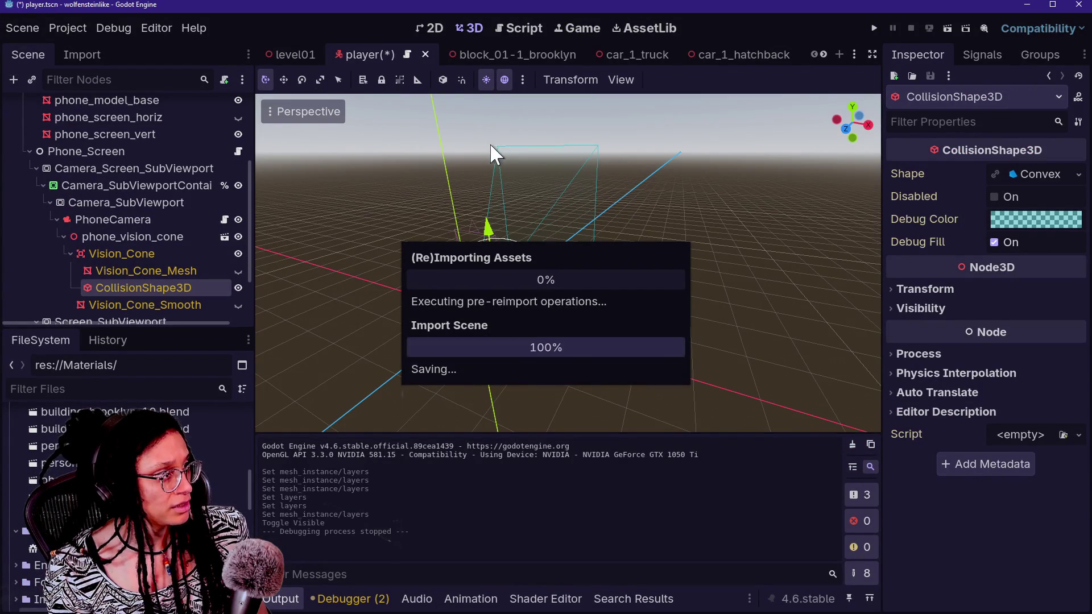
left_click(875, 30)
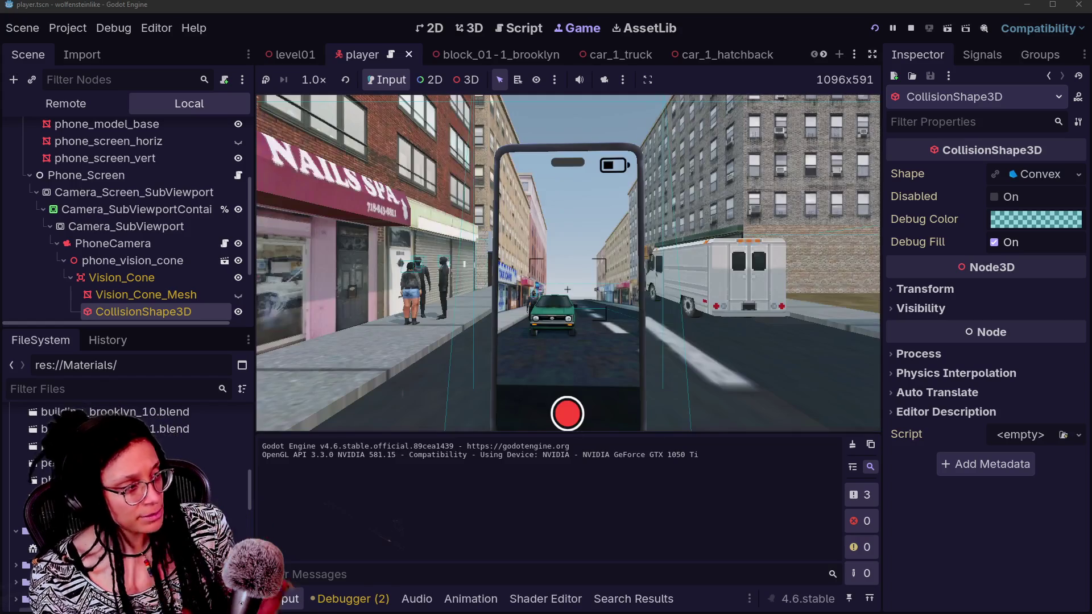
key("Left")
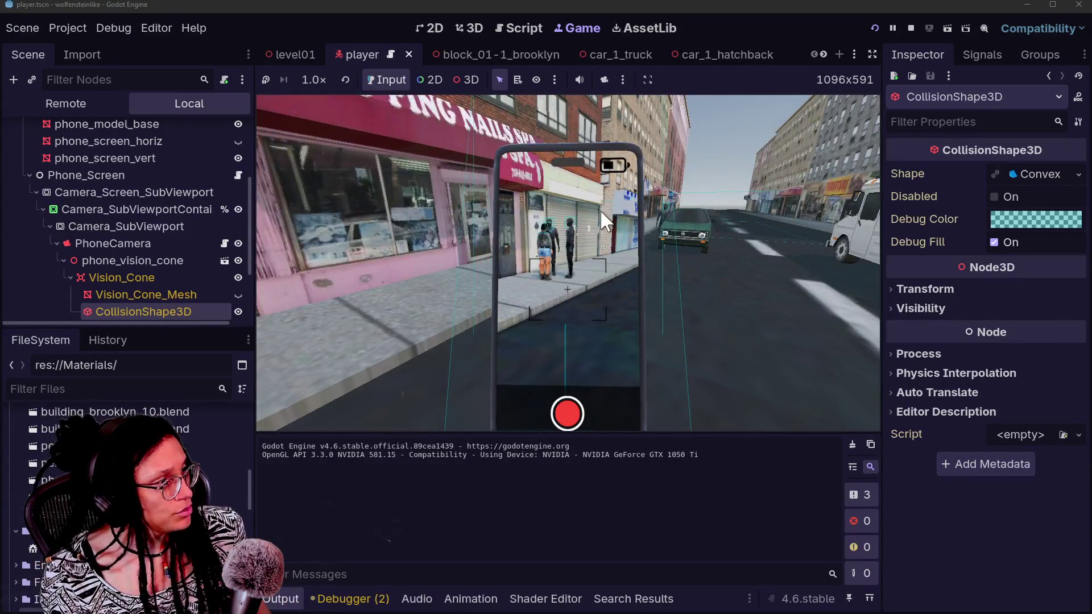
scroll(250, 292, "down", 3)
left_click(259, 290)
left_click(238, 202)
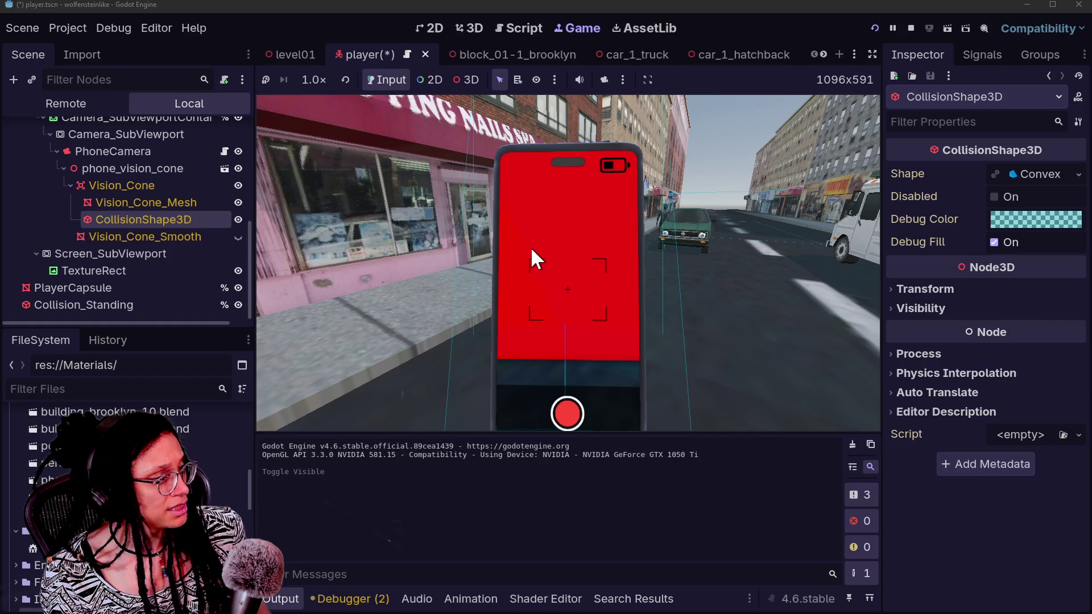
key("alt+Tab")
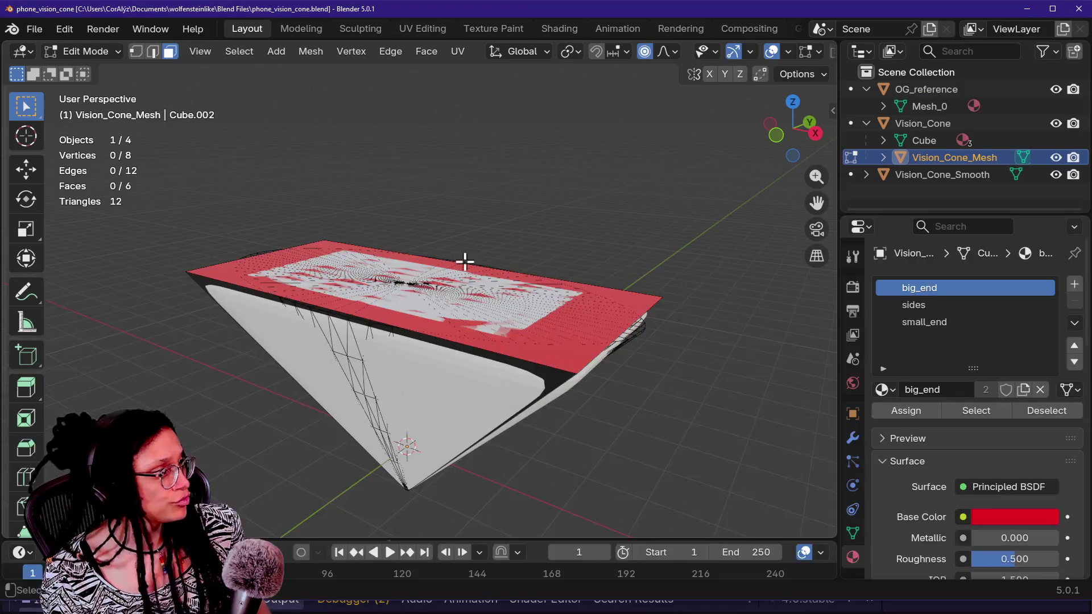
key("alt+Tab")
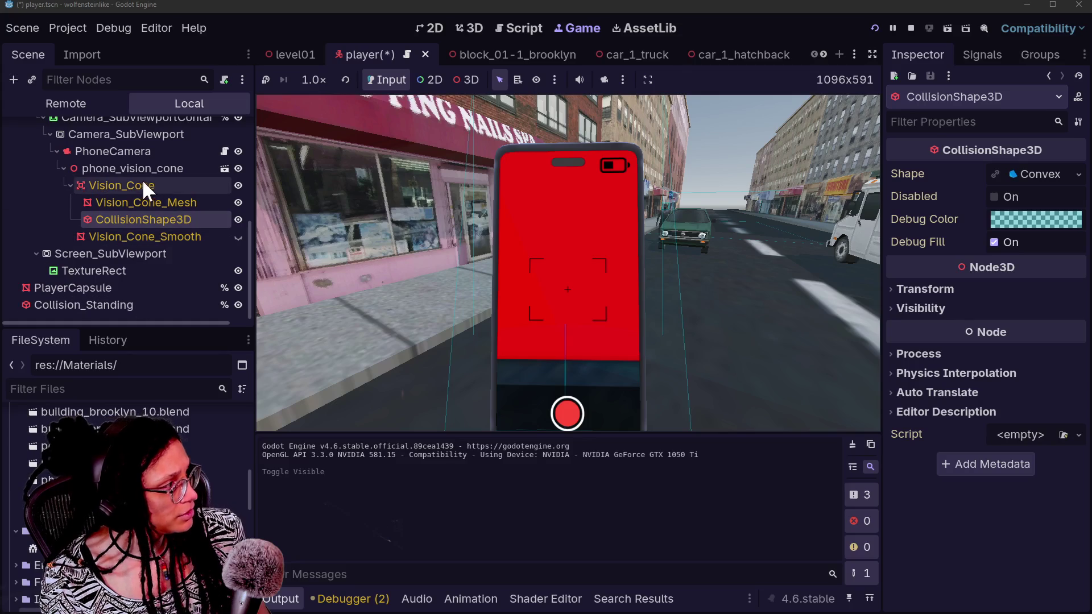
left_click(140, 188)
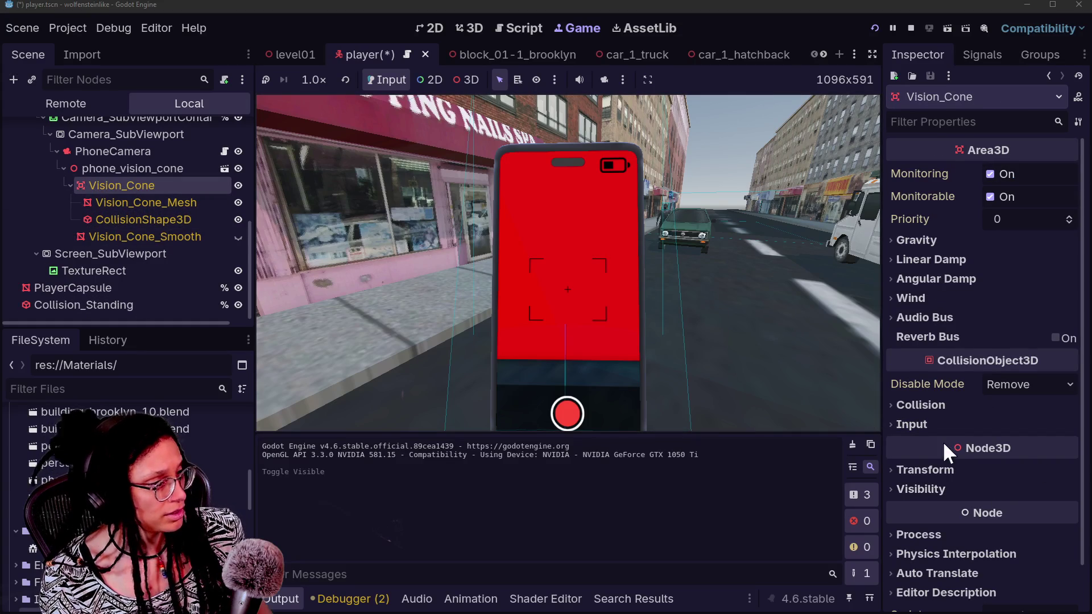
- Shrink the Vision_Cone area's scale slightly and walk forward in the game
left_click(965, 472)
scroll(1008, 501, "down", 3)
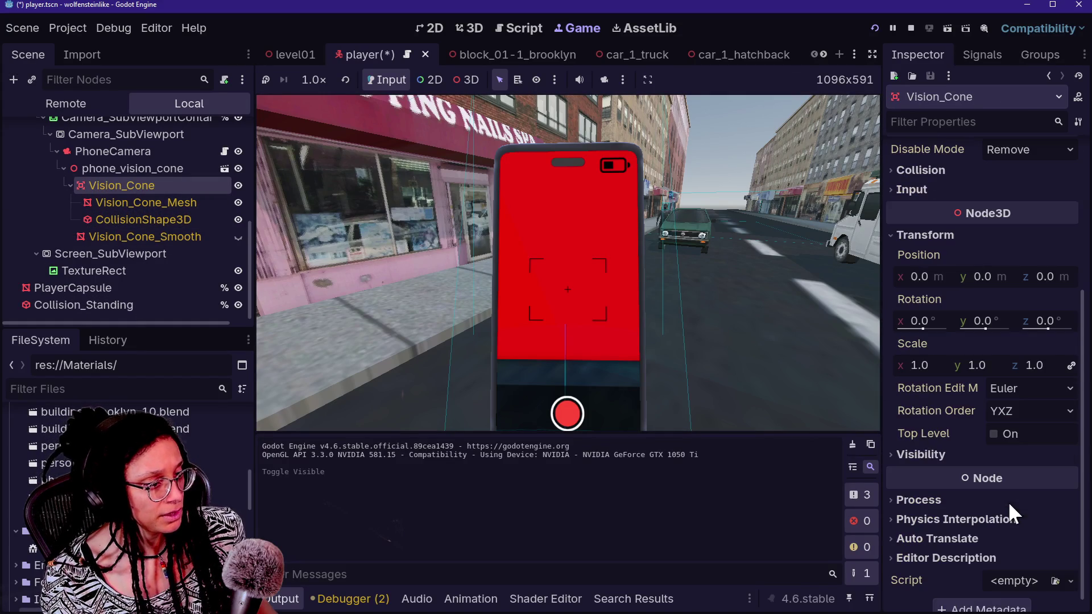
mouse_move(931, 364)
left_mouse_down()
mouse_move(910, 364)
mouse_move(933, 364)
mouse_move(923, 364)
left_mouse_up()
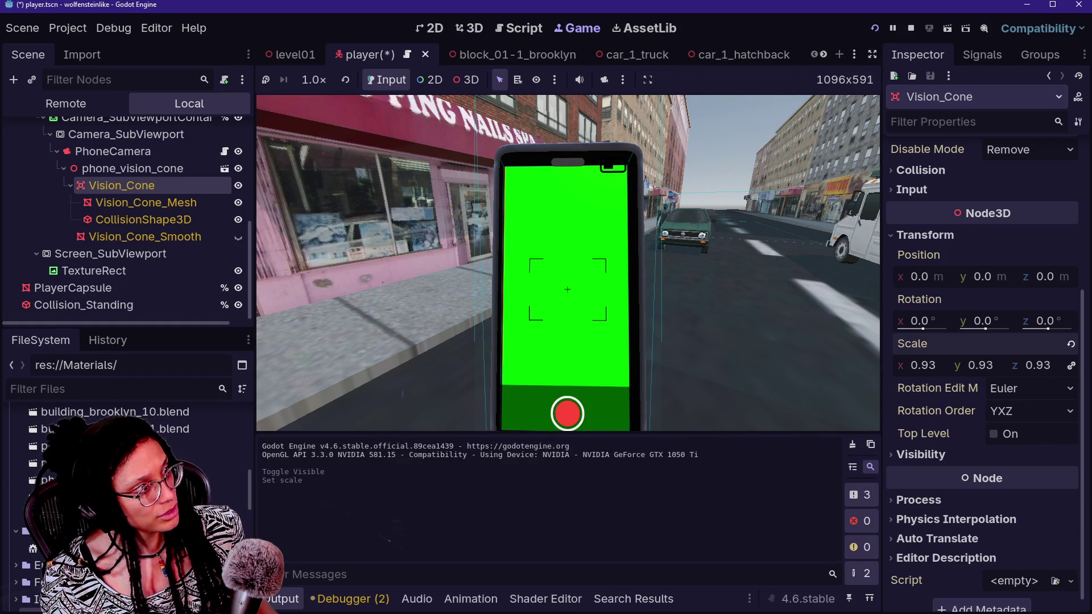
left_click(701, 282)
key("w")
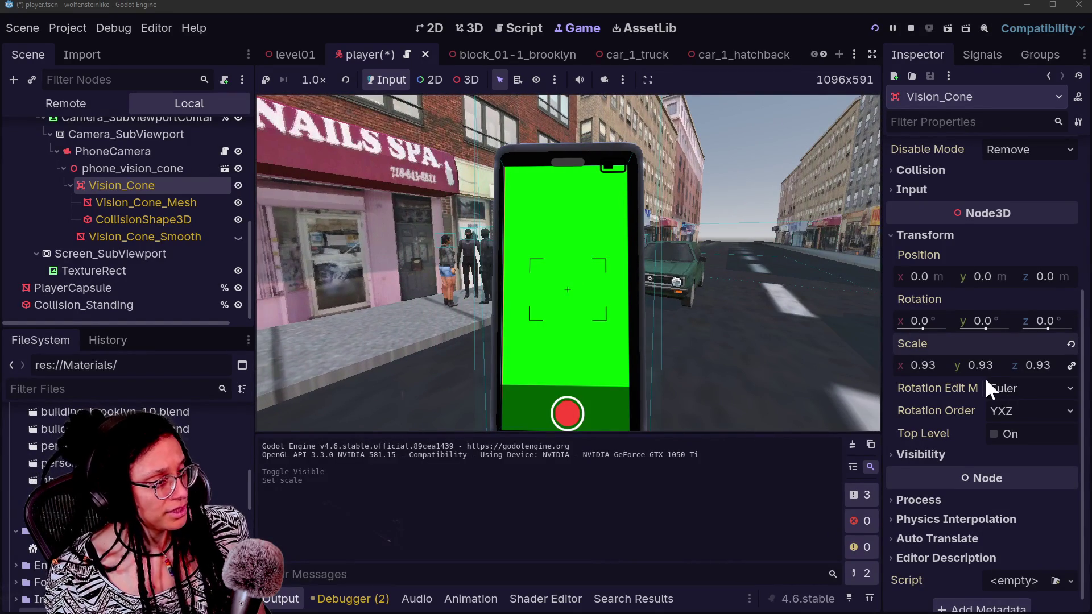
- Hide Vision_Cone_Mesh and set the Vision_Cone area's scale to 0.87
left_click(239, 201)
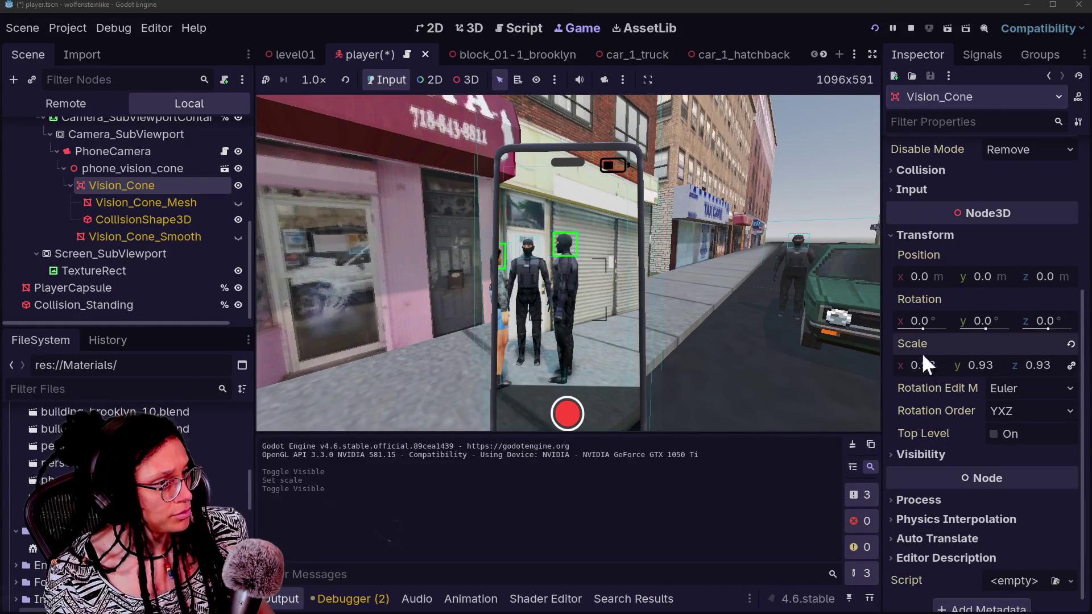
mouse_move(937, 361)
left_mouse_down()
mouse_move(921, 367)
mouse_move(938, 376)
left_mouse_up()
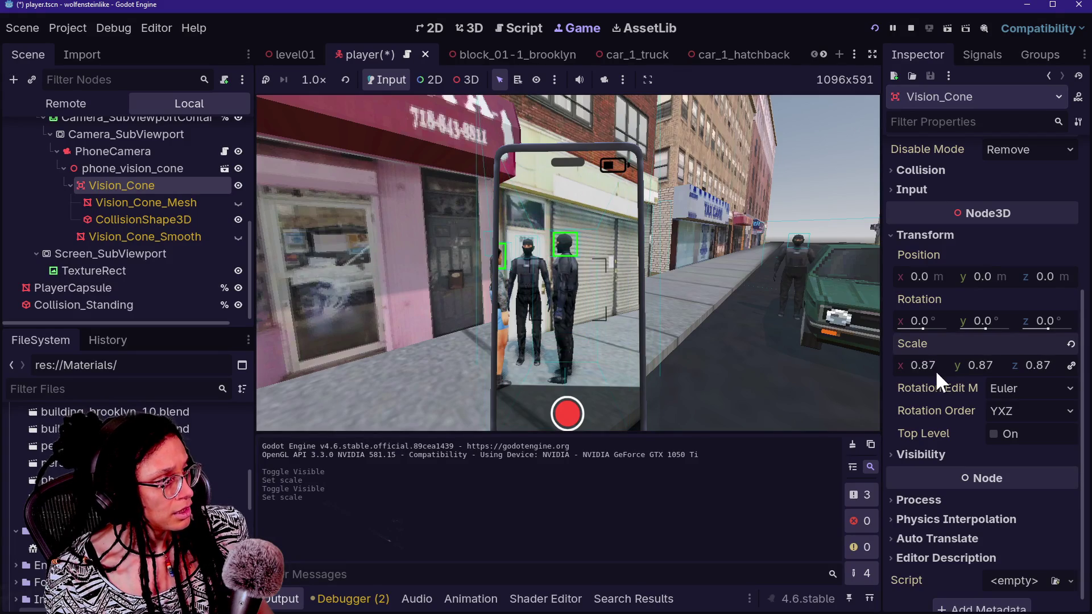
left_click(749, 305)
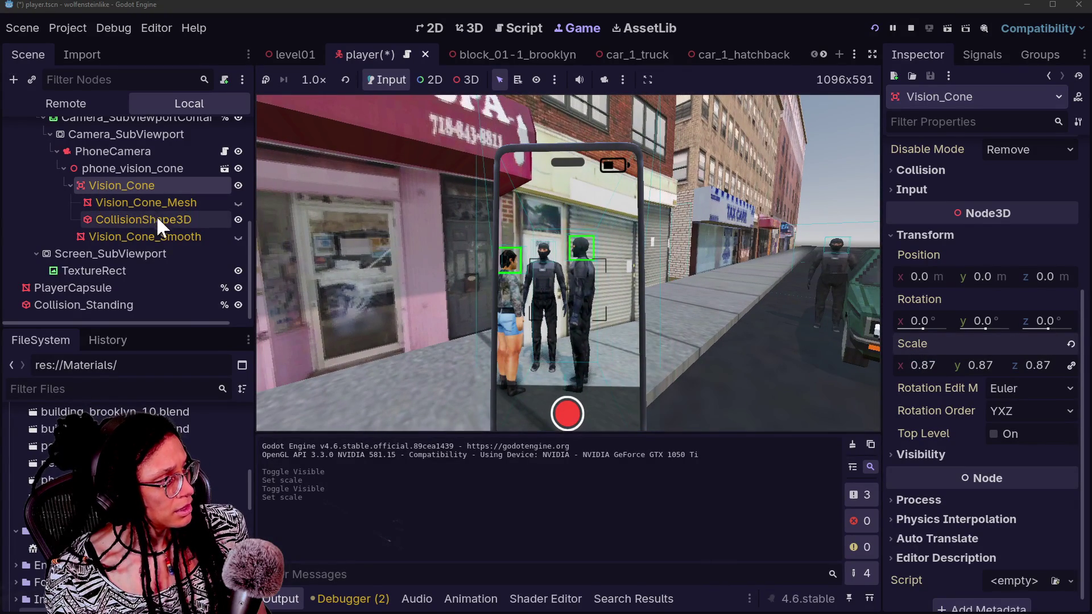
left_click(238, 219)
- Reset the Vision_Cone area's scale to its default
left_click(237, 219)
left_click(191, 221)
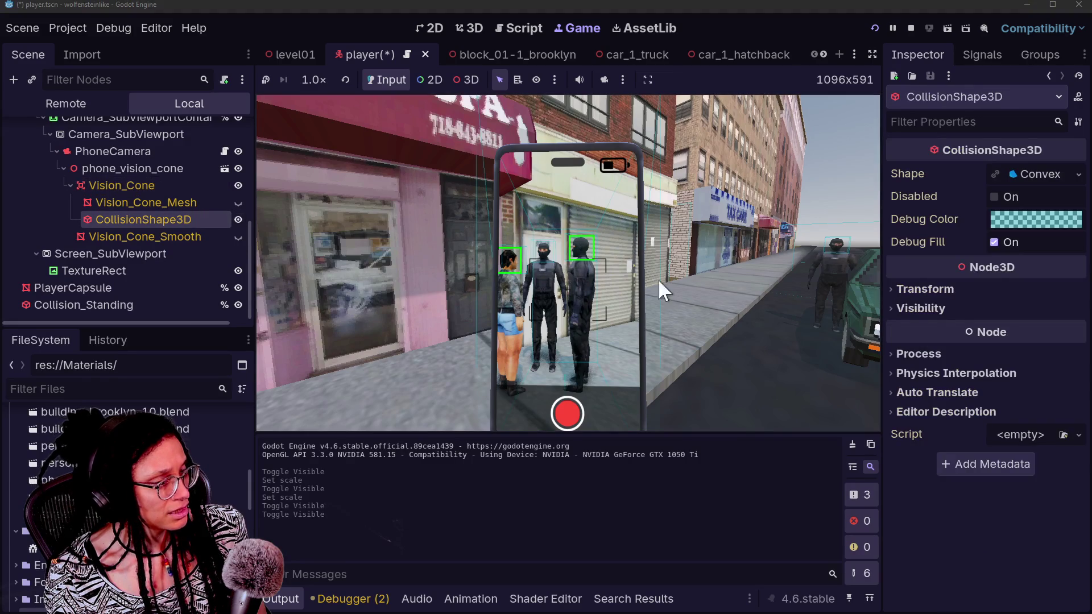
left_click(180, 185)
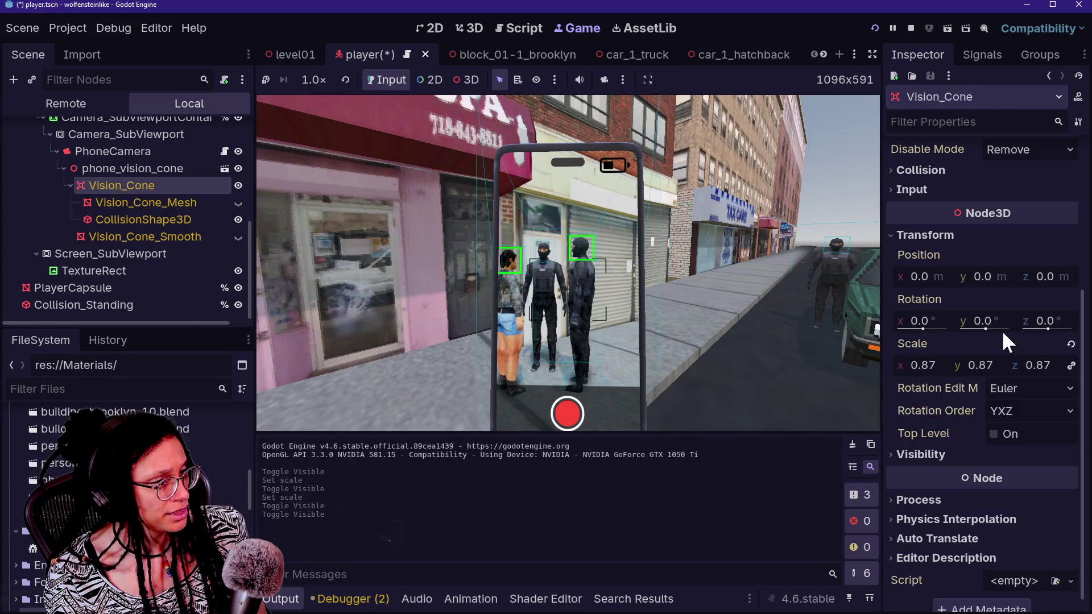
left_click(1071, 345)
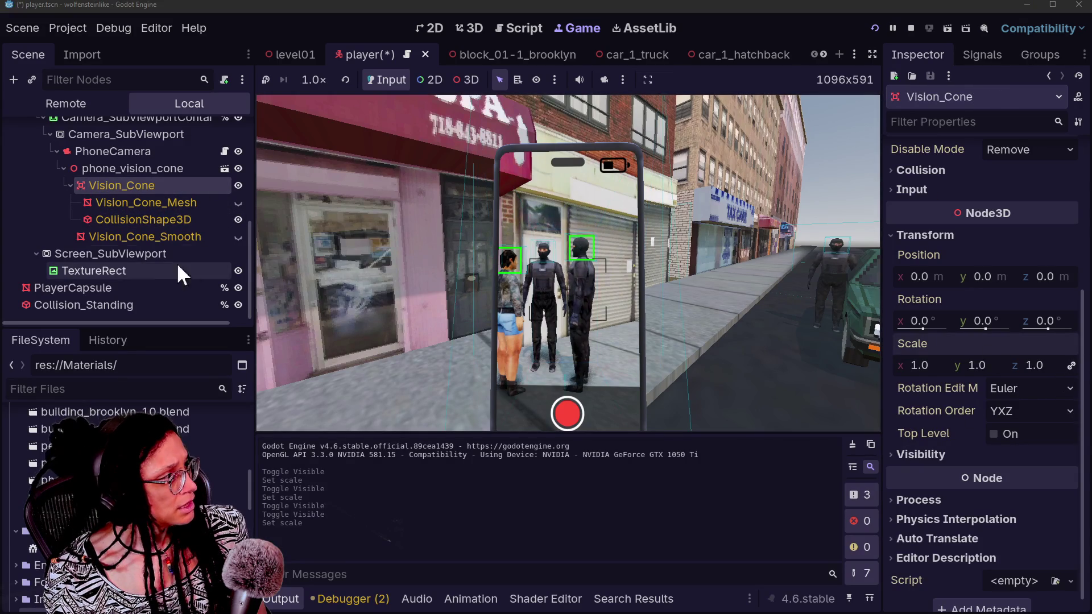
- Shrink CollisionShape3D's scale to 0.18 and test pedestrian detection in the game
left_click(149, 220)
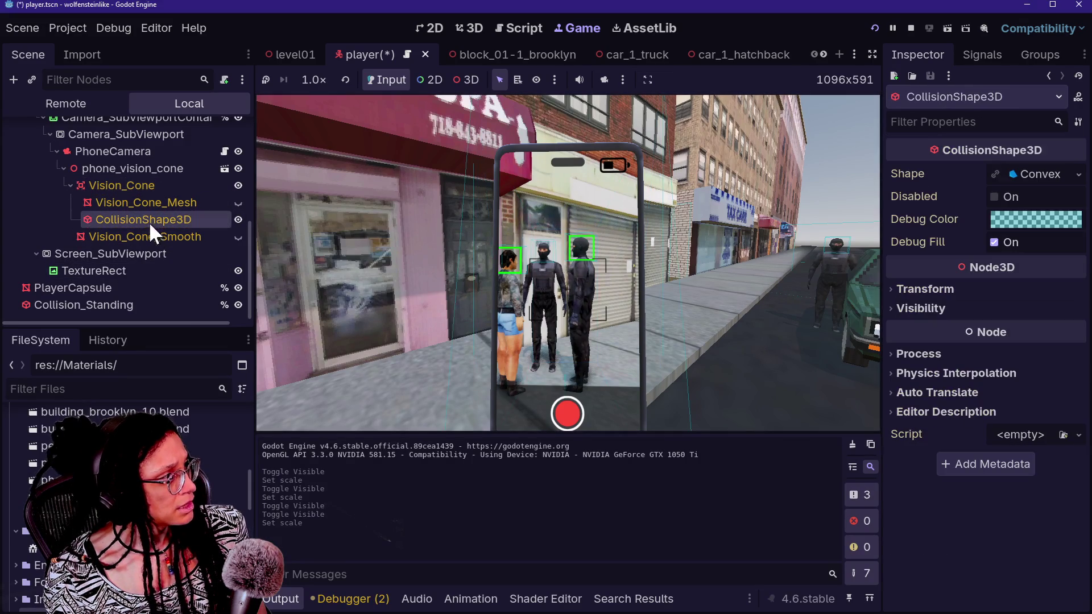
left_click(944, 286)
left_click_drag(930, 416, 882, 416)
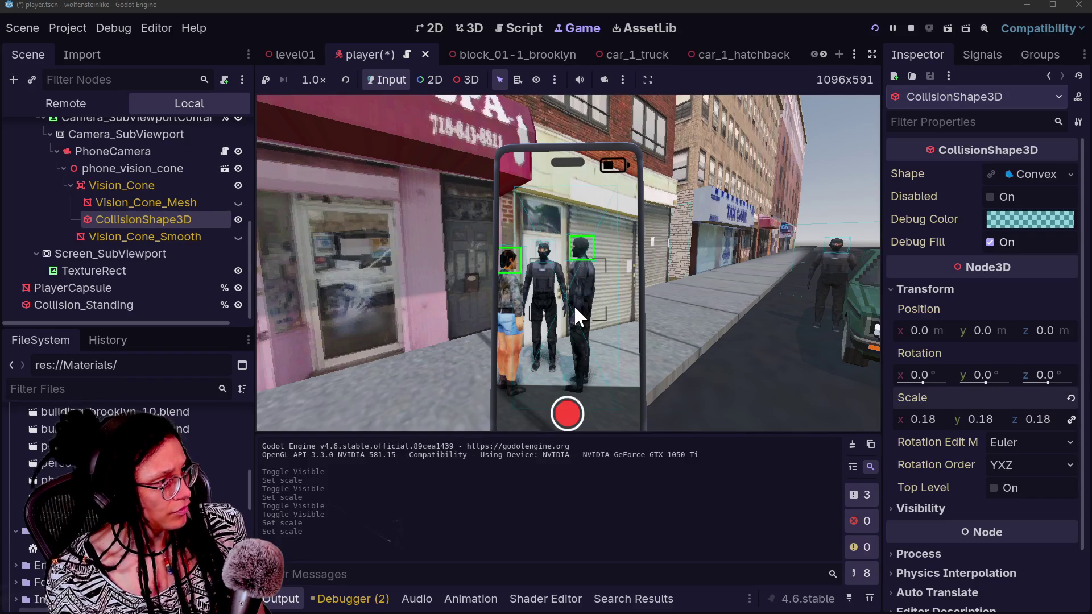
left_click(574, 305)
key("w")
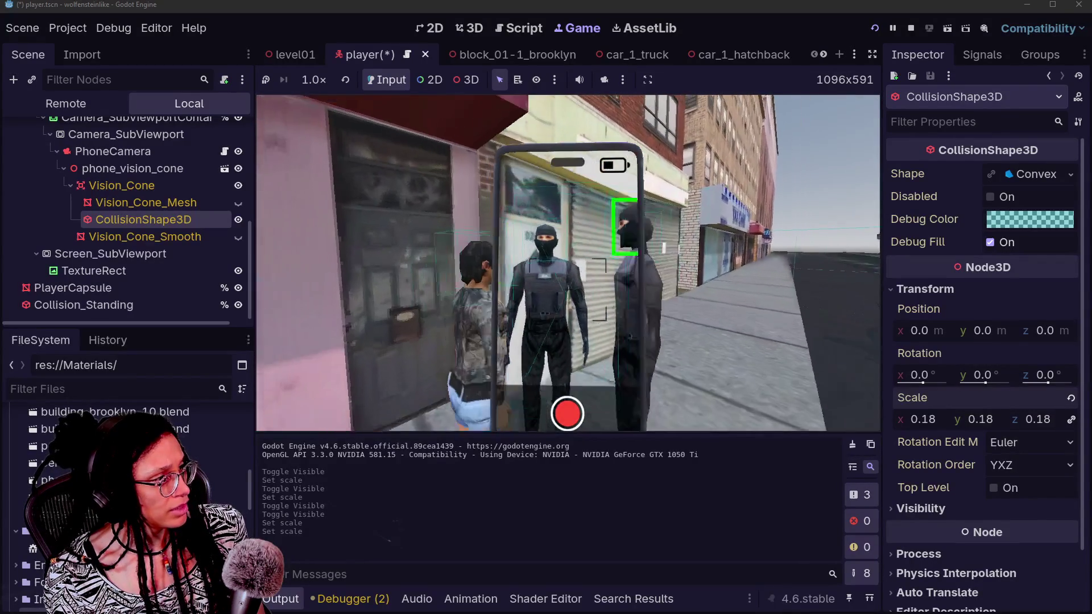
key("Escape")
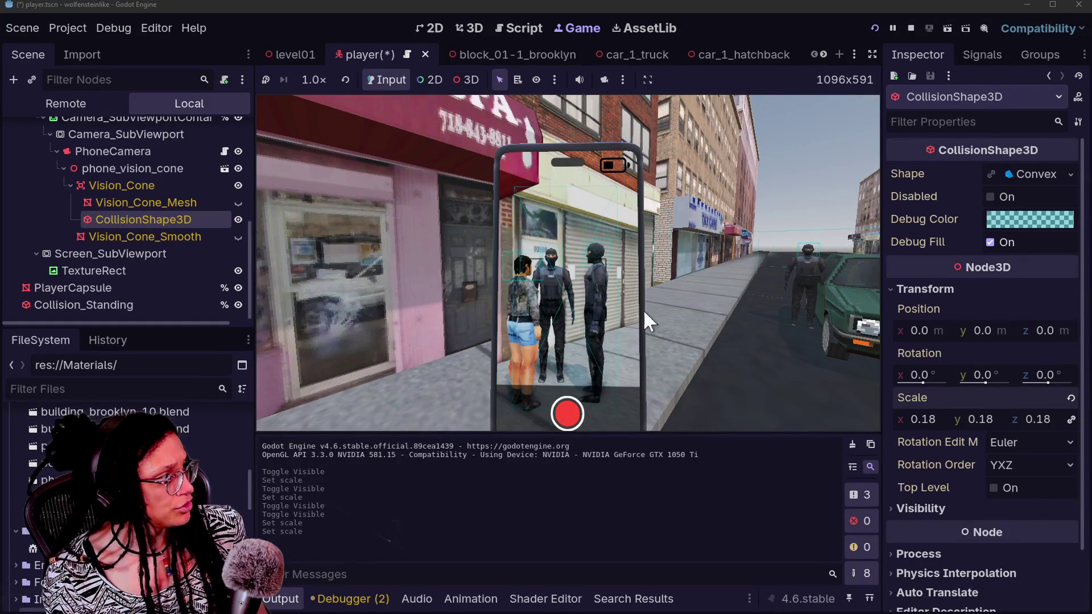
- Undo the collision scaling, restore Vision_Cone's scale to 1.0, and unhide Vision_Cone_Mesh
left_click(190, 233)
key("ctrl+z")
key("ctrl+z")
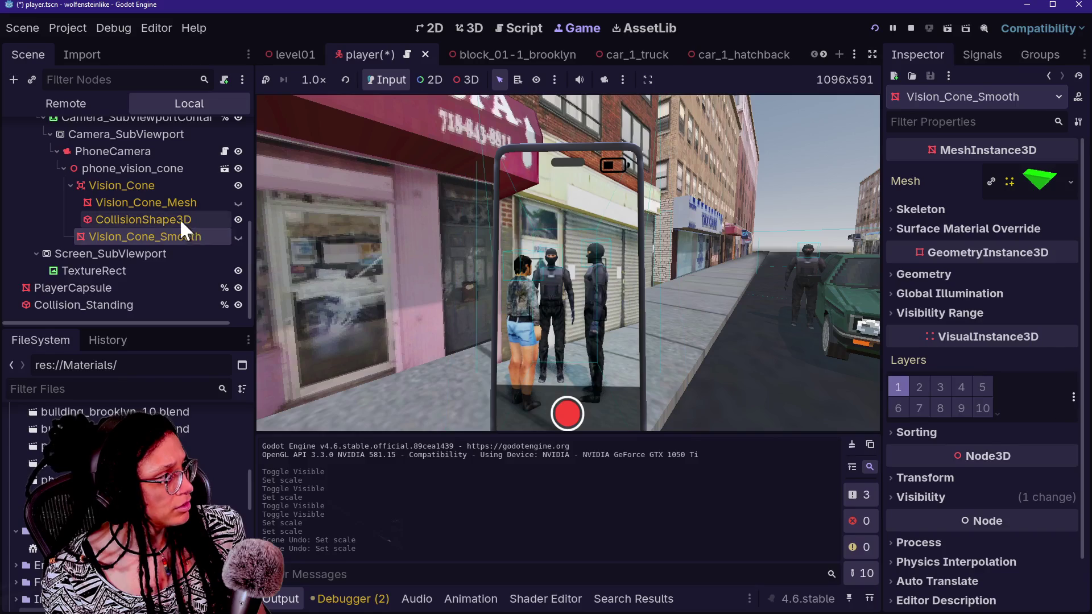
left_click(179, 220)
left_click(226, 185)
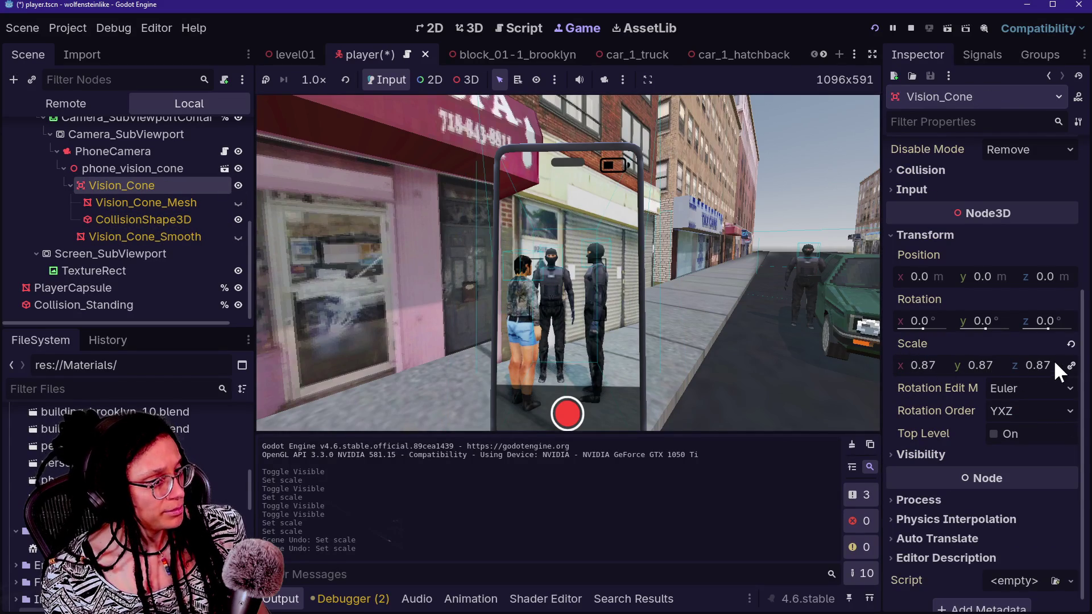
left_click(1071, 344)
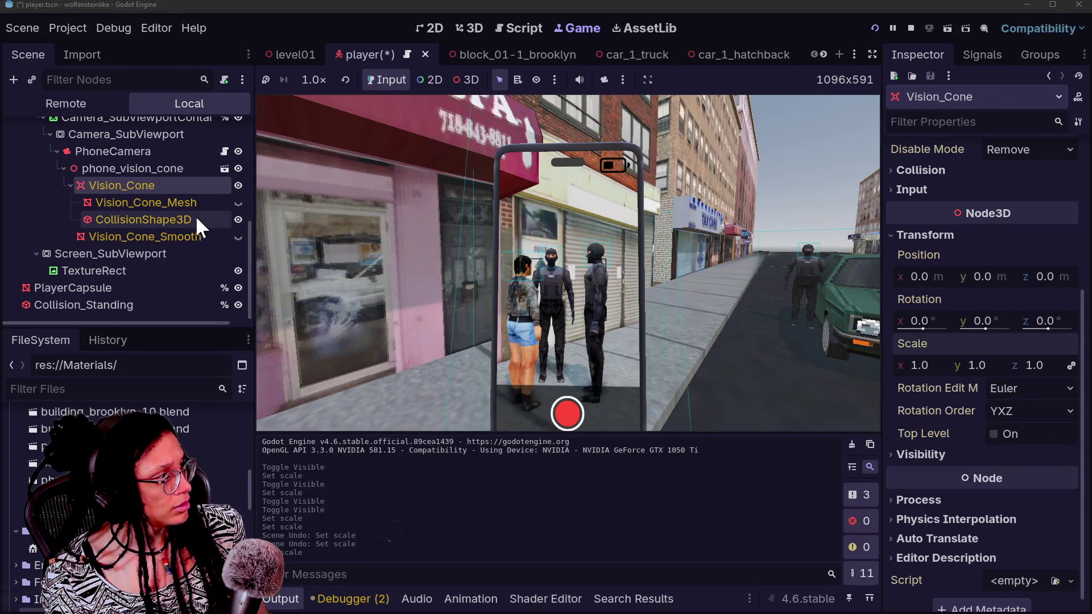
left_click(238, 203)
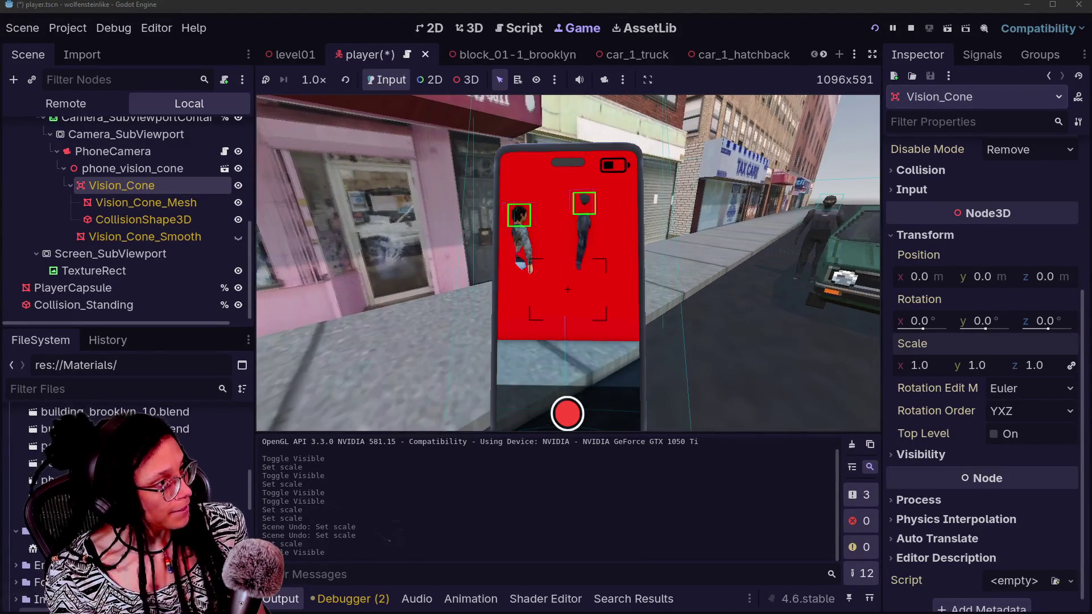
left_click(220, 197)
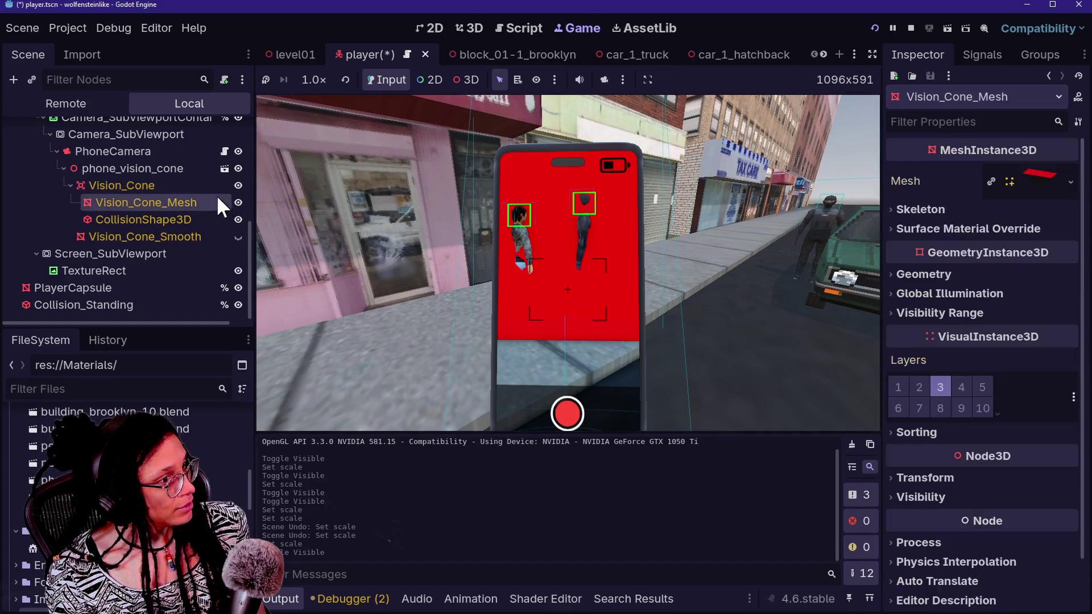
left_click(951, 228)
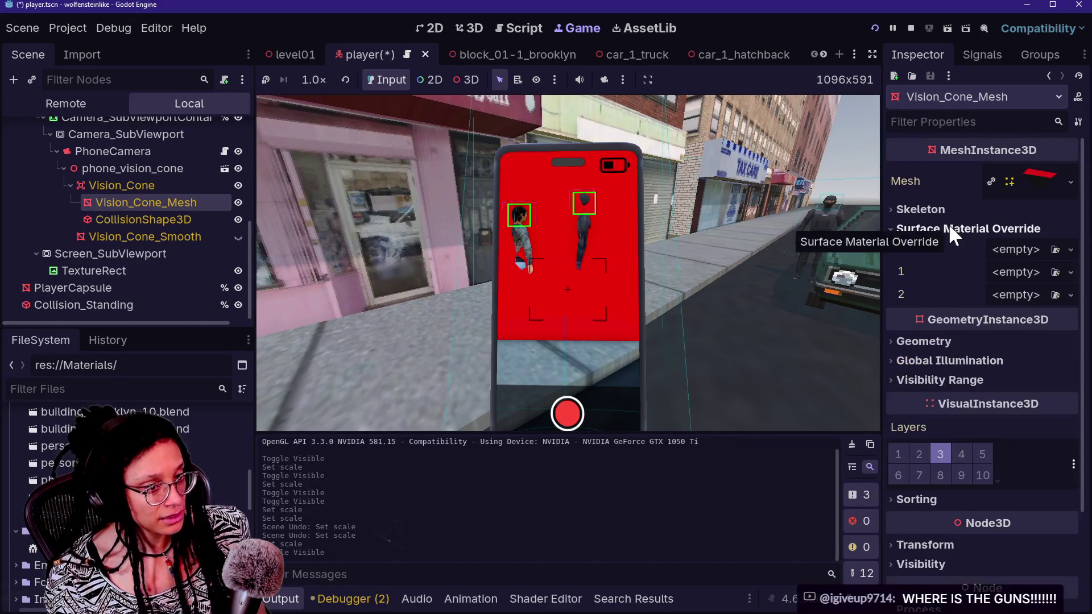
left_click(950, 224)
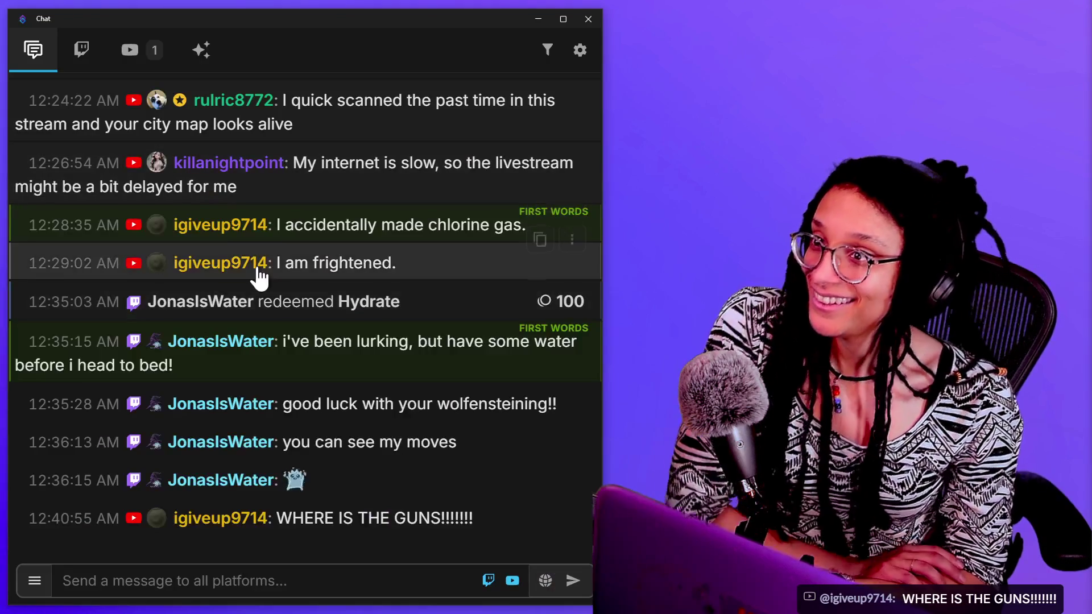
- Scroll through the chat history, jump to the latest messages, and feature the 'I made it!' message
scroll(261, 265, "up", 15)
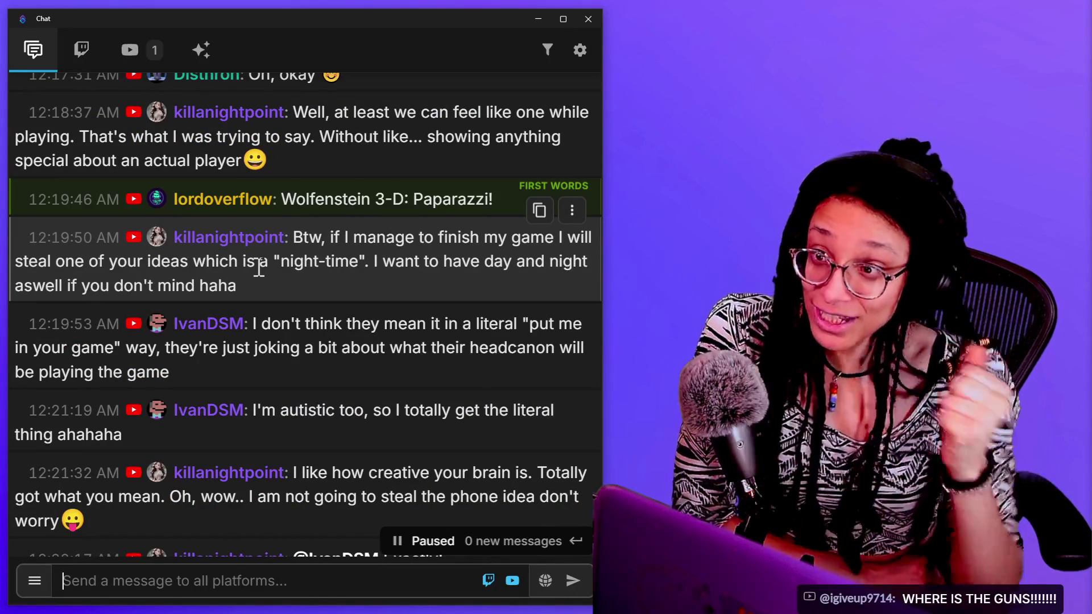
scroll(312, 244, "up", 2)
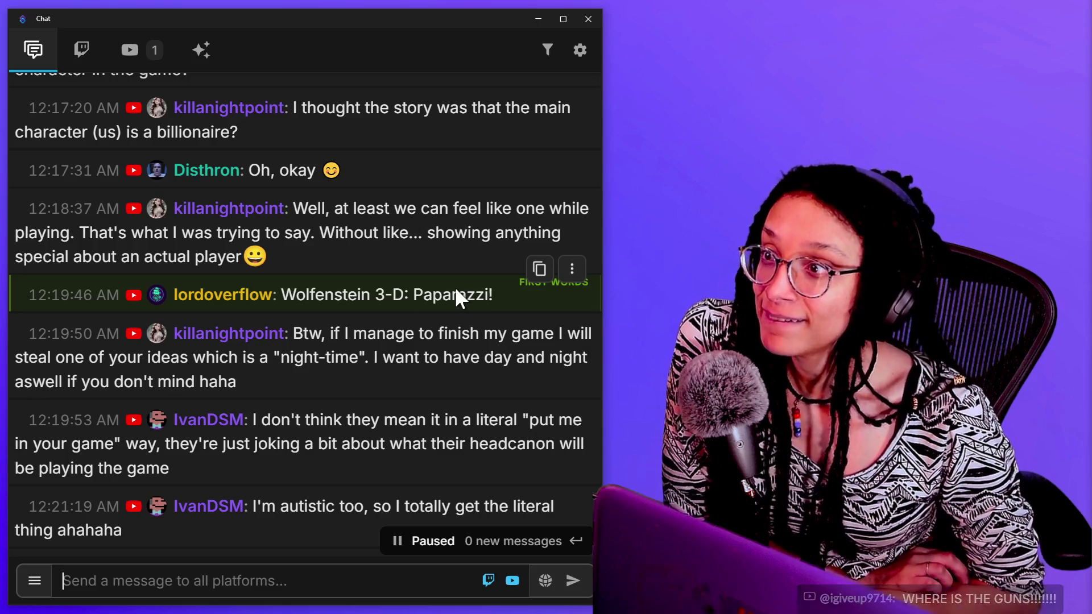
scroll(419, 322, "down", 3)
scroll(429, 349, "down", 2)
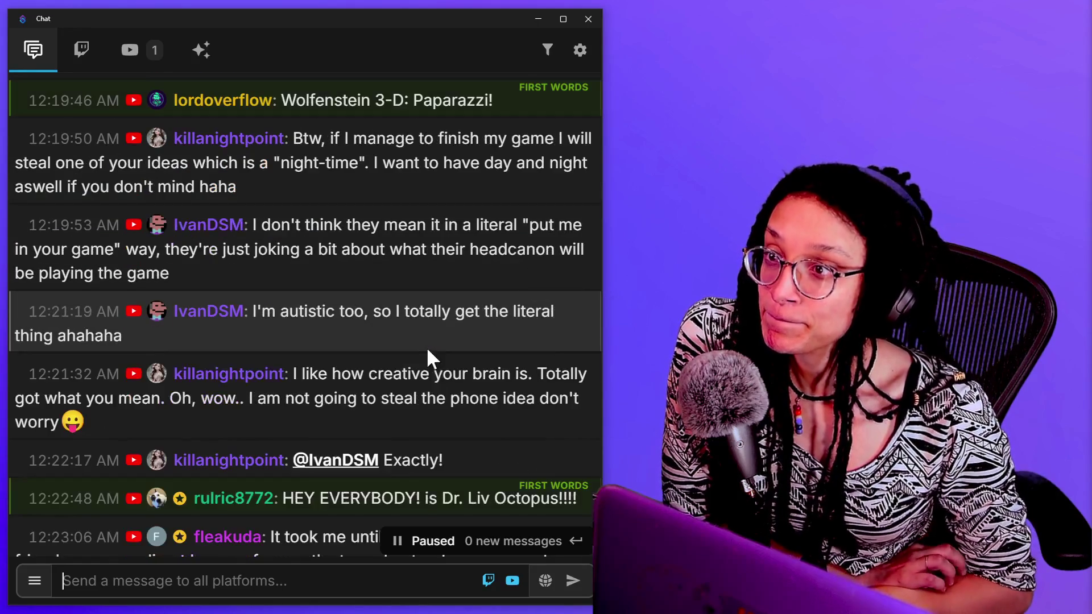
scroll(435, 367, "down", 2)
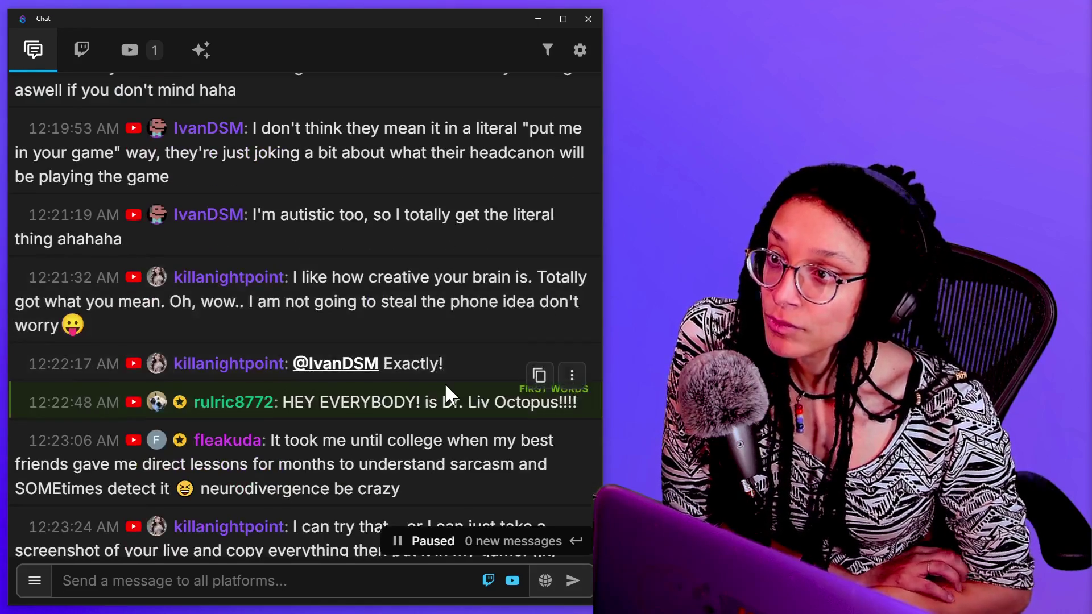
scroll(446, 387, "down", 3)
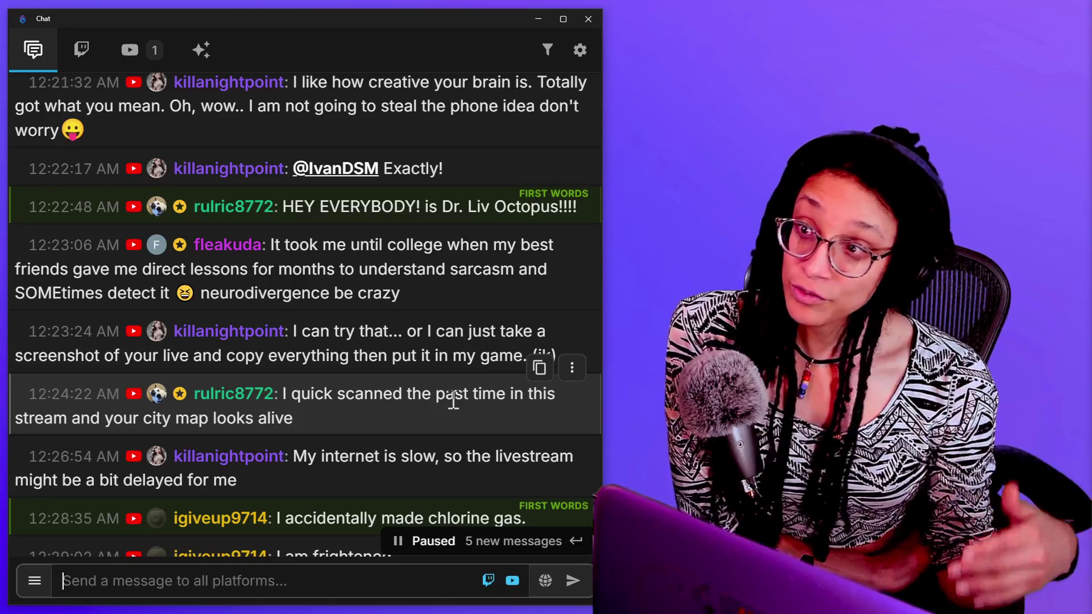
left_click(393, 539)
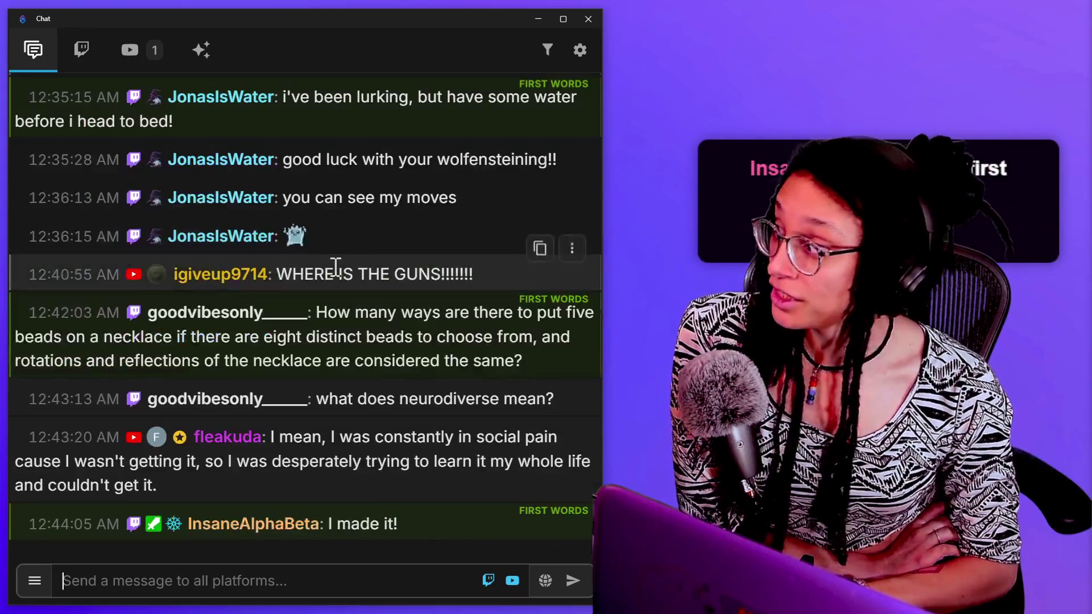
left_click(455, 501)
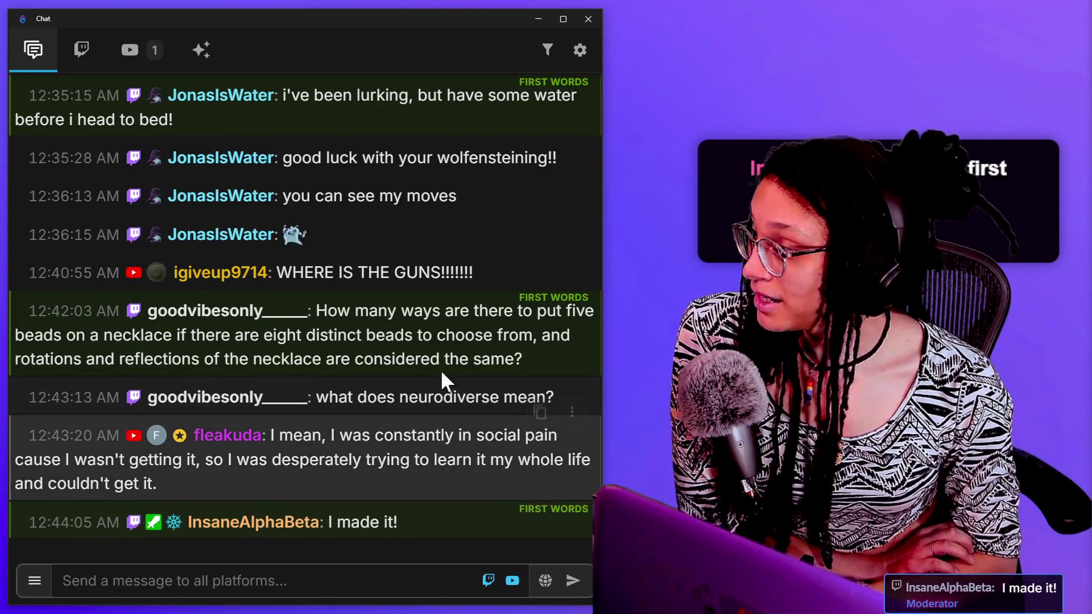
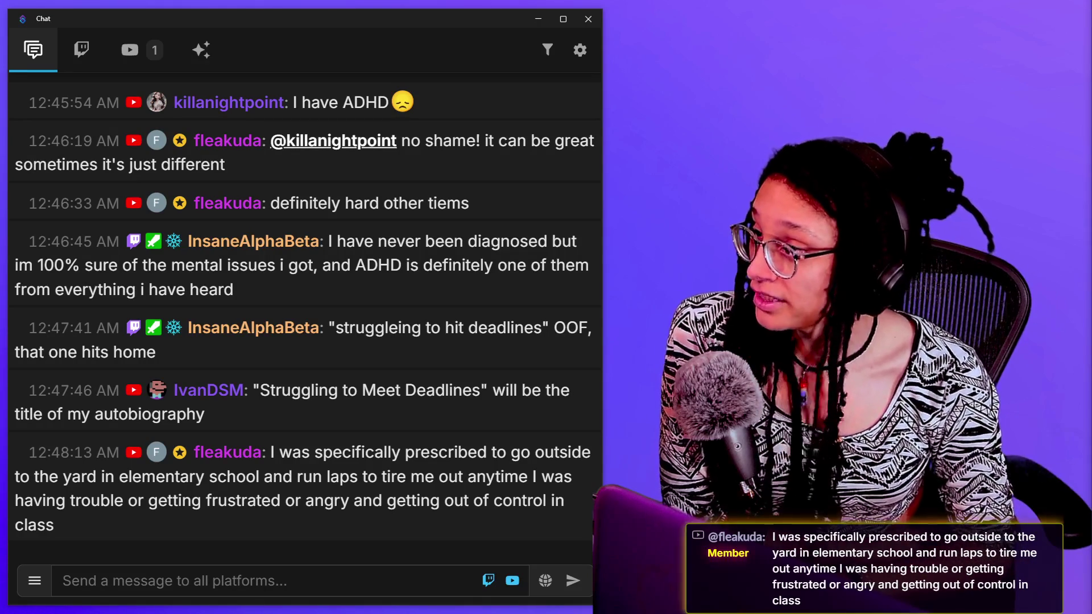
- Scroll the chat up to pause it and read back to the 12:44 'I made it!' greeting
scroll(506, 243, "up", 5)
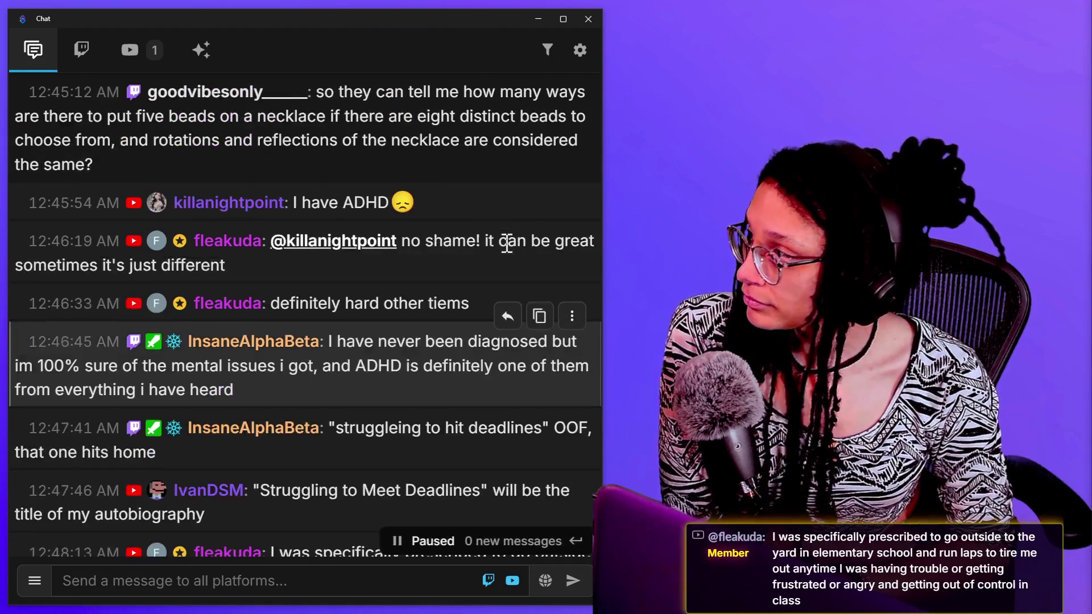
scroll(506, 243, "up", 2)
scroll(472, 223, "up", 2)
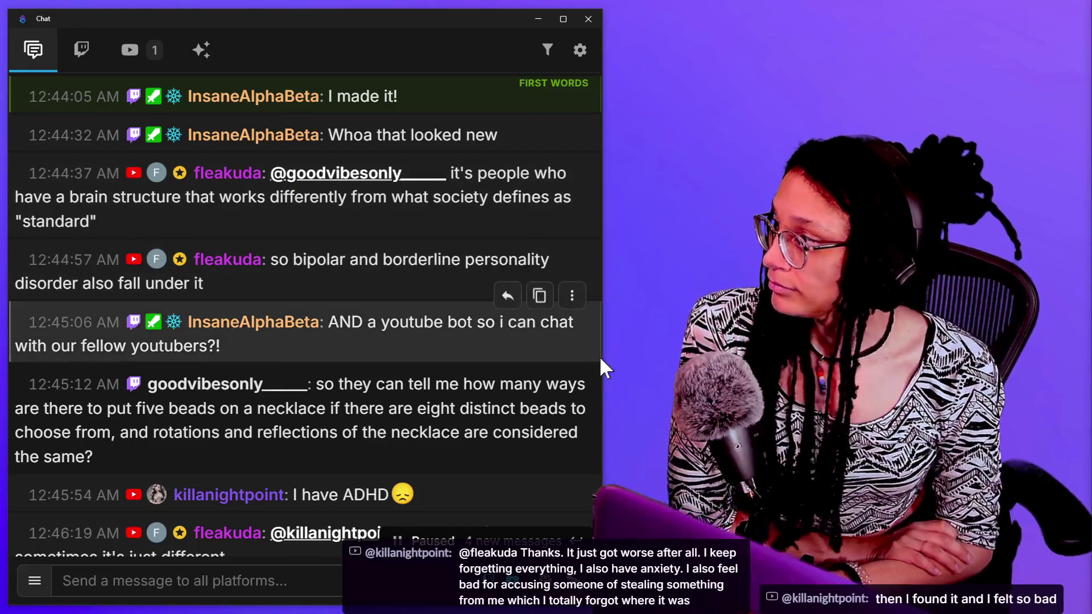
- Scroll up, then back down to reread the 12:44–12:46 necklace-beads question and ADHD replies
scroll(513, 401, "up", 2)
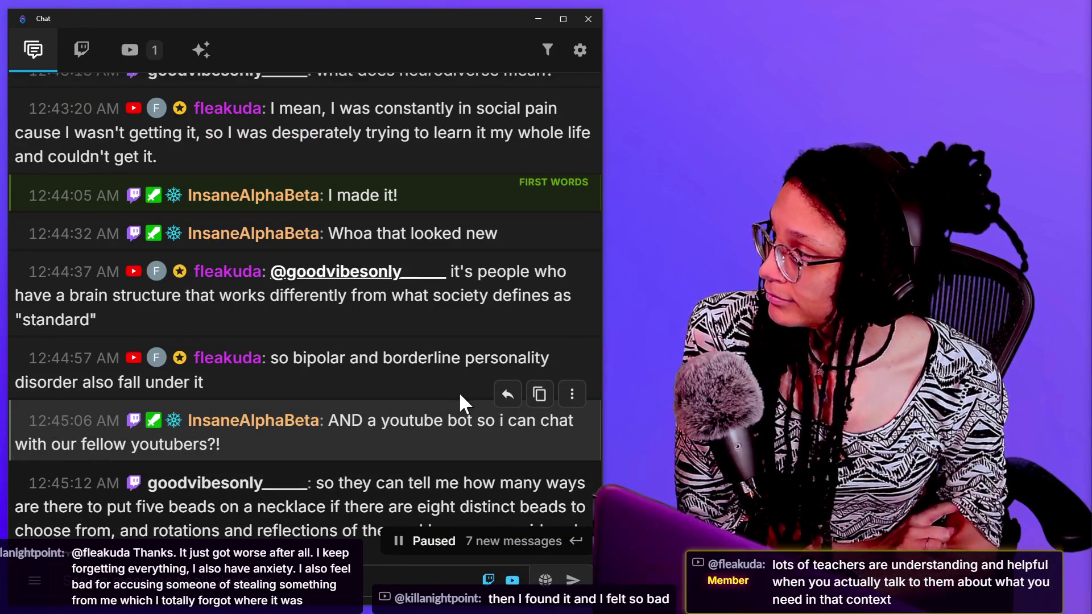
scroll(460, 394, "down", 2)
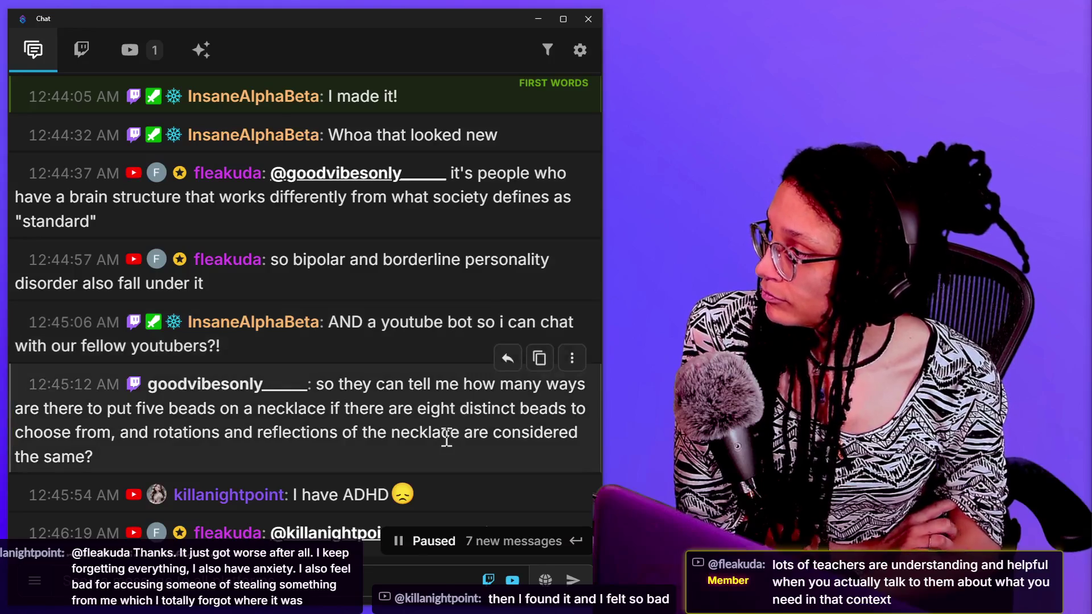
scroll(484, 438, "down", 2)
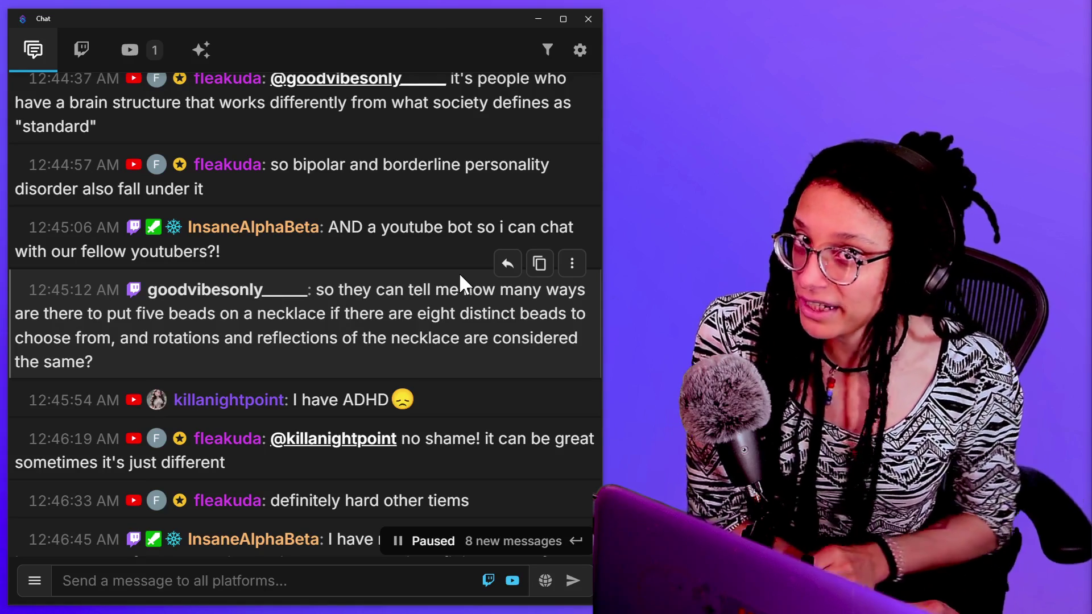
scroll(432, 406, "down", 2)
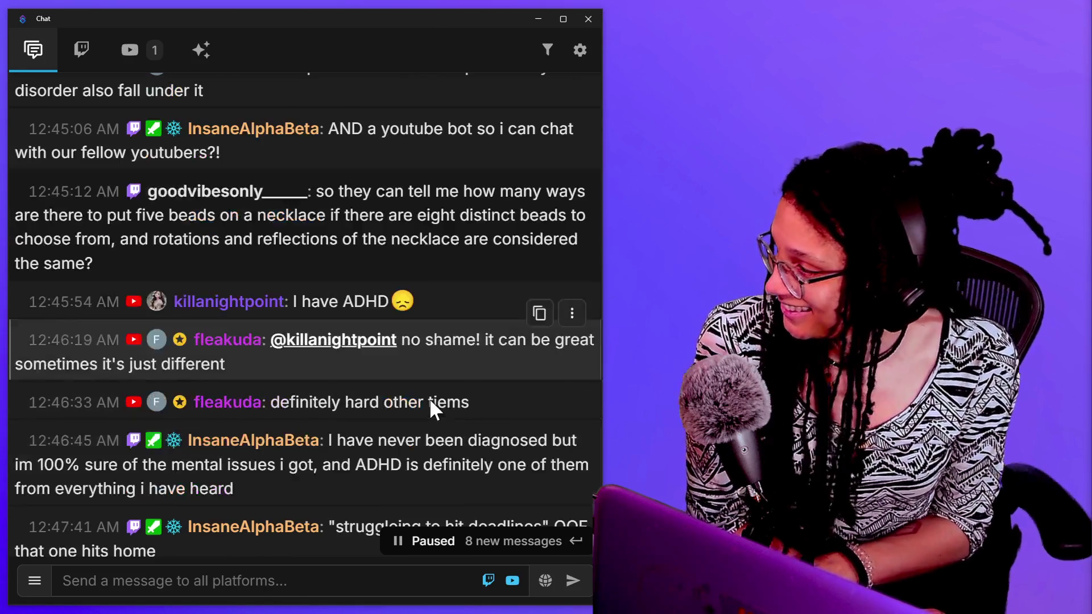
- Scroll the paused chat down to the 'Struggling to Meet Deadlines' autobiography joke at 12:47:46
scroll(502, 472, "down", 2)
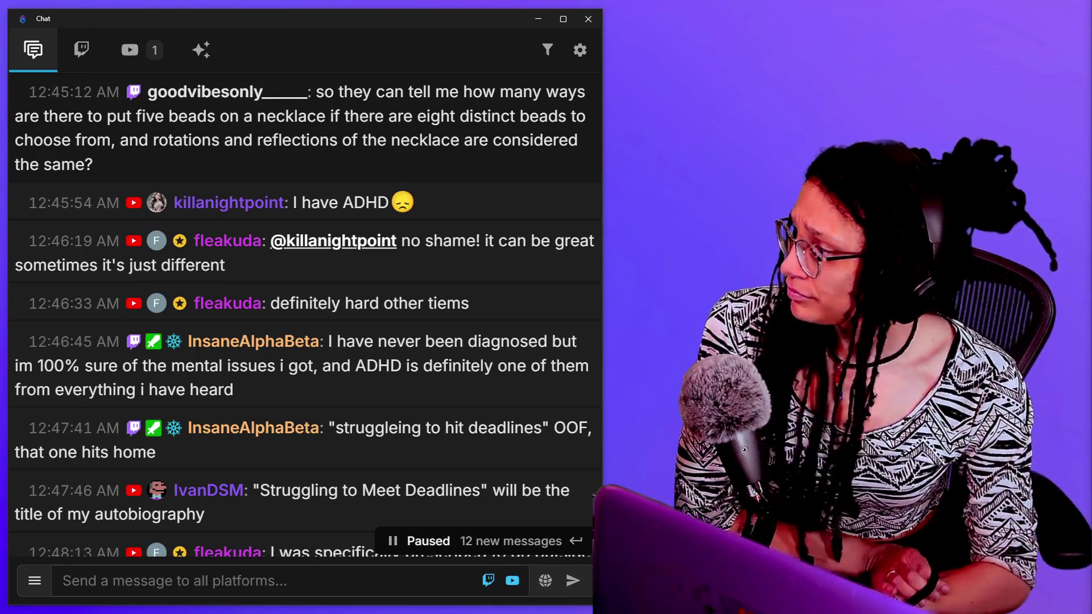
- Scroll the combined chat so it pauses on the 12:46–12:49 viewer messages
mouse_move(503, 458)
scroll(398, 409, "down", 8)
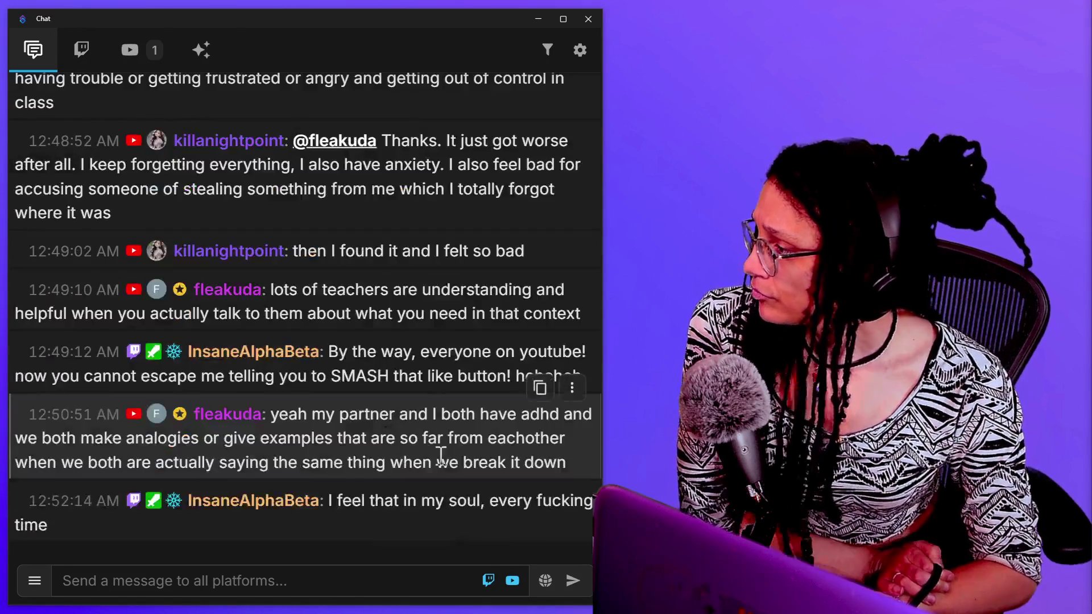
scroll(420, 388, "up", 6)
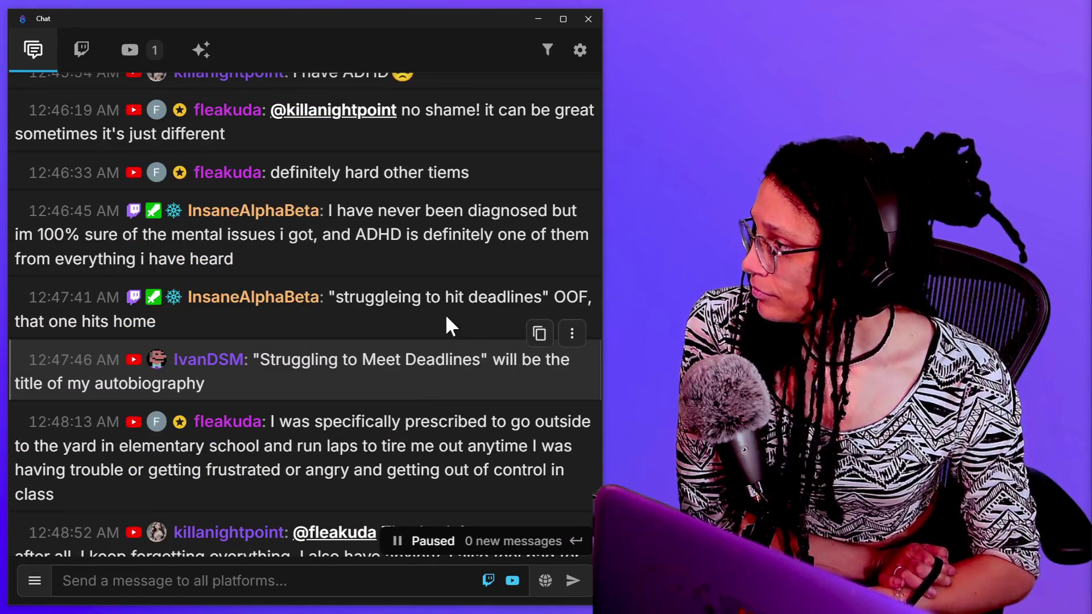
mouse_move(398, 285)
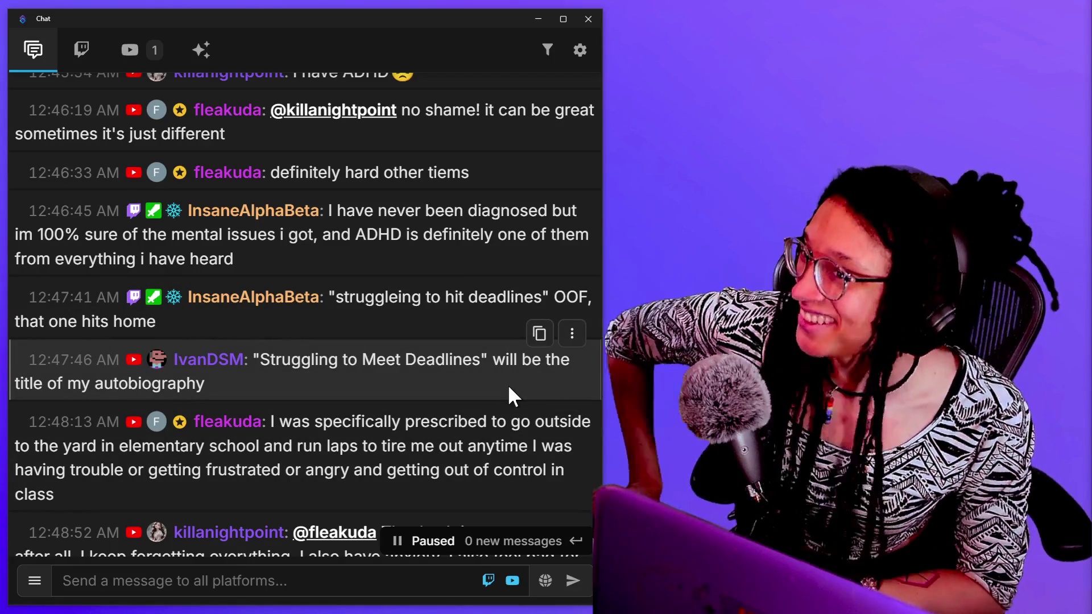
scroll(508, 399, "down", 2)
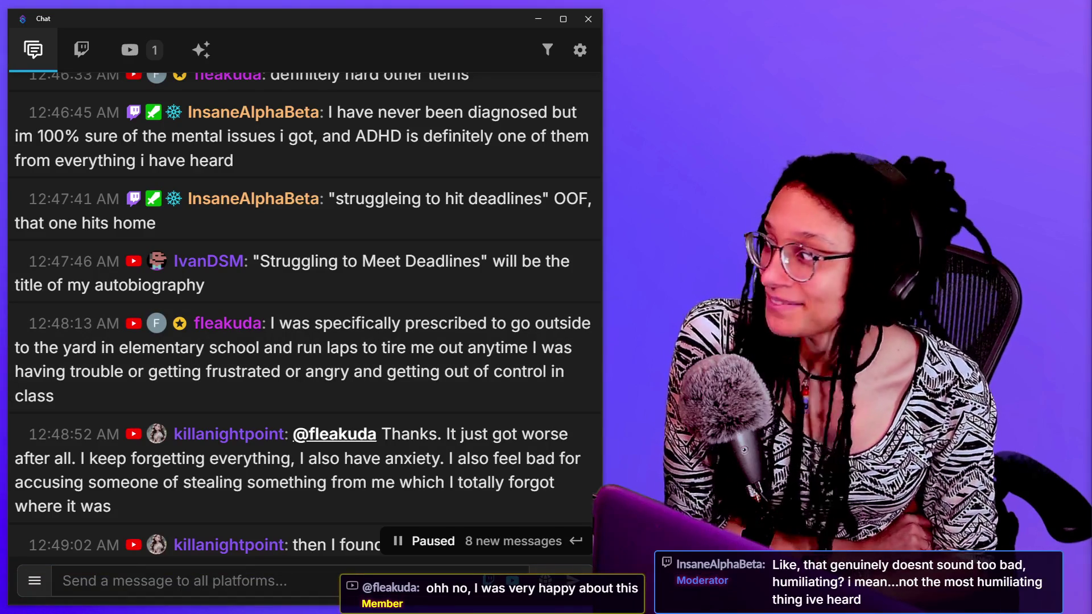
- Scroll down to the newest messages, then back up to 12:47–12:50, keeping the chat paused
scroll(514, 443, "down", 10)
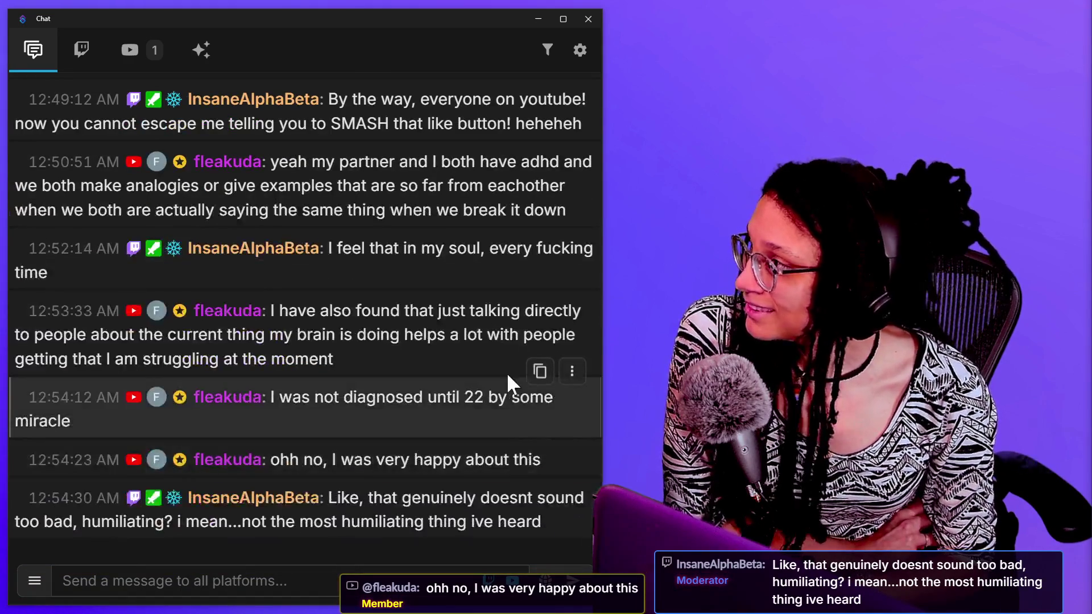
scroll(507, 372, "up", 3)
scroll(506, 372, "up", 5)
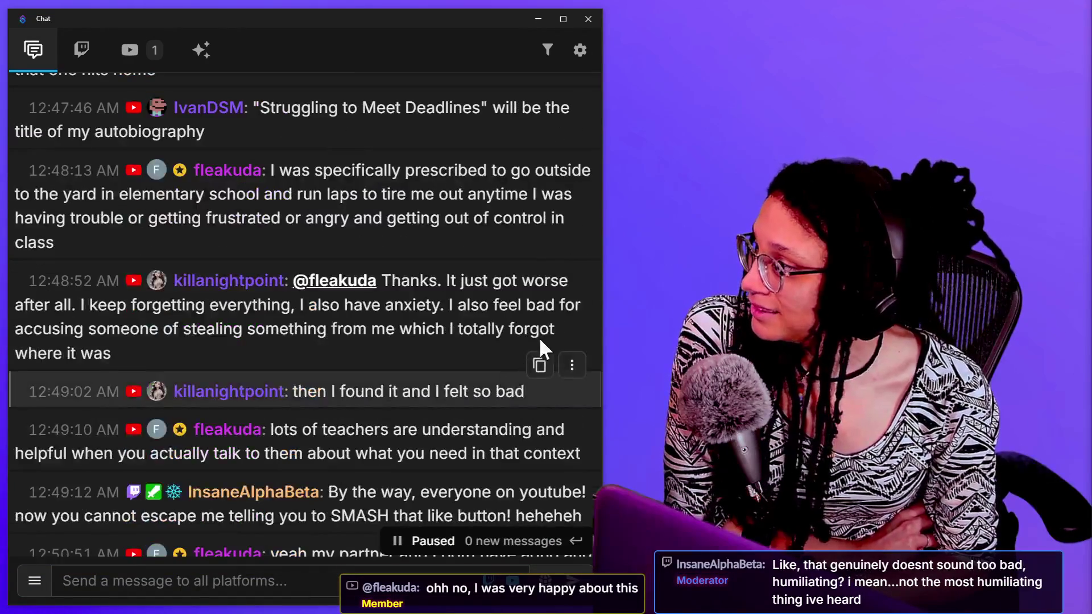
mouse_move(588, 280)
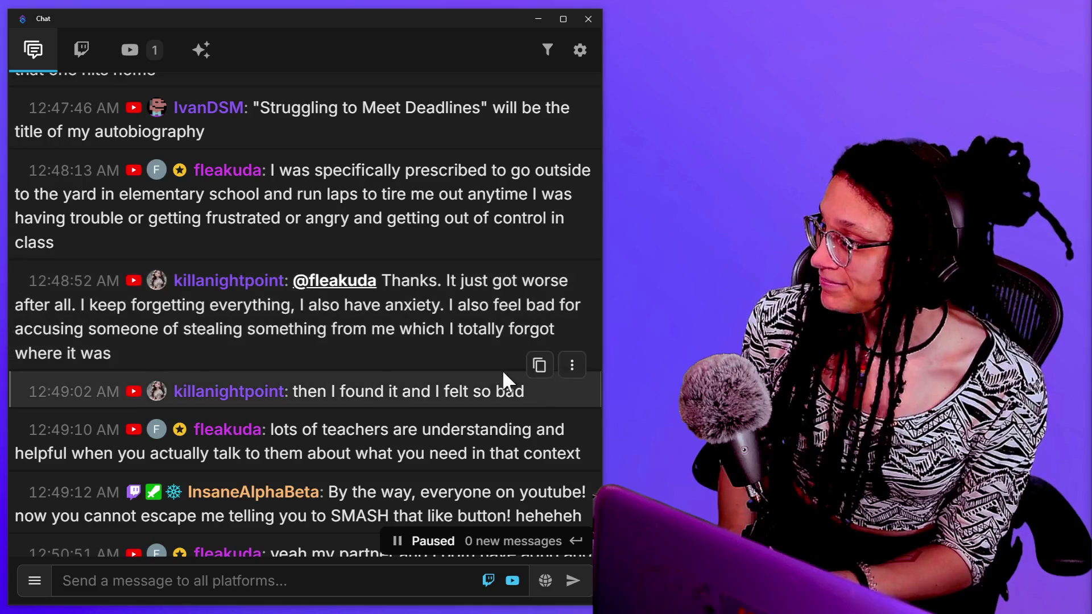
scroll(512, 391, "down", 2)
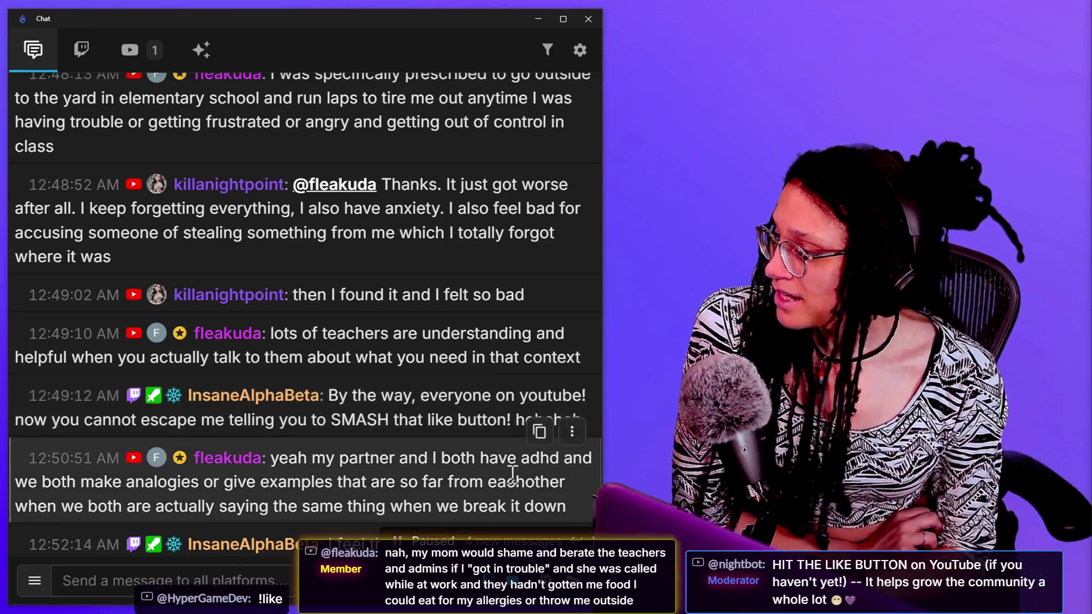
- Scroll the paused chat down to the messages from about 12:50–12:53 AM
scroll(499, 480, "down", 2)
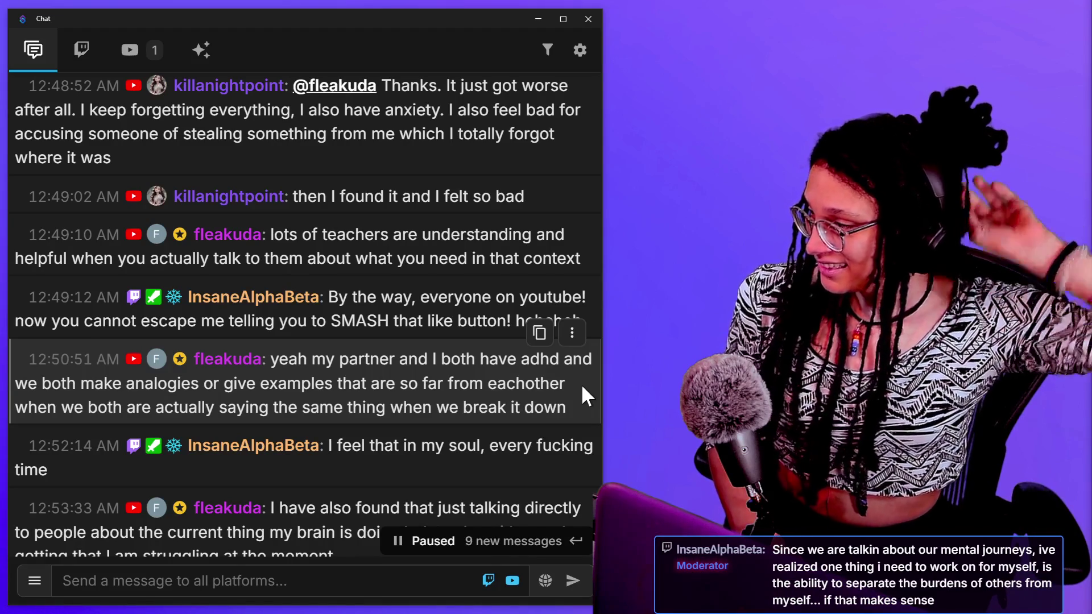
- Scroll to the latest messages, then back to the 12:54–12:56 AM chlorine gas comment
scroll(566, 402, "down", 8)
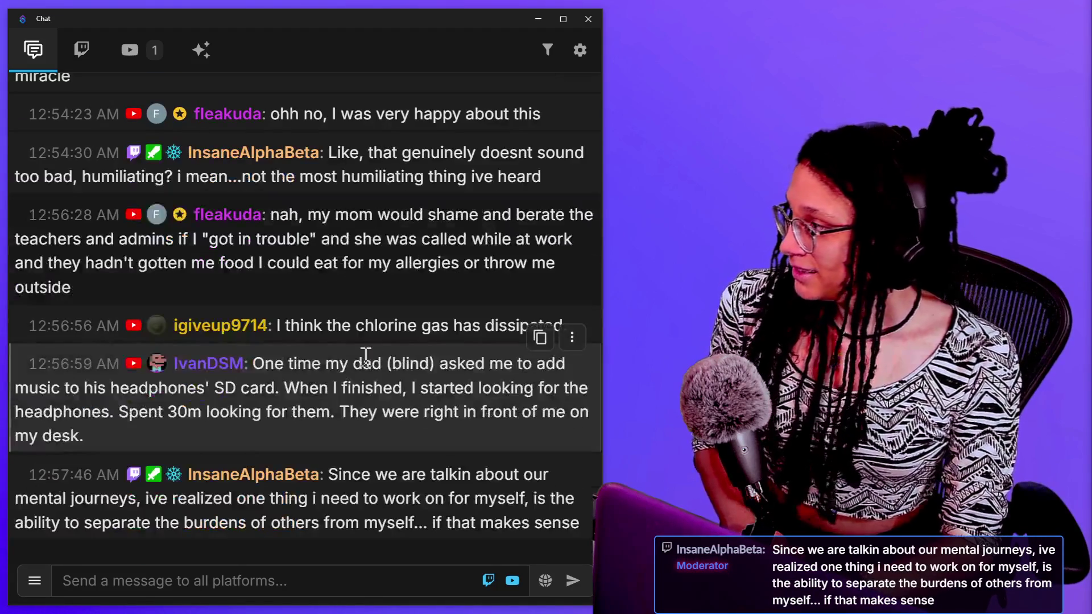
scroll(366, 358, "up", 2)
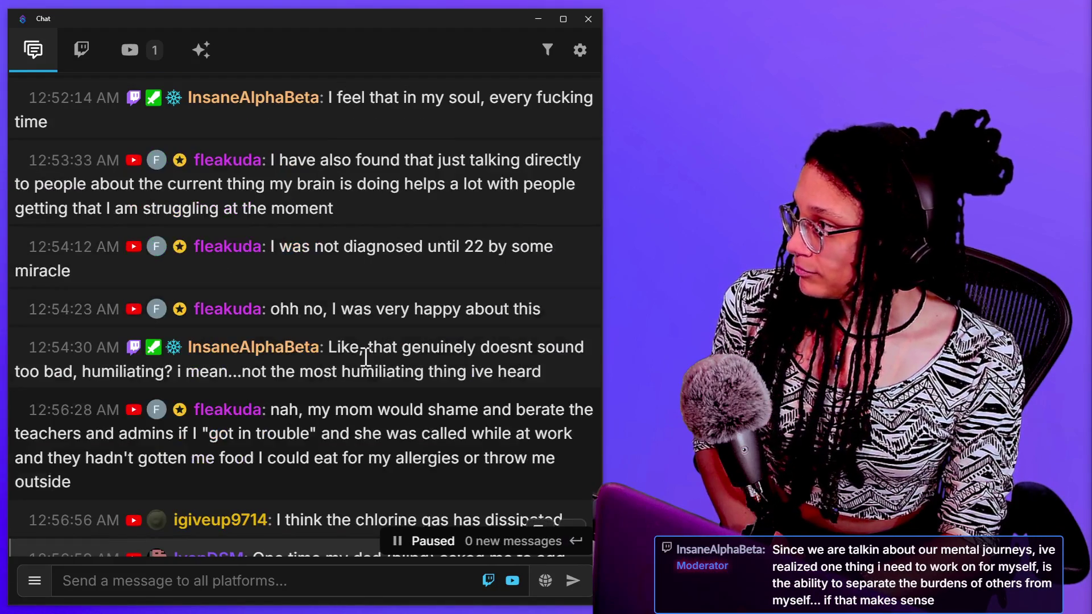
scroll(366, 357, "up", 2)
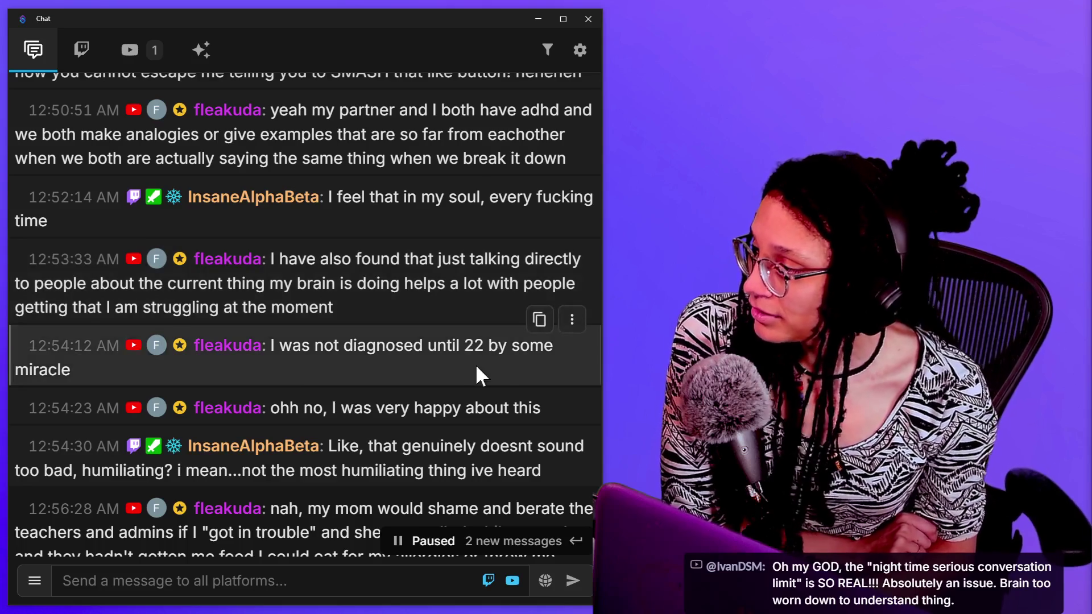
scroll(476, 367, "down", 2)
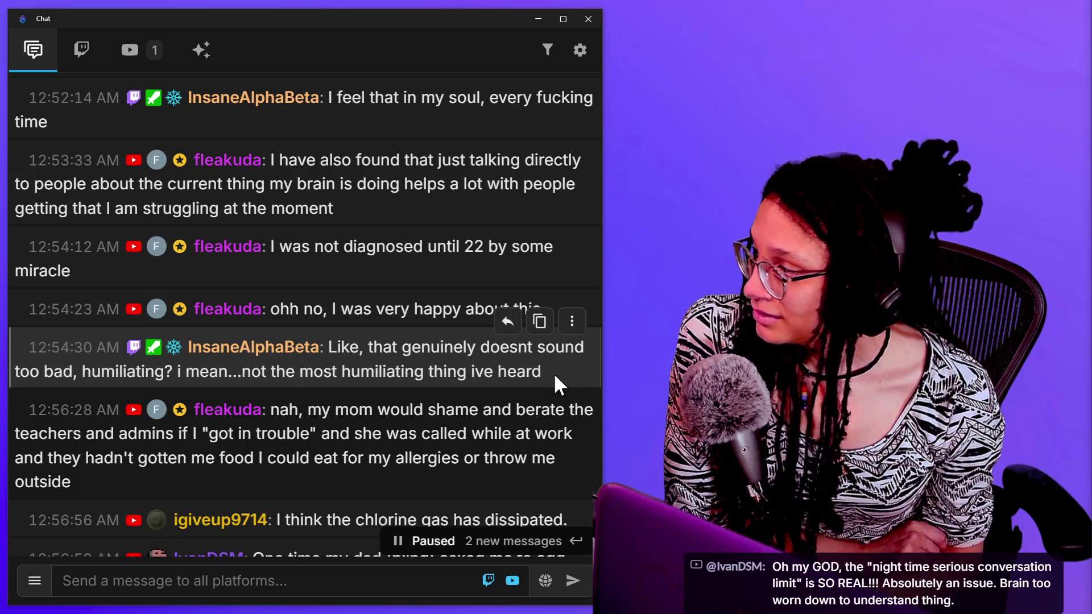
scroll(554, 373, "down", 2)
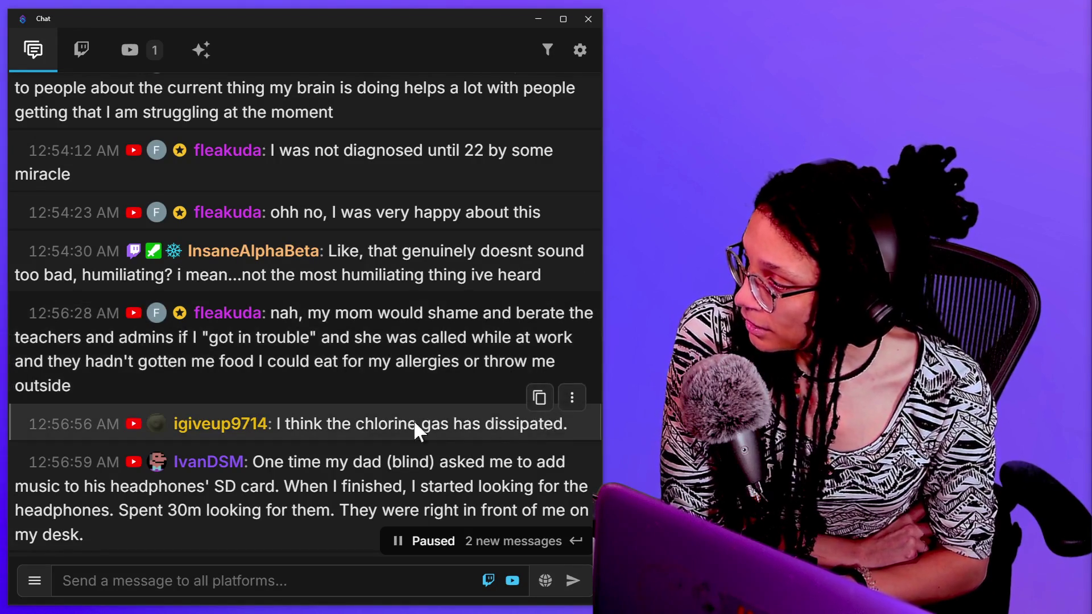
scroll(530, 424, "up", 10)
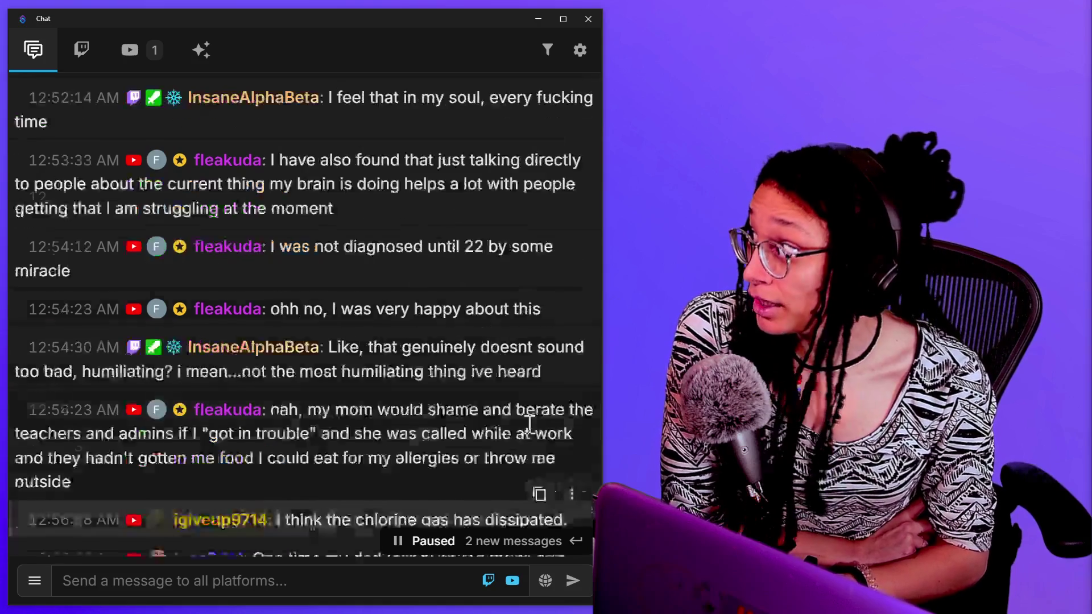
scroll(391, 303, "down", 10)
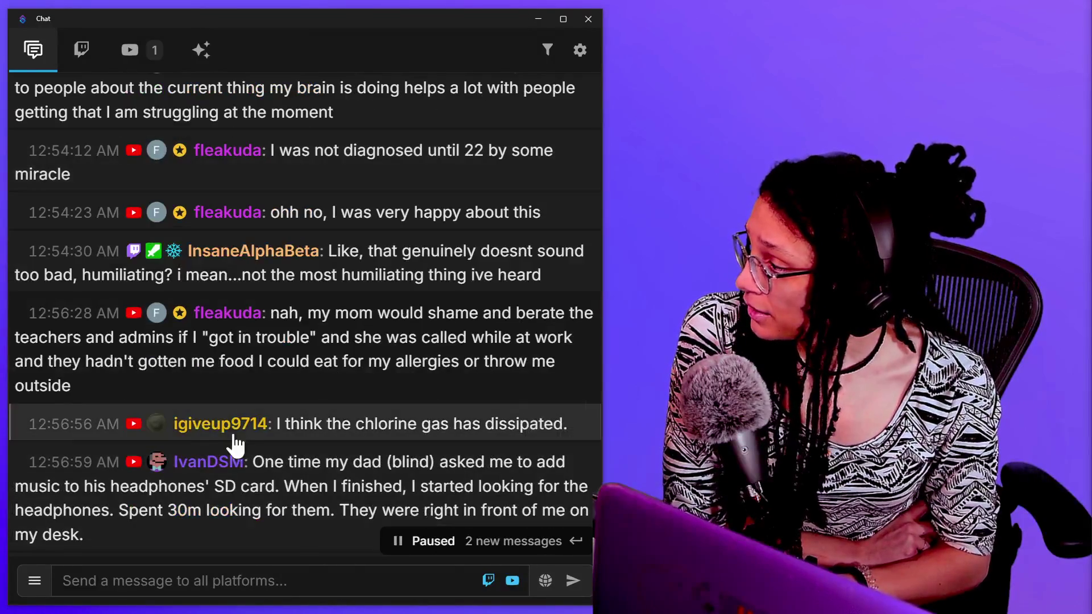
- Open the chlorine-gas viewer's user card, select part of their first message, then close the card
left_click(231, 424)
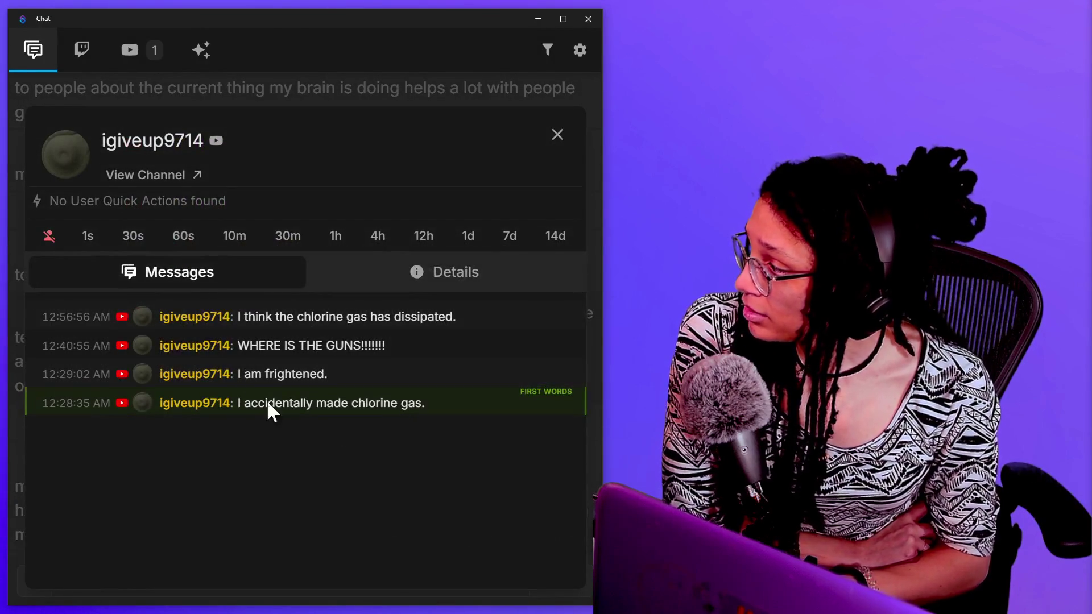
left_click_drag(265, 402, 434, 423)
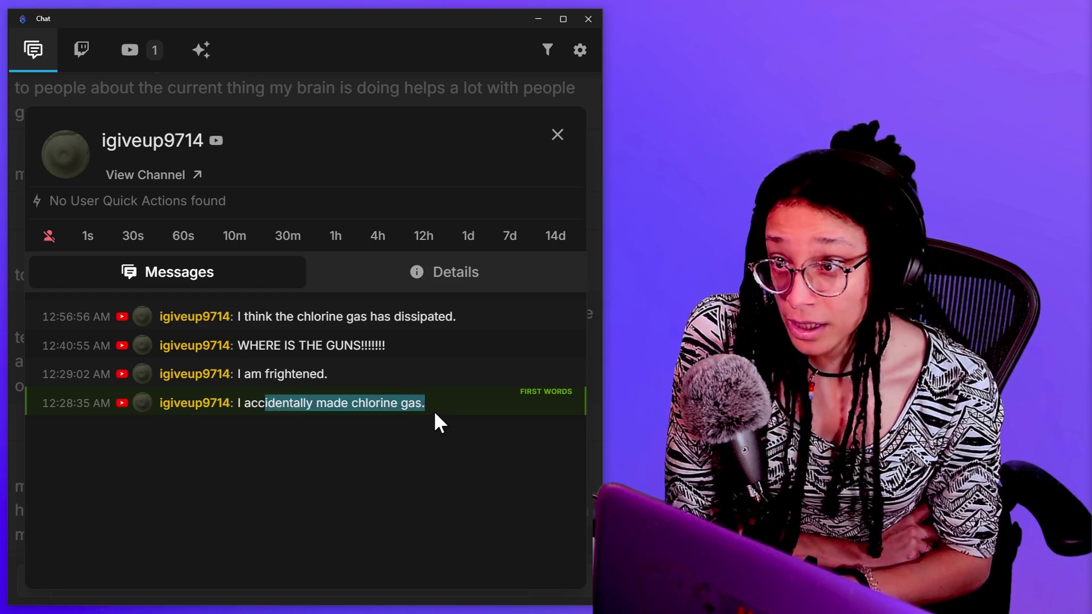
left_click(434, 414)
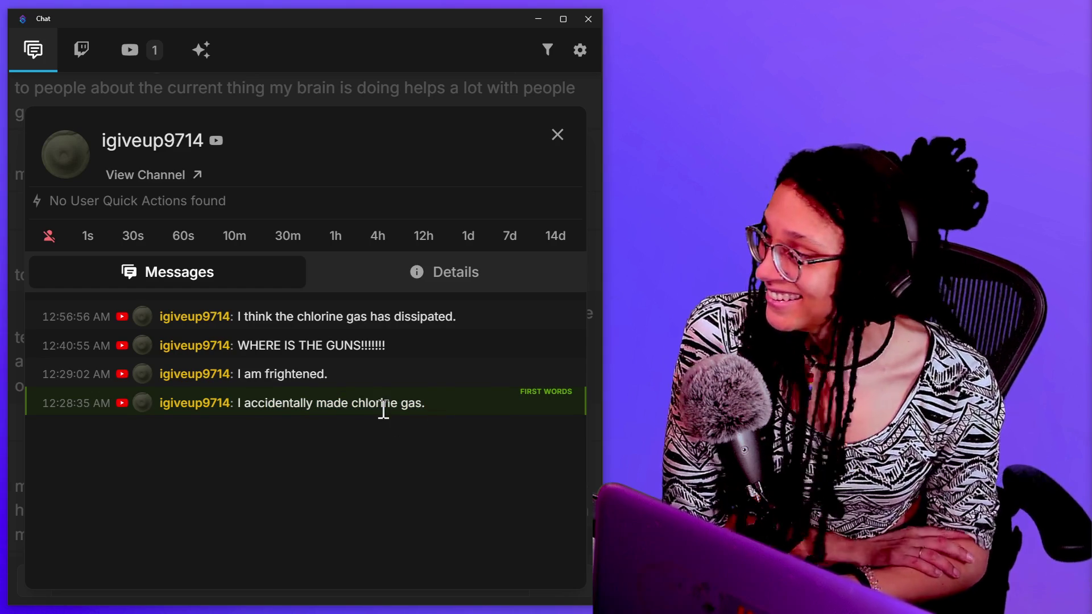
left_click(569, 137)
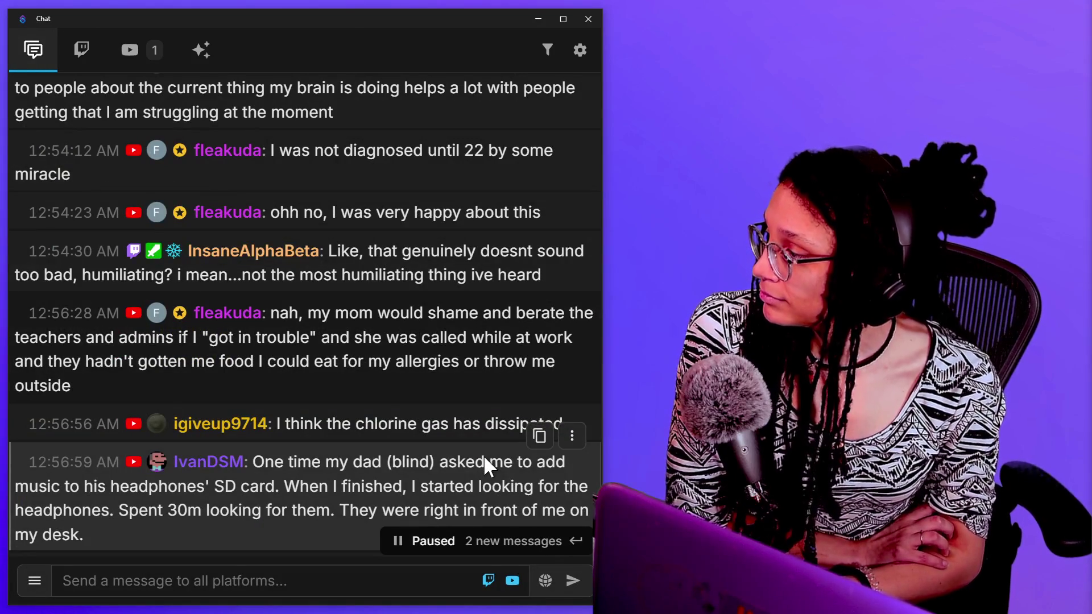
- Scroll down to the two newest messages through 12:58:01, resuming live chat
scroll(395, 462, "down", 3)
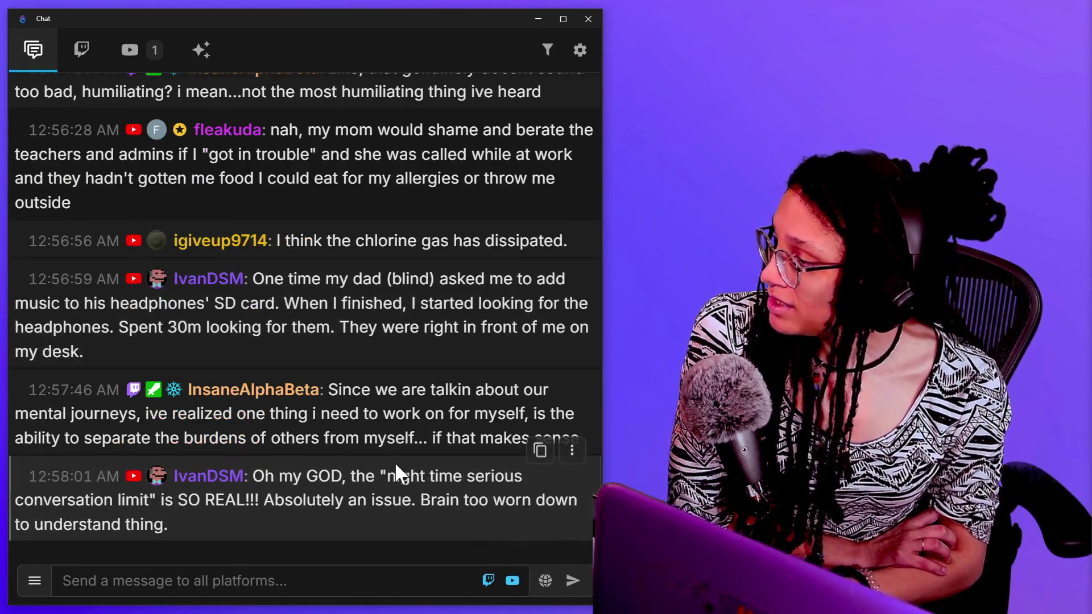